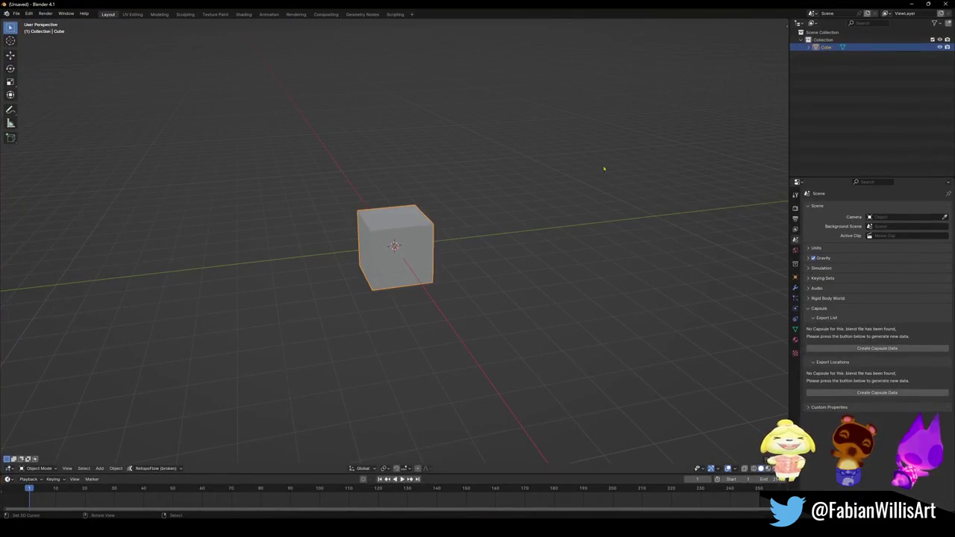
- Open SK OVERWORLD (FINAL).blend from the recent files list
left_click(16, 14)
mouse_move(35, 36)
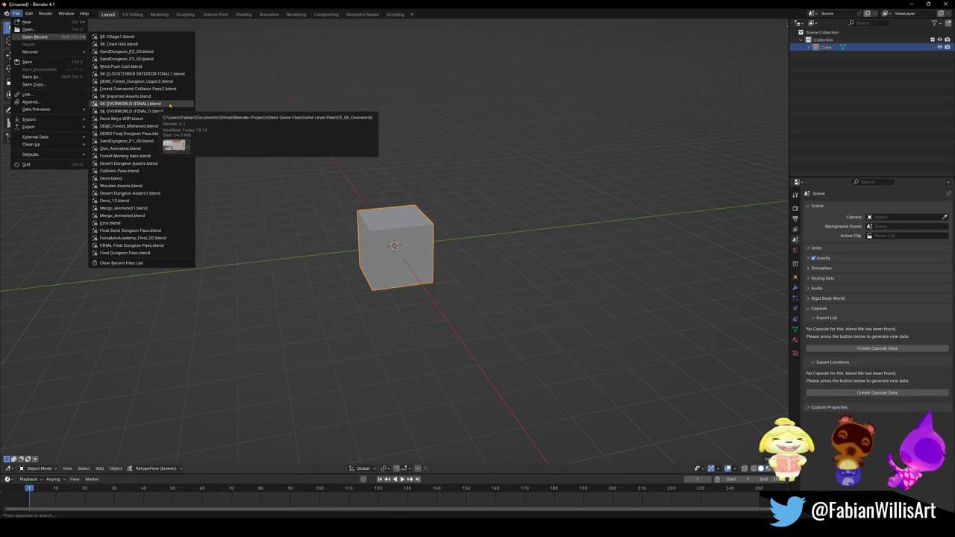
left_click(169, 105)
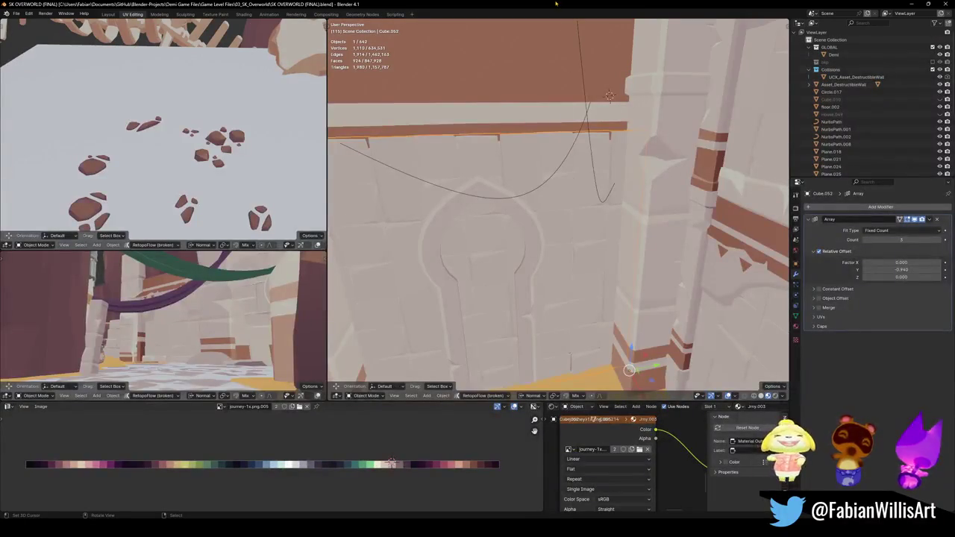
middle_click_drag(491, 258, 588, 280)
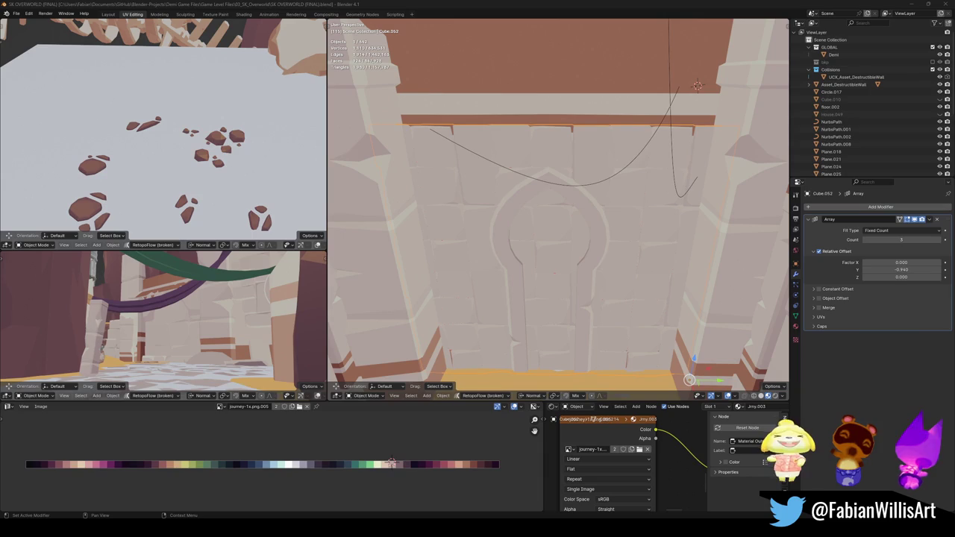
mouse_move(522, 261)
middle_mouse_down()
mouse_move(603, 258)
mouse_move(549, 244)
middle_mouse_up()
left_click(548, 244)
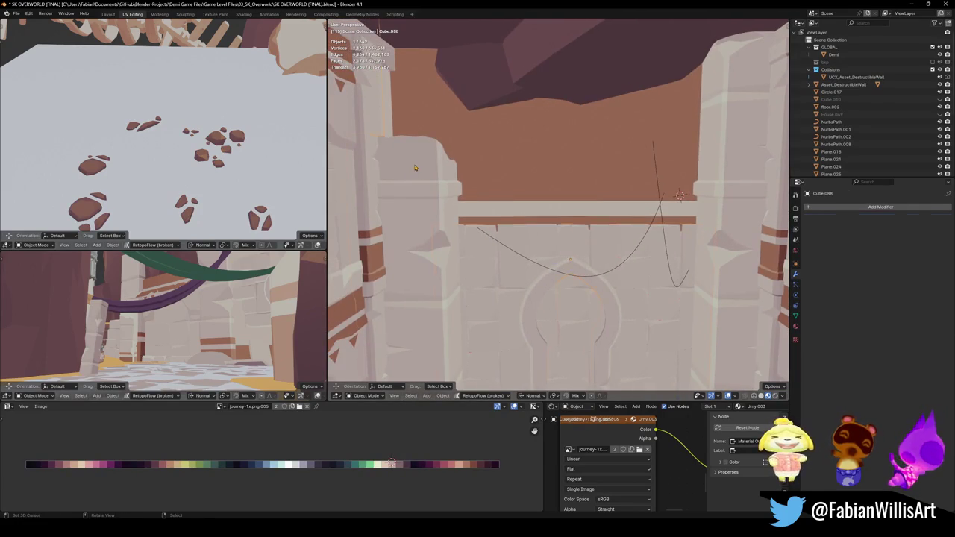
- Isolate the pillar's top piece and raise it along Z
key("Tab")
scroll(433, 152, "up", 5)
mouse_move(433, 152)
middle_mouse_down()
mouse_move(576, 239)
mouse_move(582, 223)
mouse_move(574, 223)
middle_mouse_up()
key("a")
key("alt+a")
left_click(582, 223)
key("ctrl+l")
key("shift+h")
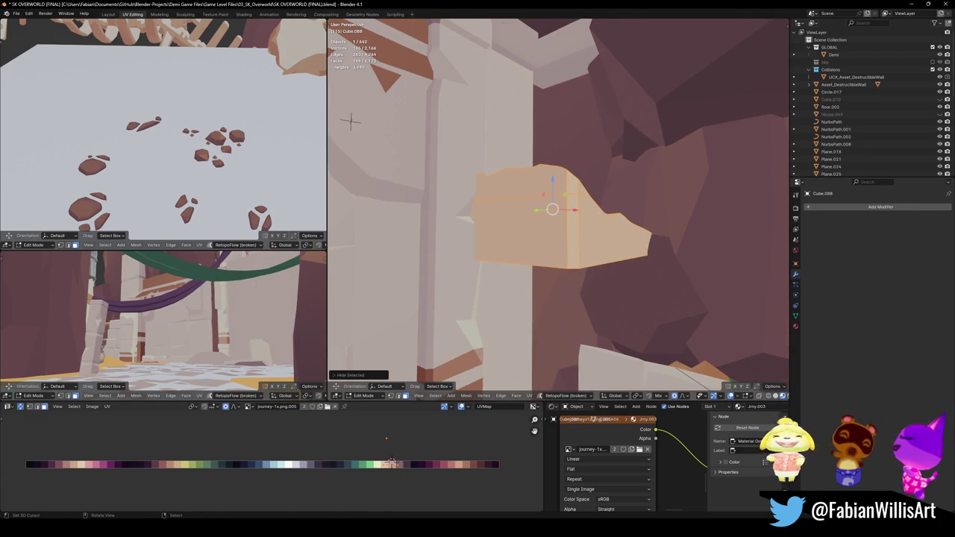
key("g")
key("z")
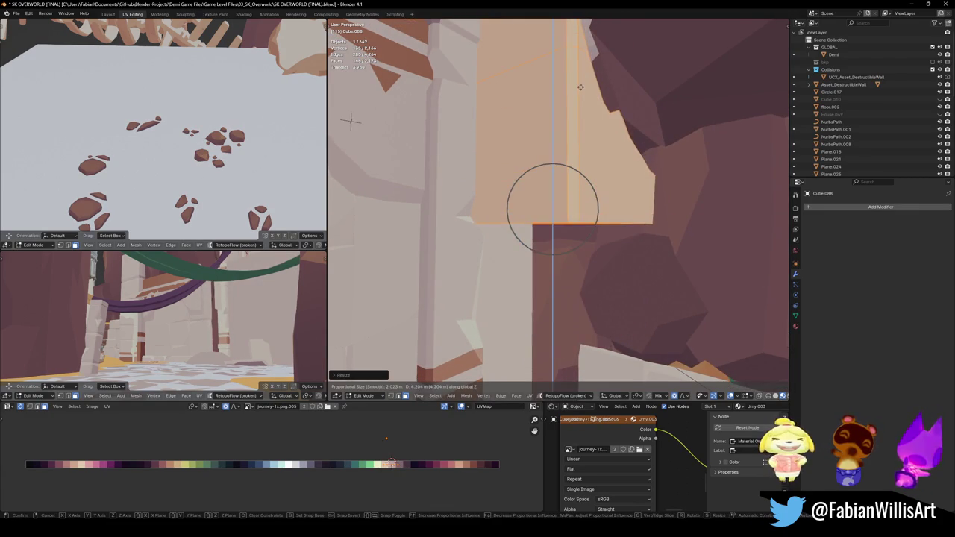
left_click(579, 87)
- Move an edge loop on the pillar's wall piece to a new height along Z
middle_click_drag(615, 206, 599, 218)
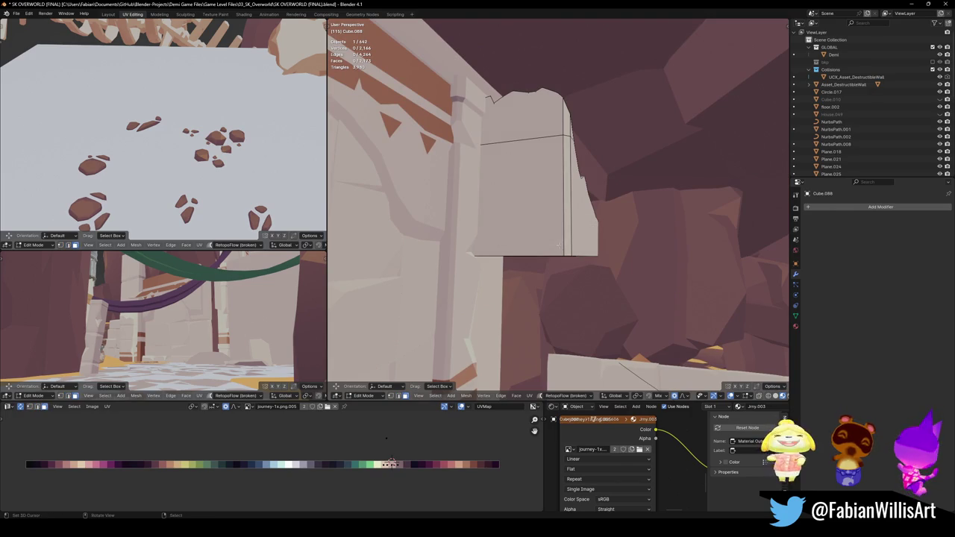
middle_click_drag(557, 242, 556, 264)
key("l")
key("g")
key("z")
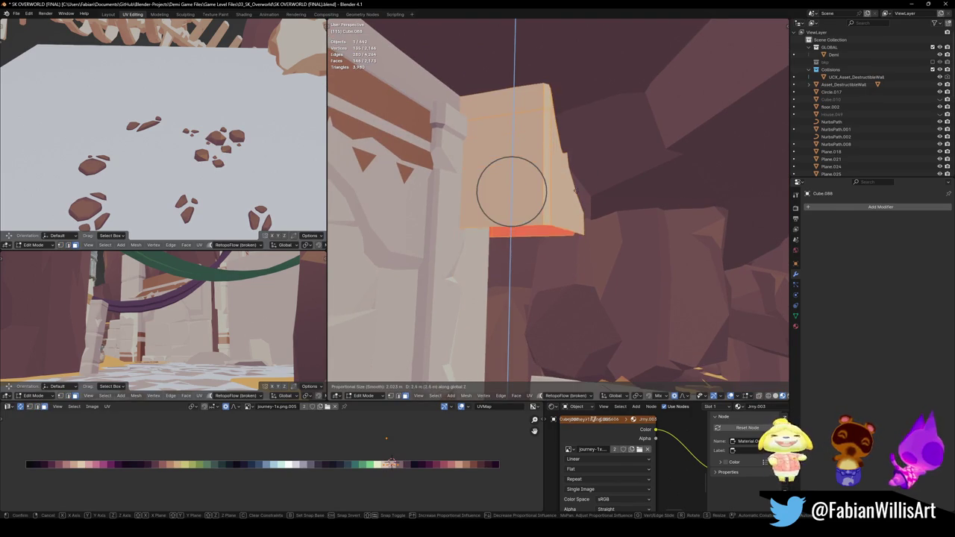
key("Escape")
left_click(543, 224, "alt")
key("g")
key("z")
left_click(553, 233)
- Walk through the level to view the pillars and arch
key("shift+grave")
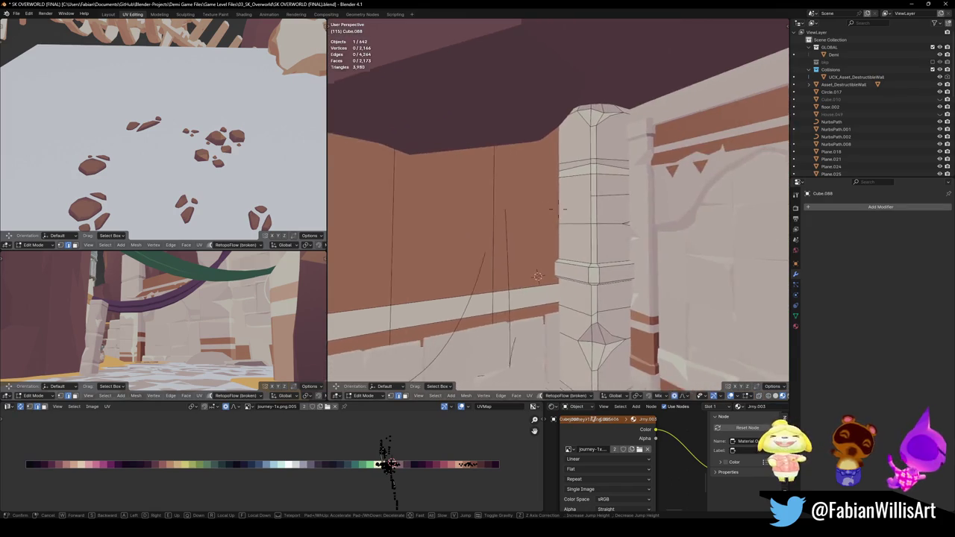
key("s")
key("Tab")
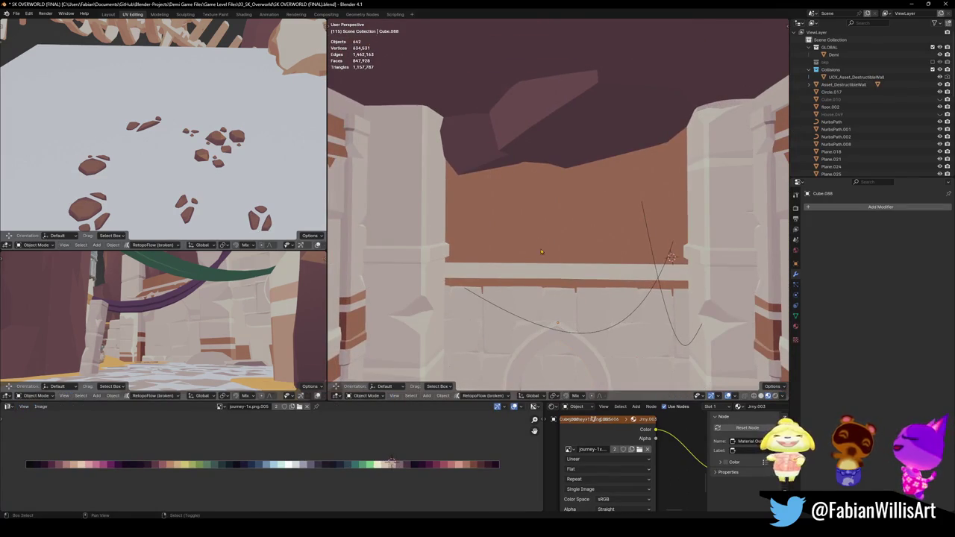
key("w")
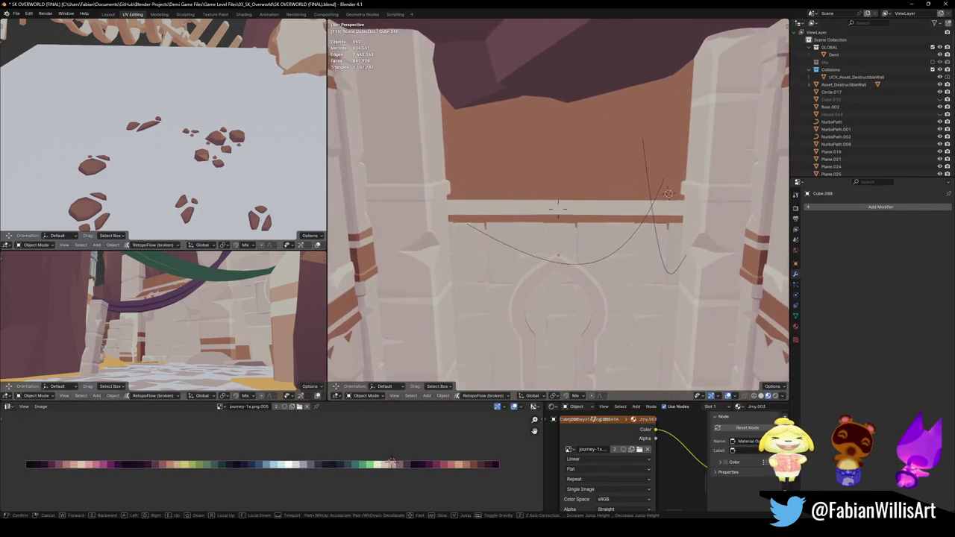
left_click(523, 200)
- Add a loop cut across the pillar column
key("Tab")
key("a")
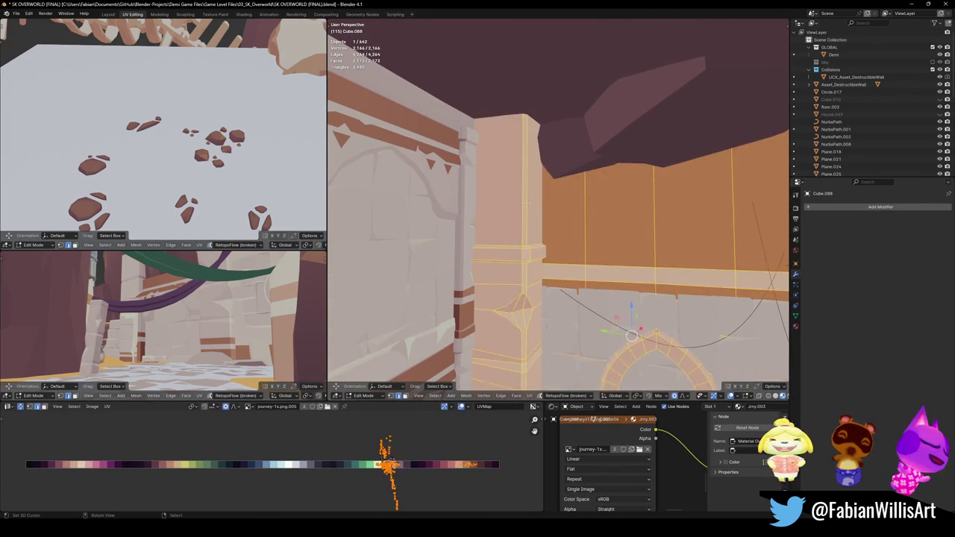
key("alt+a")
key("ctrl+r")
left_click(526, 201)
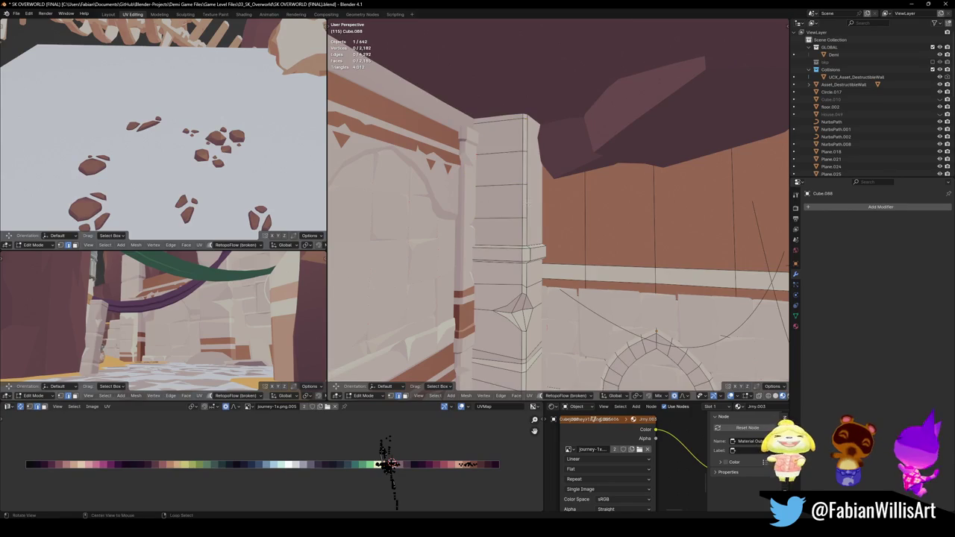
middle_click_drag(526, 201, 559, 234)
- Slide the new edge loop along the pillar to reshape it, then return to Object Mode
key("g")
scroll(592, 219, "up", 8)
scroll(595, 222, "up", 5)
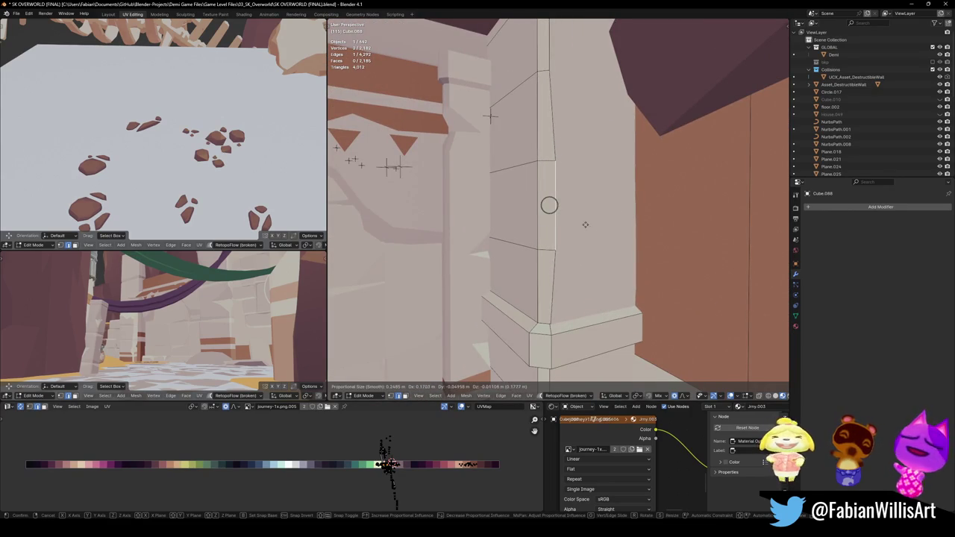
key("g")
mouse_move(595, 222)
middle_mouse_down()
mouse_move(561, 217)
mouse_move(563, 180)
middle_mouse_up()
left_click(561, 217)
key("Tab")
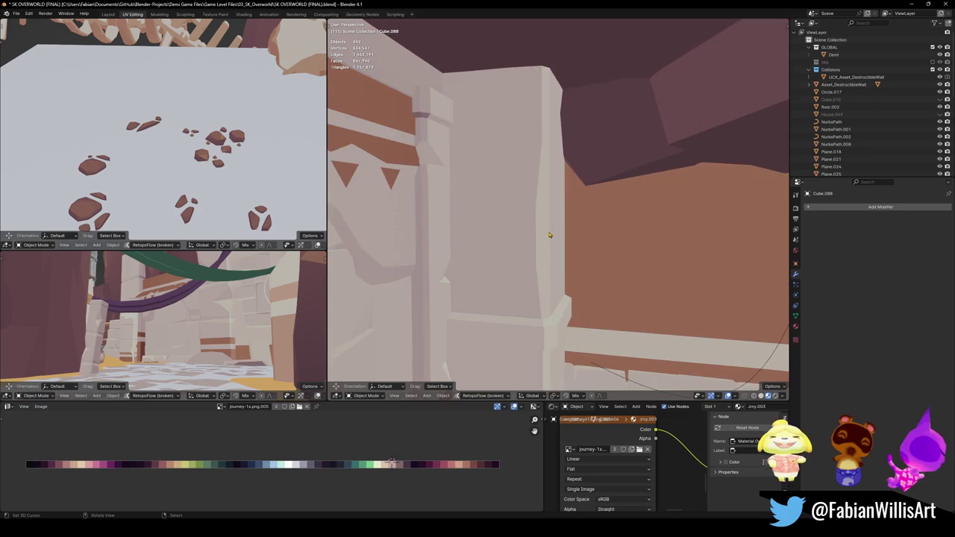
middle_click_drag(549, 235, 529, 203, "shift")
key("shift+grave")
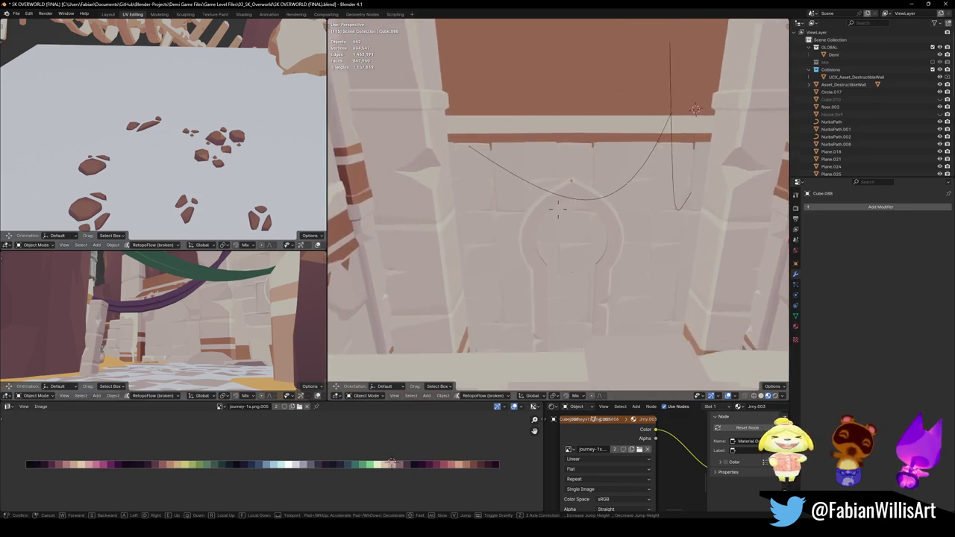
- Select the arrayed block wall in the arch and save the level
left_click(558, 209)
left_click(521, 199)
key("ctrl+s")
- Raise the block wall's whole mesh vertically in Edit Mode
mouse_move(521, 200)
middle_mouse_down()
mouse_move(518, 218)
mouse_move(612, 271)
middle_mouse_up()
key("Tab")
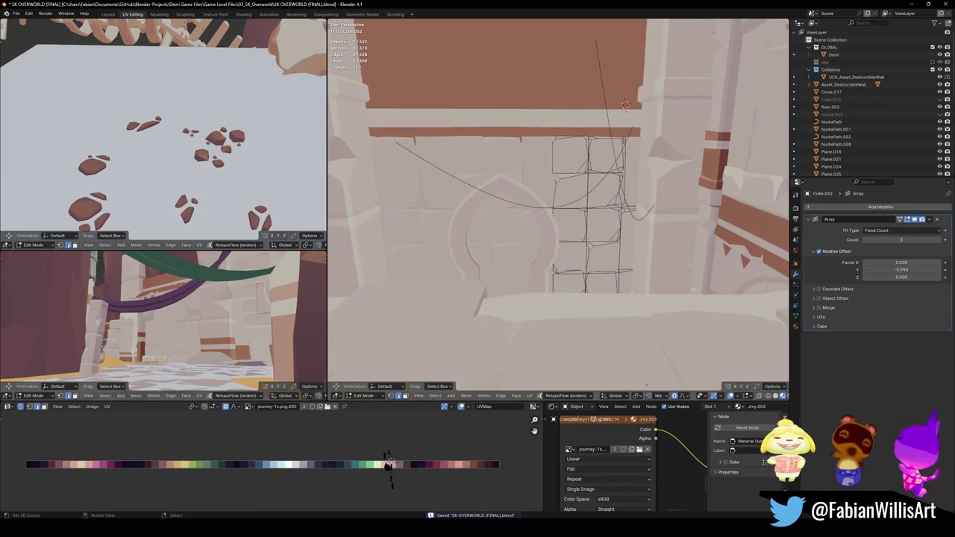
key("a")
key("g")
right_click(616, 221)
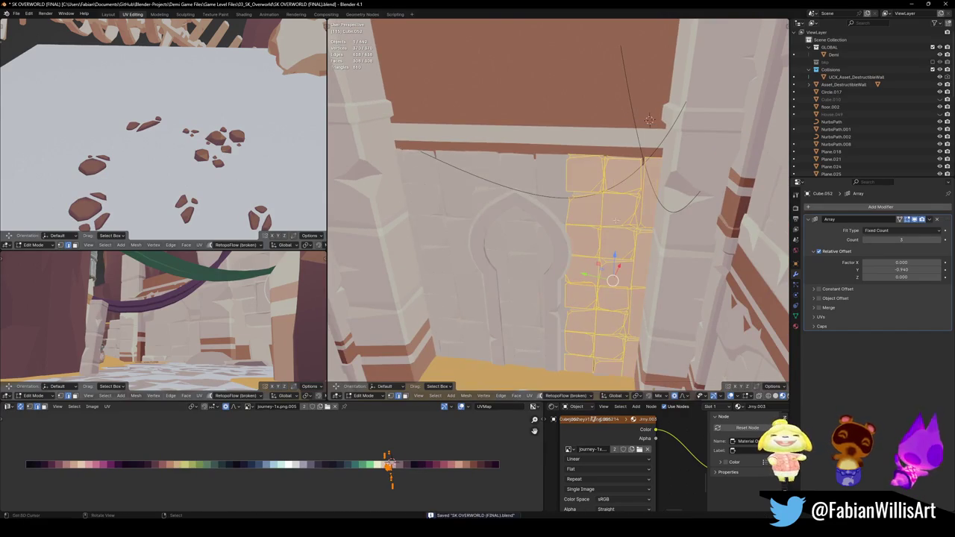
middle_click_drag(612, 280, 612, 271)
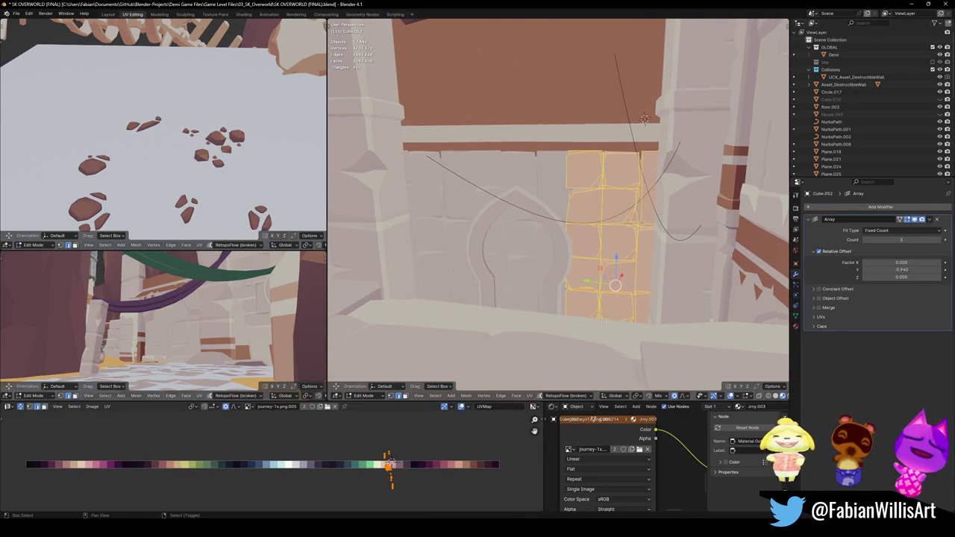
key("g")
key("z")
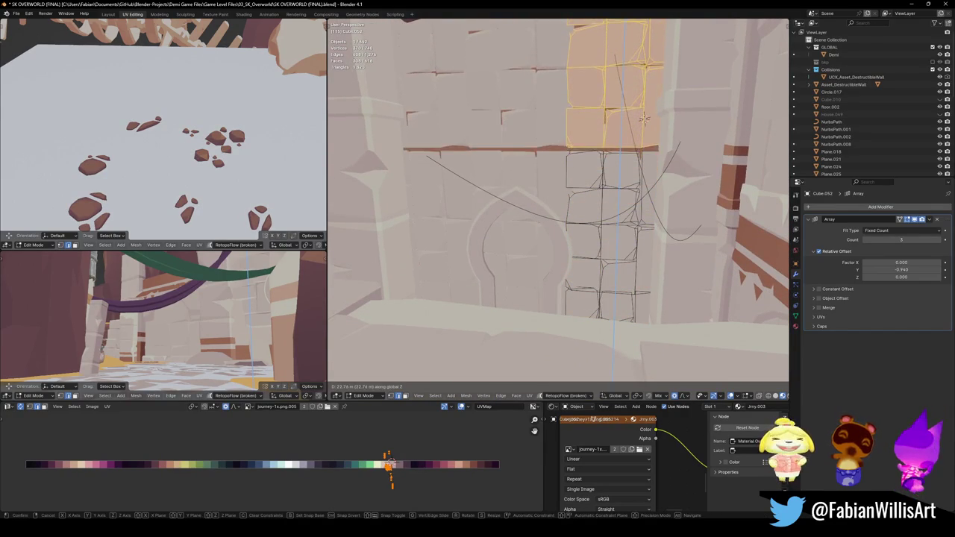
left_click(599, 28)
key("Tab")
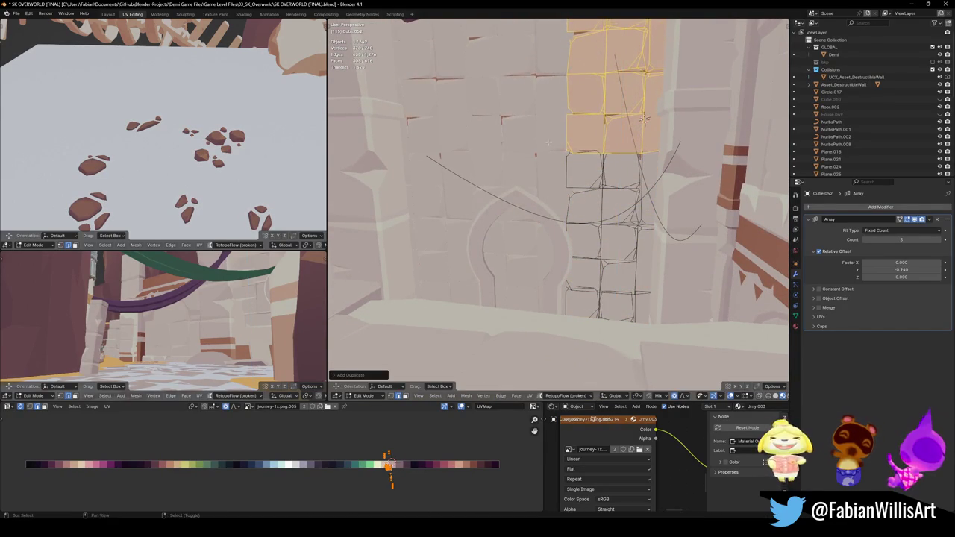
- Delete the arrayed block wall object from the archway
middle_click_drag(599, 29, 584, 243)
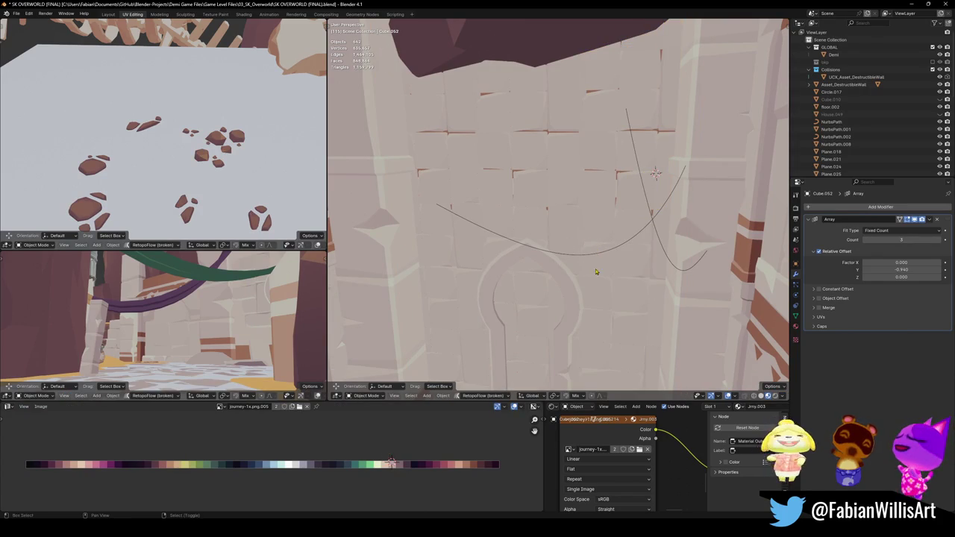
key("Tab")
key("Tab")
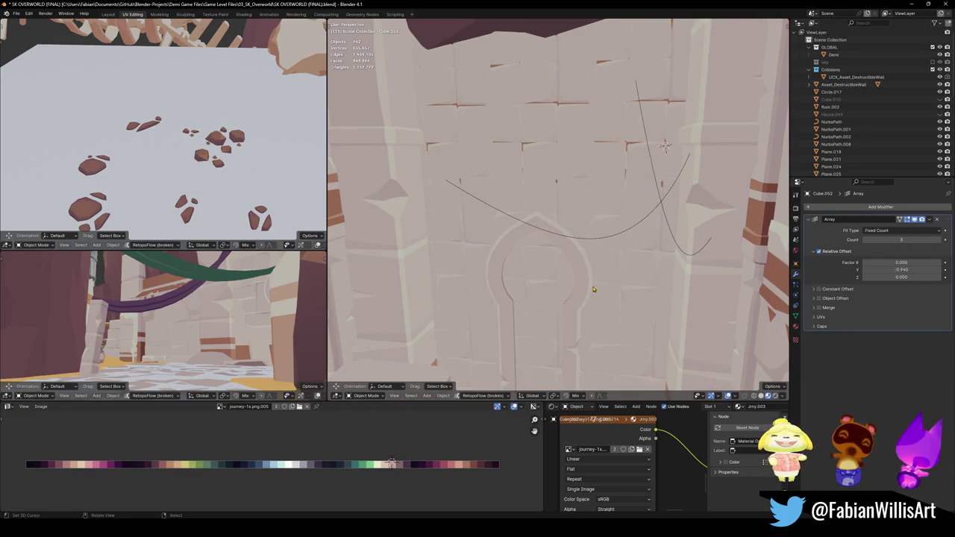
key("Delete")
- Frame the arch and select its connected brick pieces in Edit Mode
mouse_move(586, 284)
middle_mouse_down()
mouse_move(546, 250)
mouse_move(563, 247)
mouse_move(545, 254)
middle_mouse_up()
left_click(545, 254)
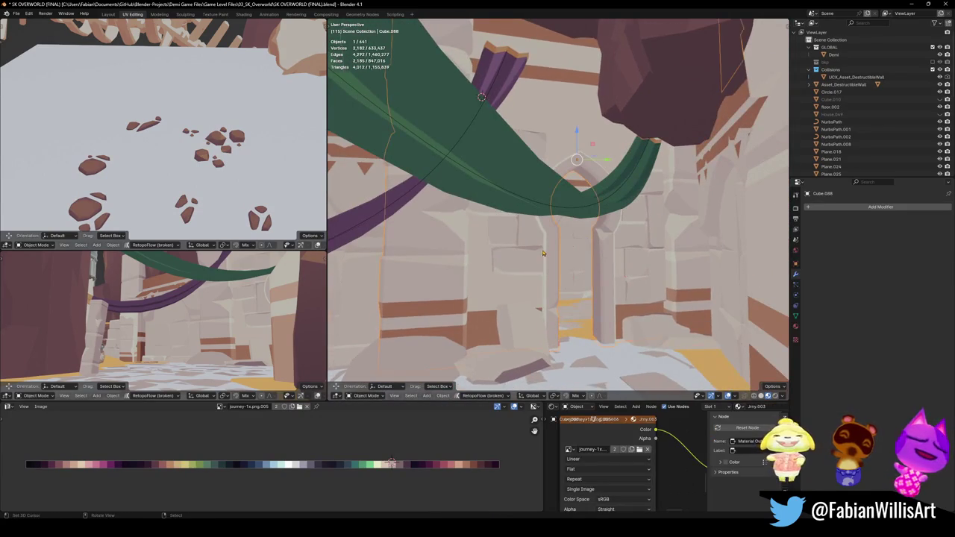
key("KP_Decimal")
key("Tab")
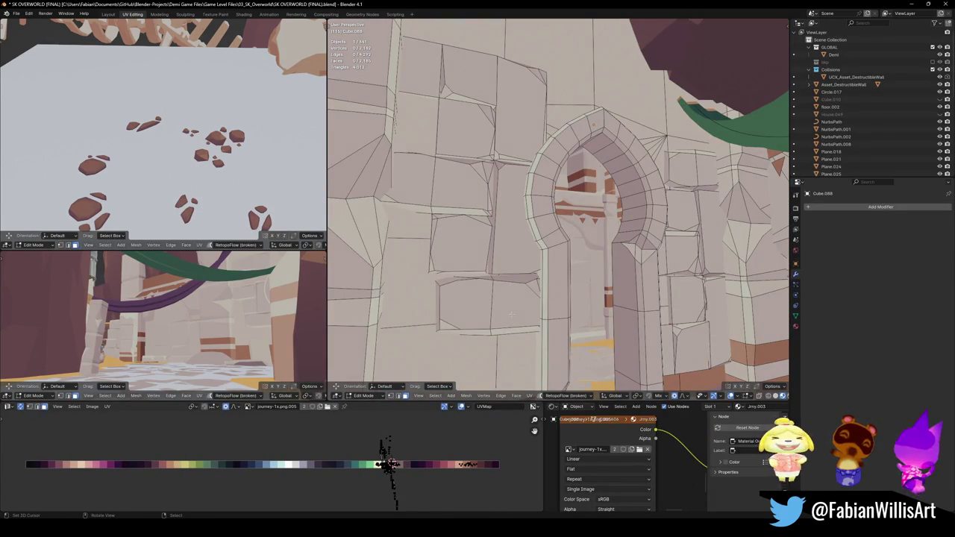
key("l")
key("l")
key("l")
key("l")
key("l")
key("l")
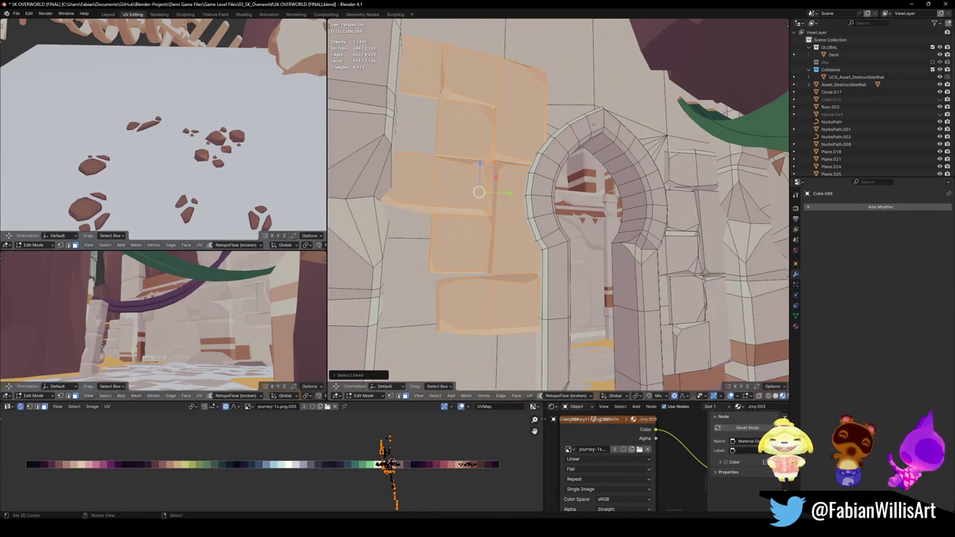
key("l")
key("l")
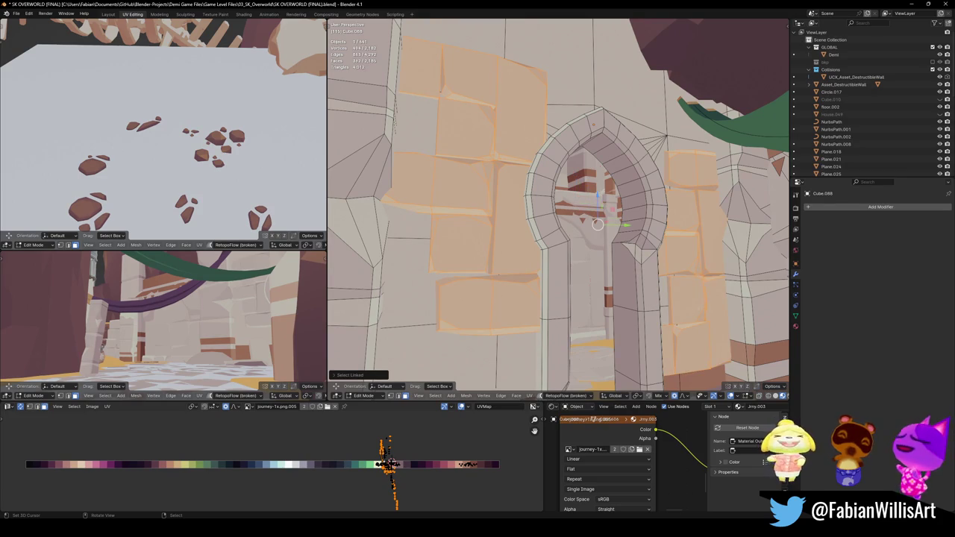
middle_click_drag(674, 264, 656, 224)
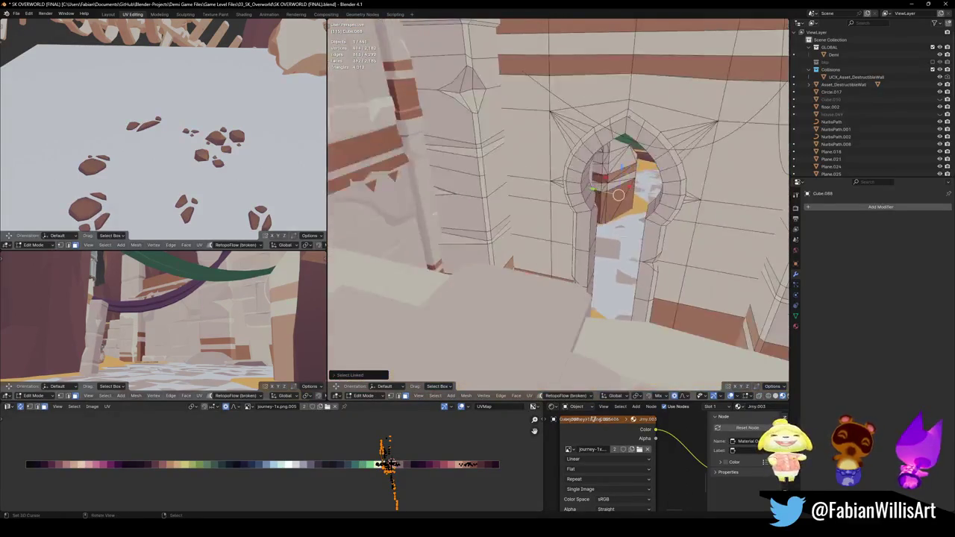
- Push the selected bricks outward along their normals using Normal orientation
key("comma")
left_click(609, 290)
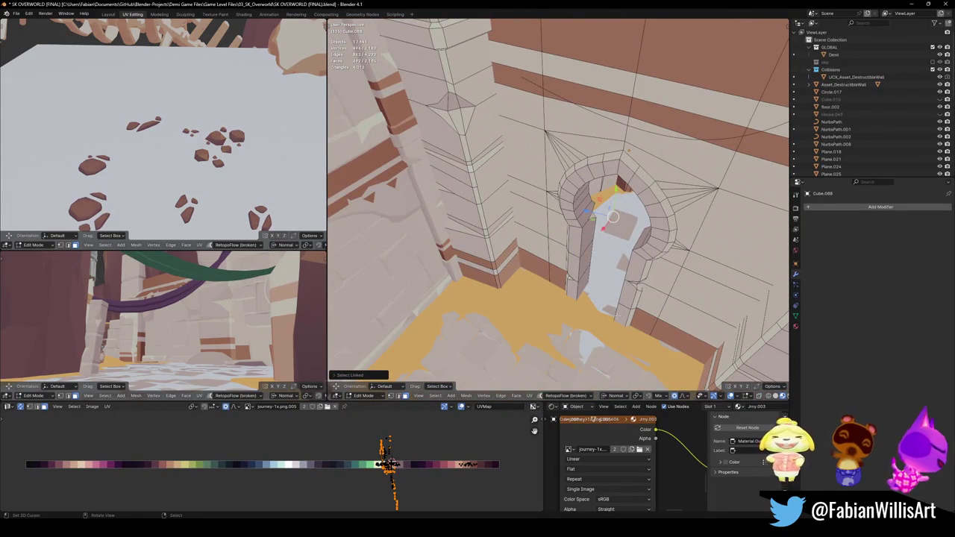
key("g")
key("z")
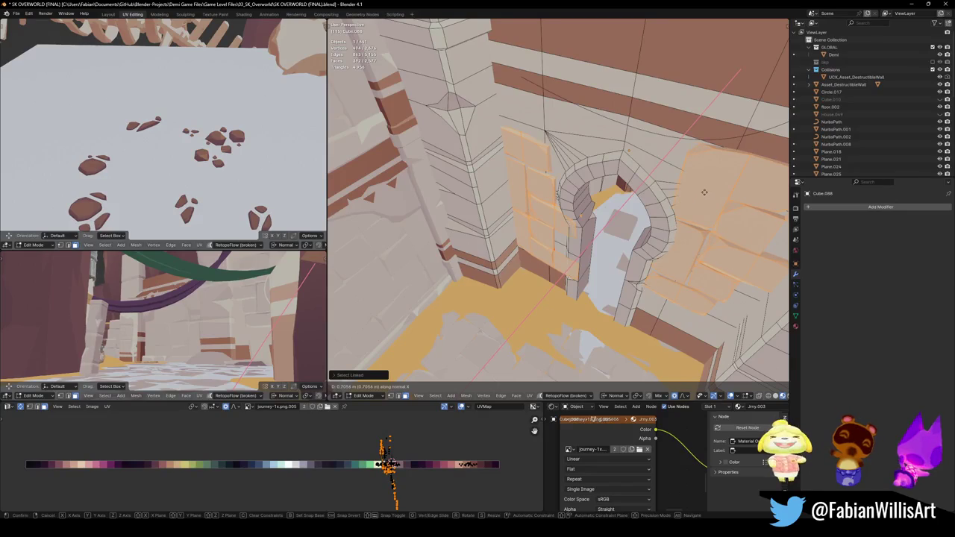
left_click(704, 192)
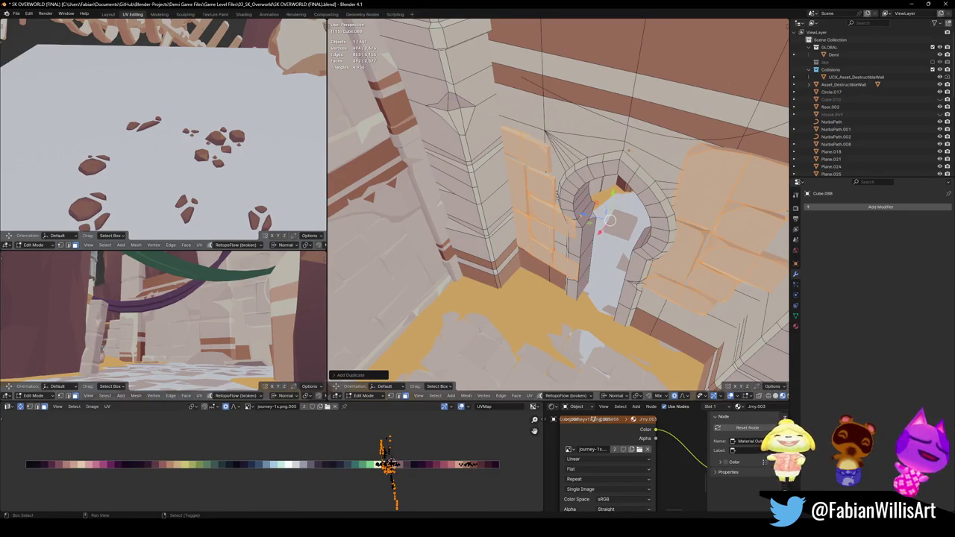
- Mirror the brick faces across X around the 3D cursor and flip their normals
key("period")
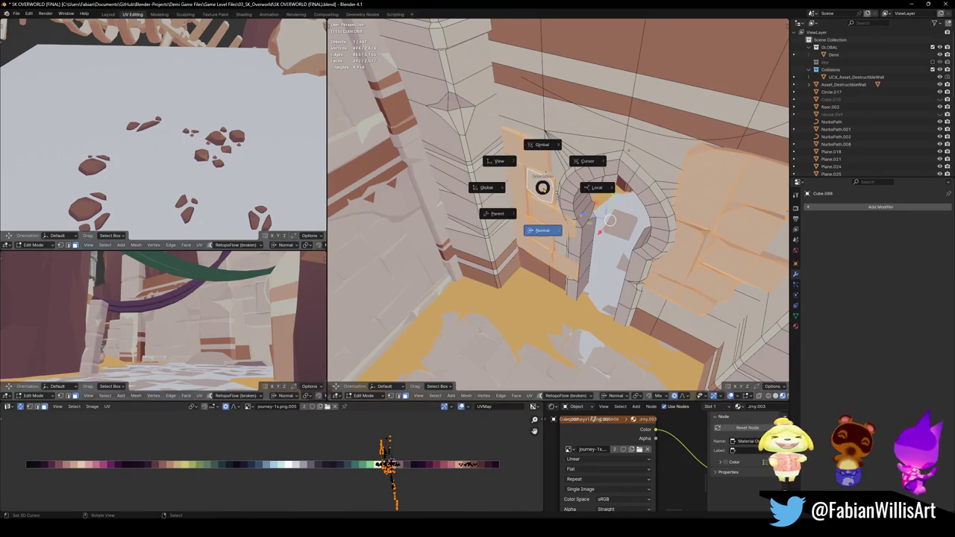
left_click(542, 230)
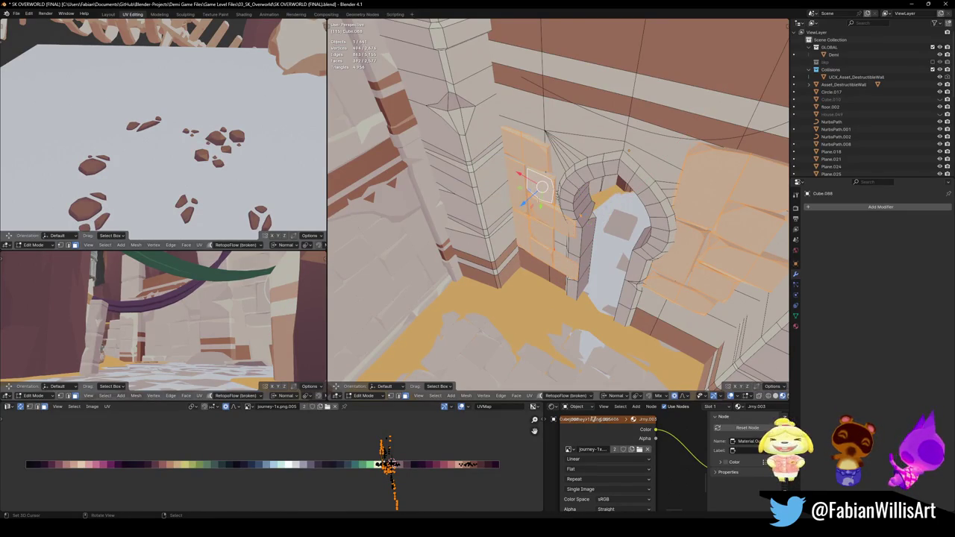
key("ctrl+m")
key("x")
key("Return")
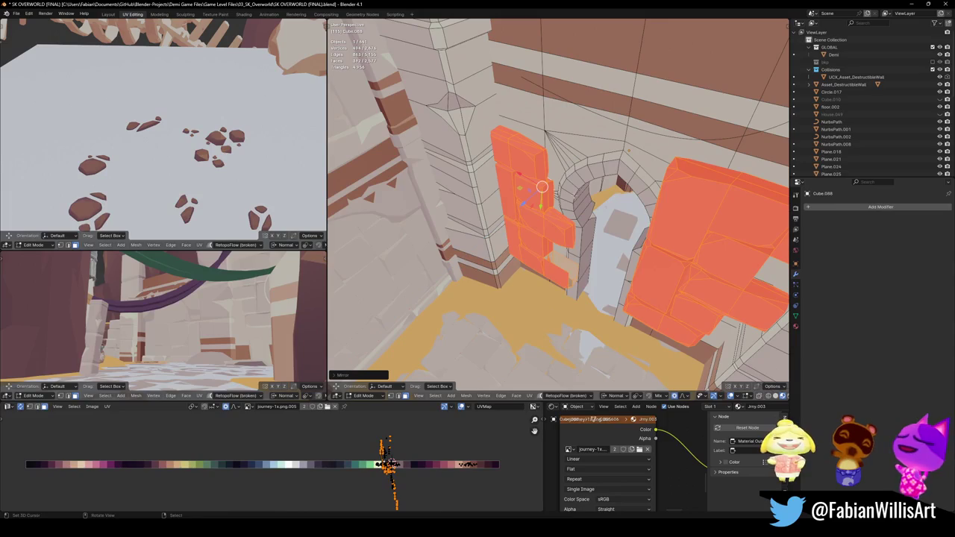
key("alt+n")
left_click(541, 187)
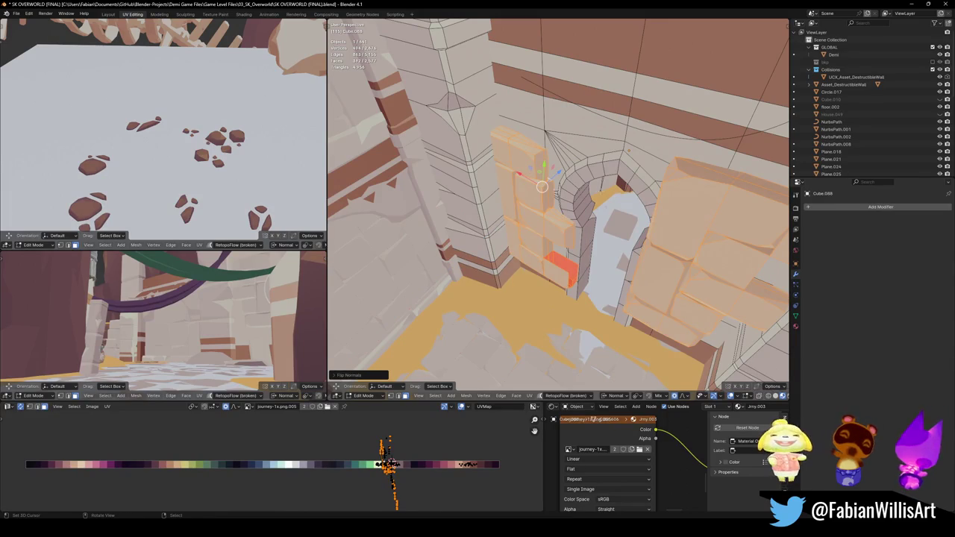
- Push the mirrored faces out from the wall and rotate them about Z
key("g")
key("z")
key("z")
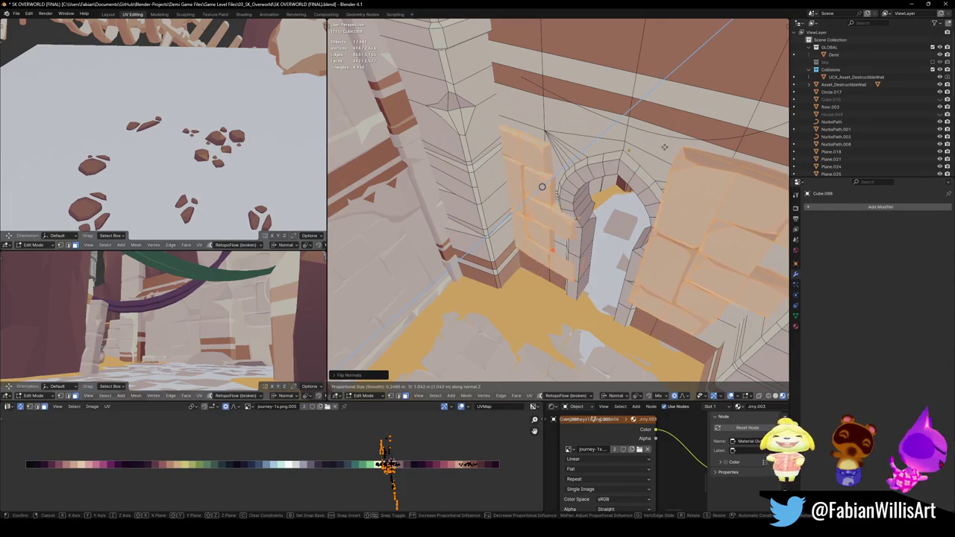
left_click(705, 265)
key("r")
key("z")
key("z")
key("z")
key("z")
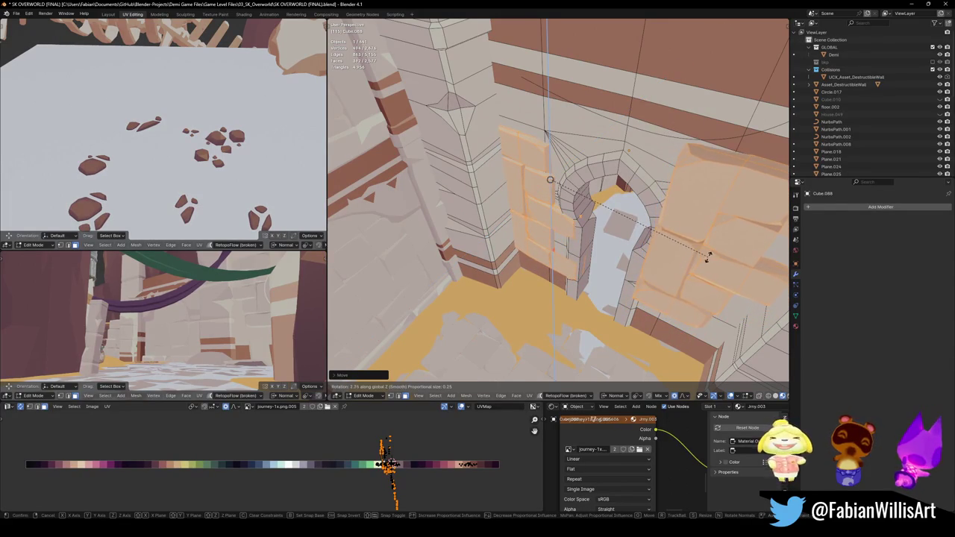
left_click(709, 241)
key("g")
key("x")
key("x")
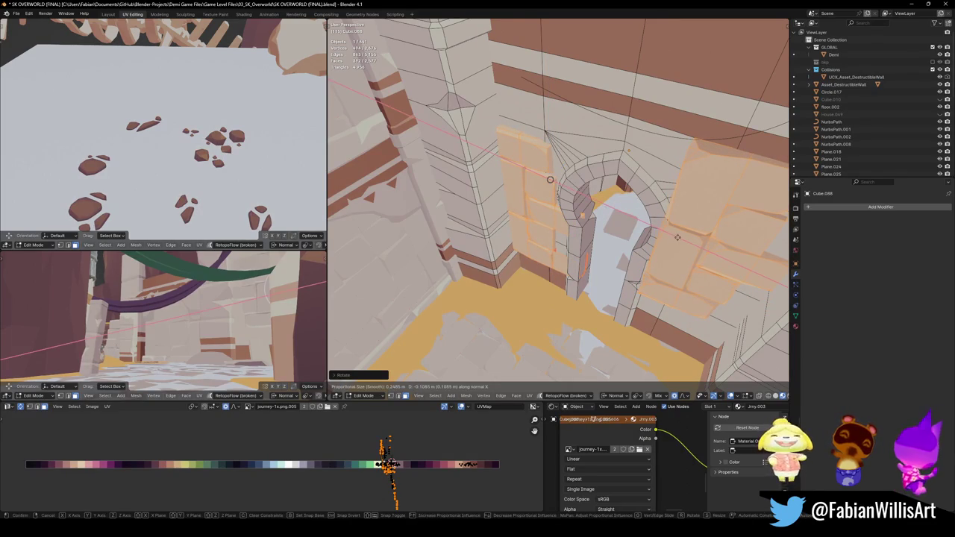
key("z")
key("z")
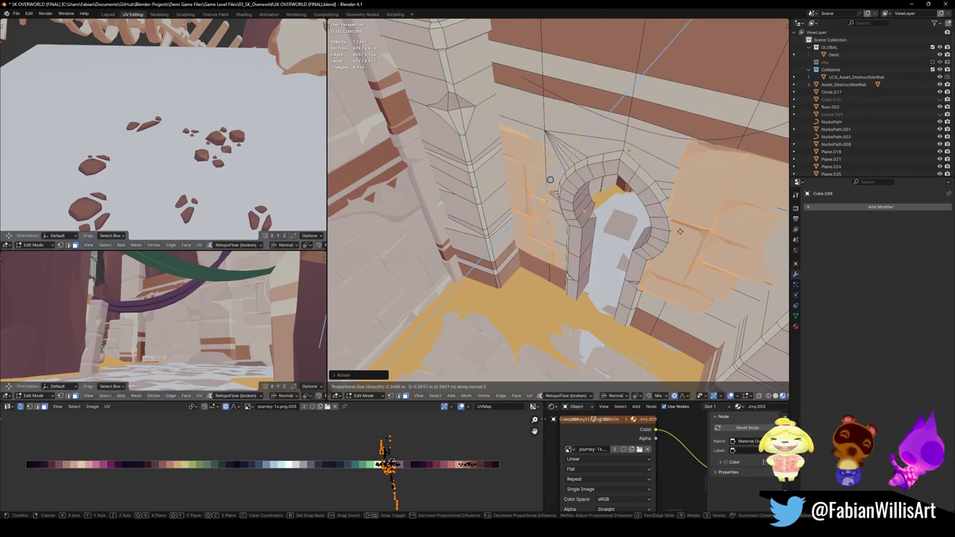
key("Escape")
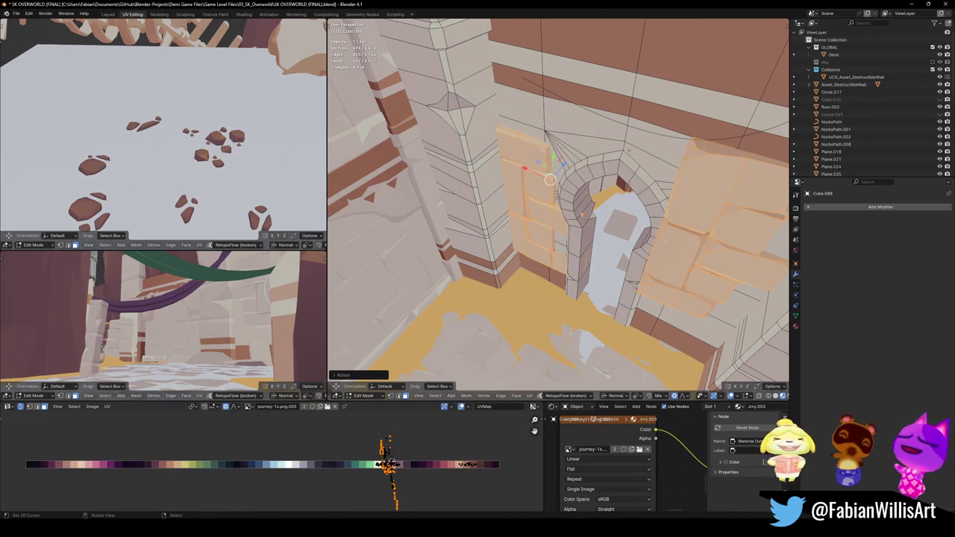
middle_click_drag(548, 231, 534, 230)
key("Tab")
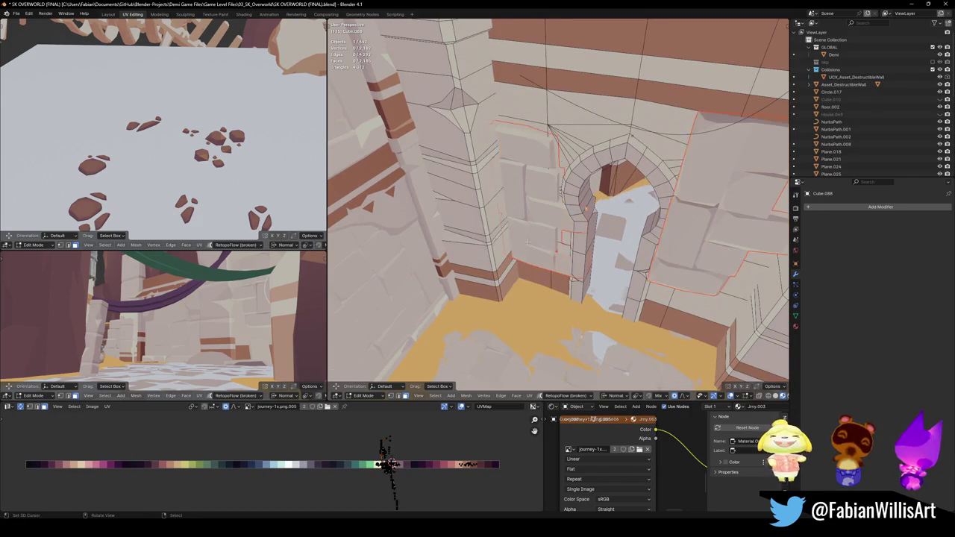
- Rotate the left brick panel about Z and slide it horizontally against the wall
key("Tab")
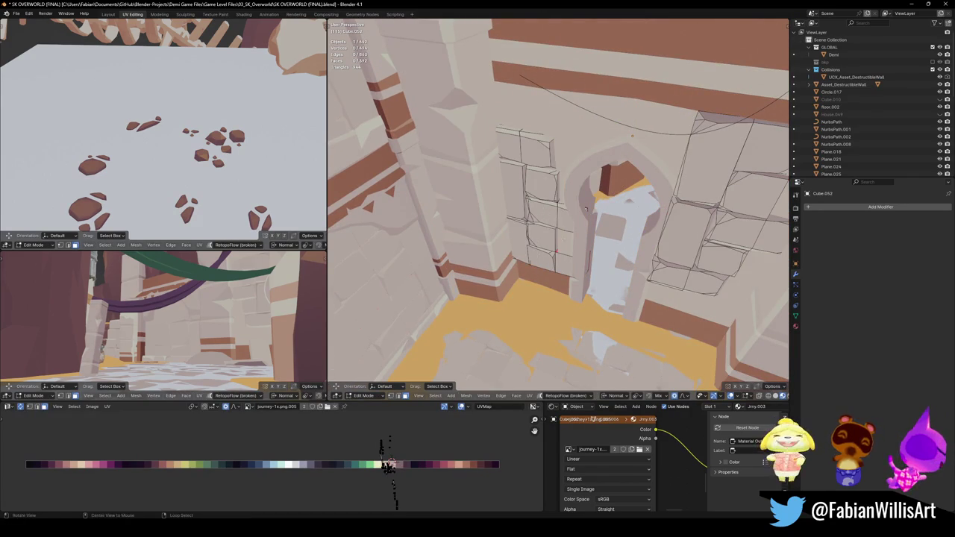
left_click_drag(463, 87, 626, 325)
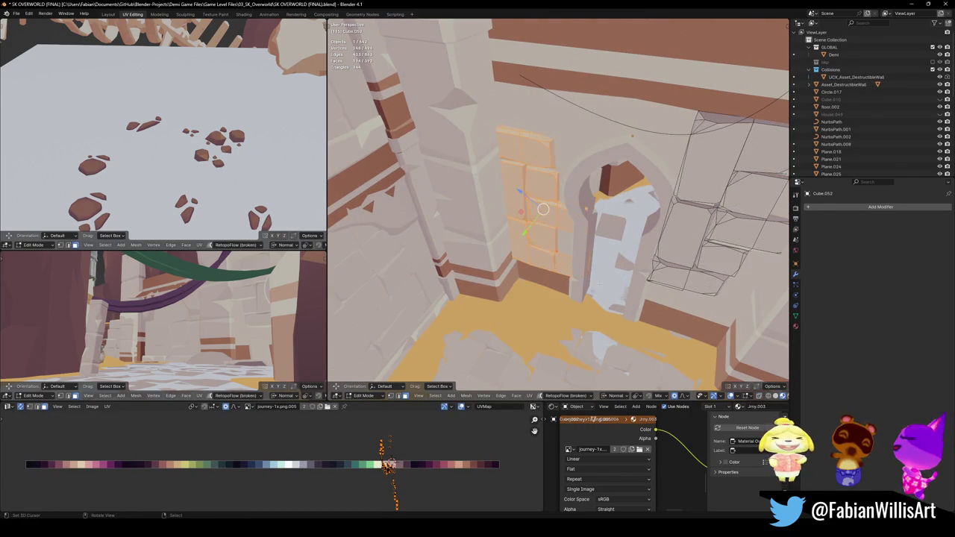
middle_click_drag(626, 325, 604, 239)
key("r")
key("z")
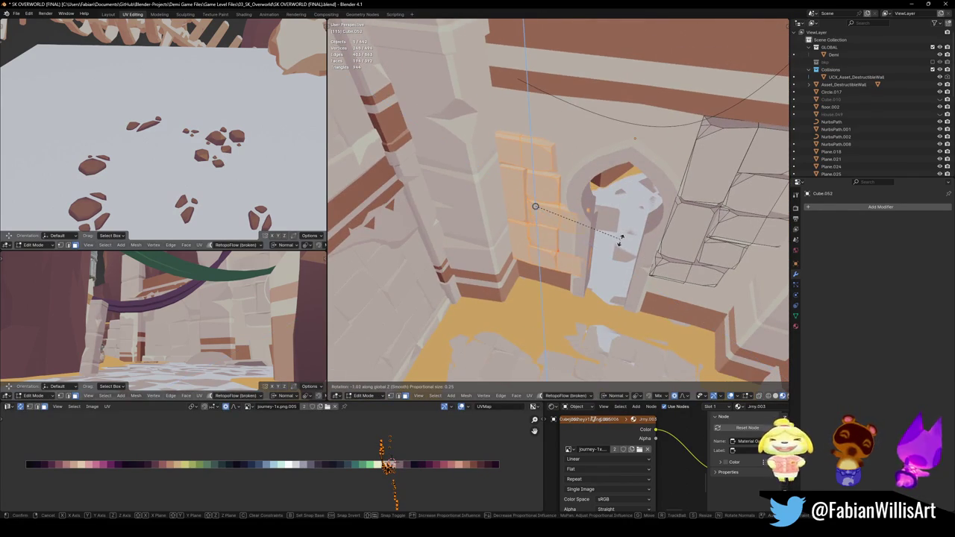
left_click(619, 242)
middle_click_drag(619, 242, 537, 212)
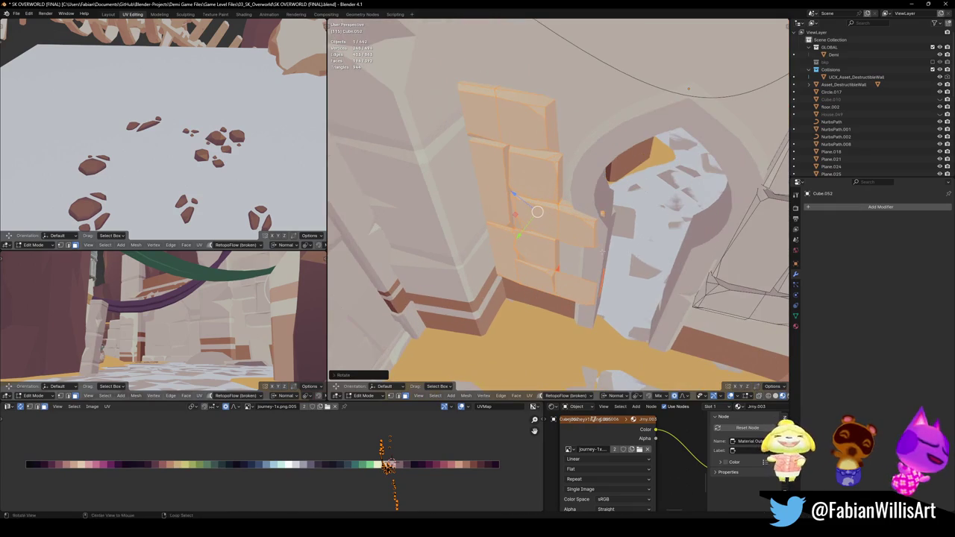
key("g")
key("shift+z")
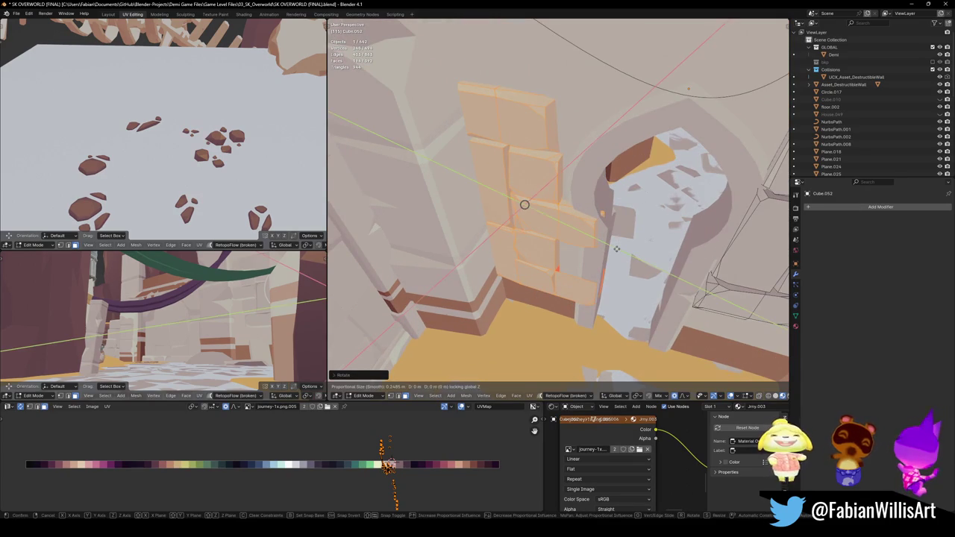
left_click(584, 181)
key("r")
key("z")
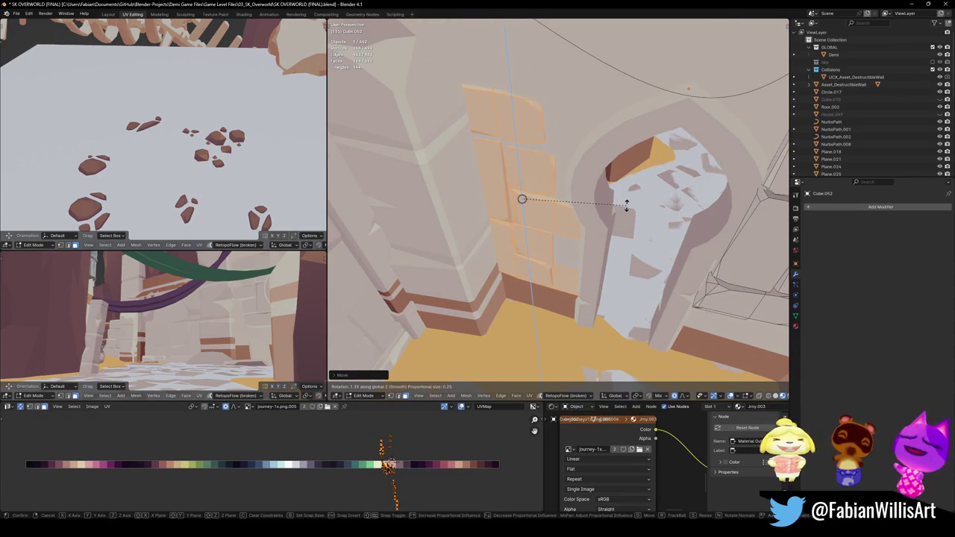
left_click(621, 215)
key("Tab")
- Rotate and horizontally reposition the right brick panel, then return to Object Mode
mouse_move(590, 242)
middle_mouse_down()
mouse_move(579, 254)
mouse_move(522, 246)
mouse_move(596, 253)
middle_mouse_up()
key("Tab")
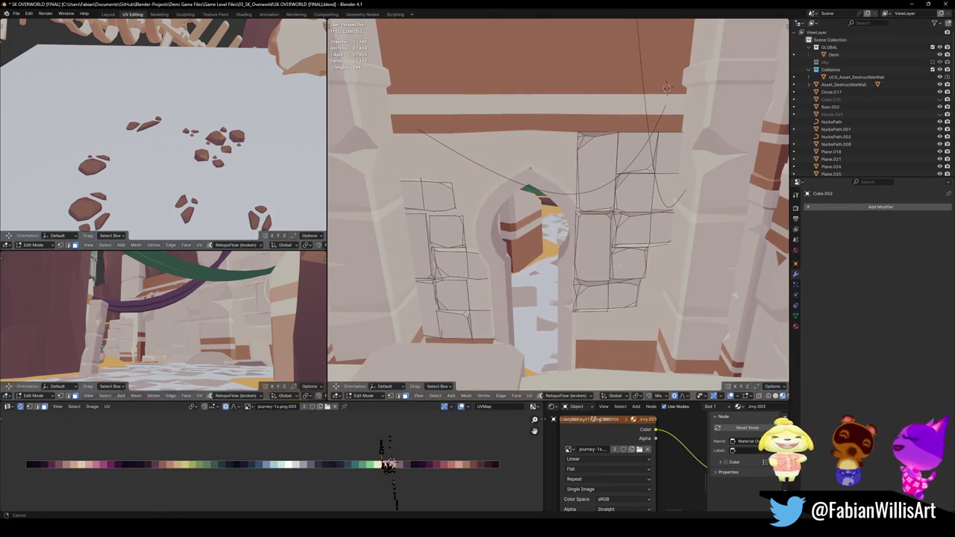
left_click(632, 261)
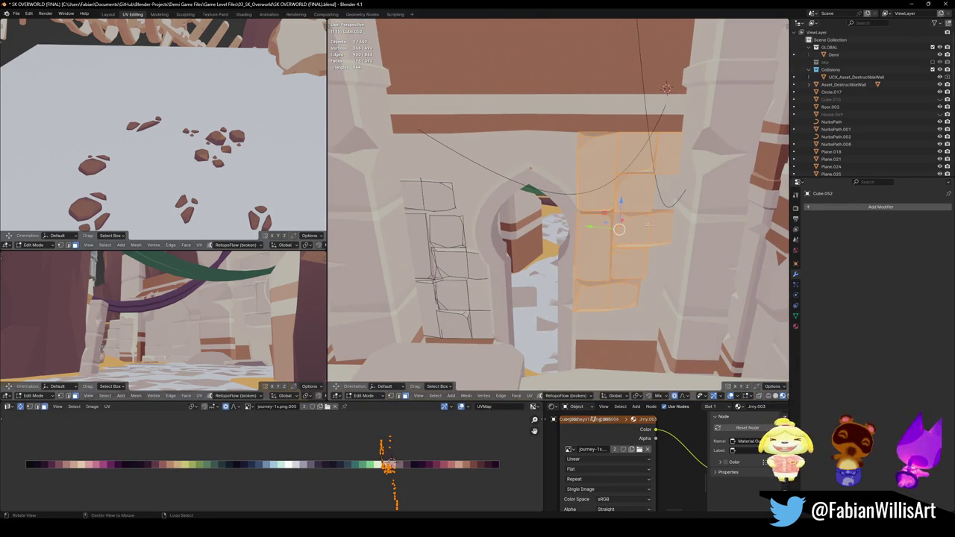
middle_click_drag(648, 225, 636, 228)
key("r")
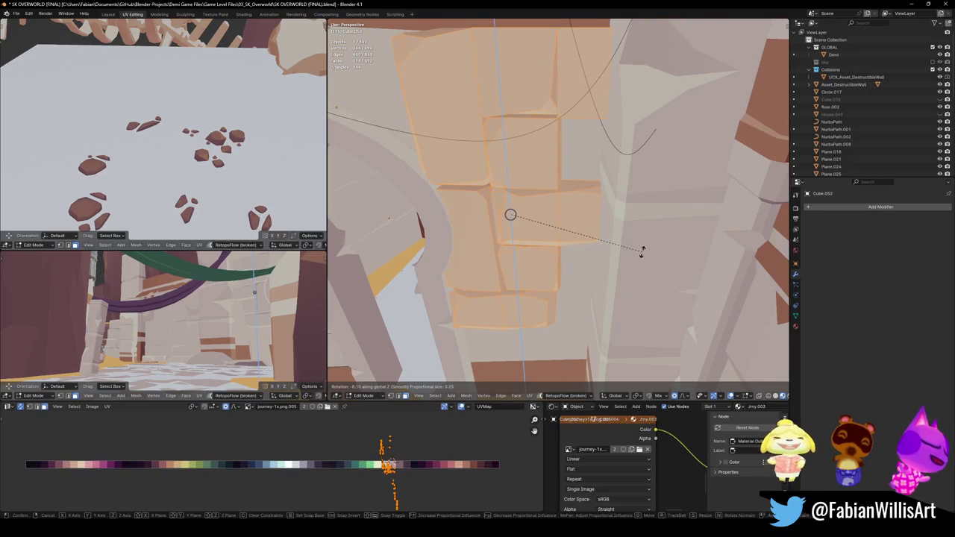
left_click(645, 249)
key("g")
key("shift+z")
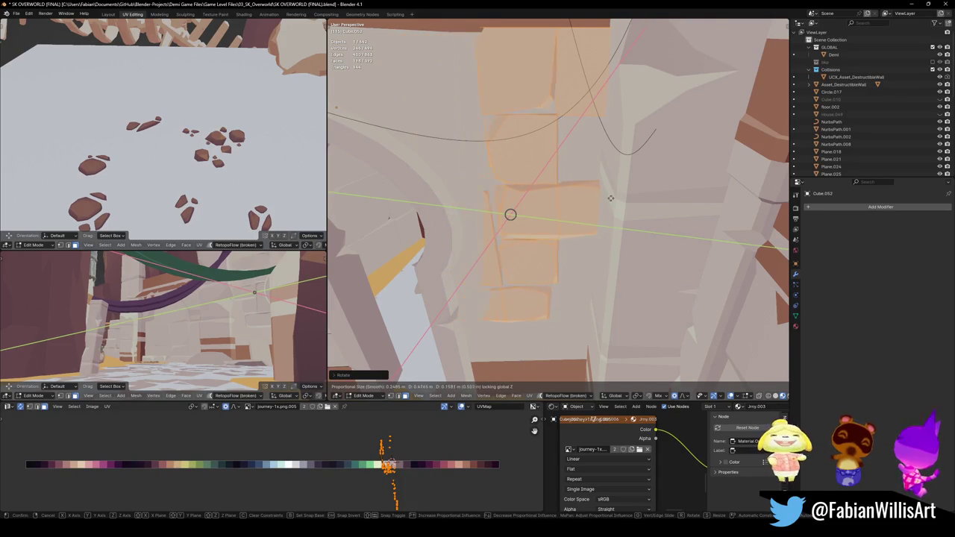
key("r")
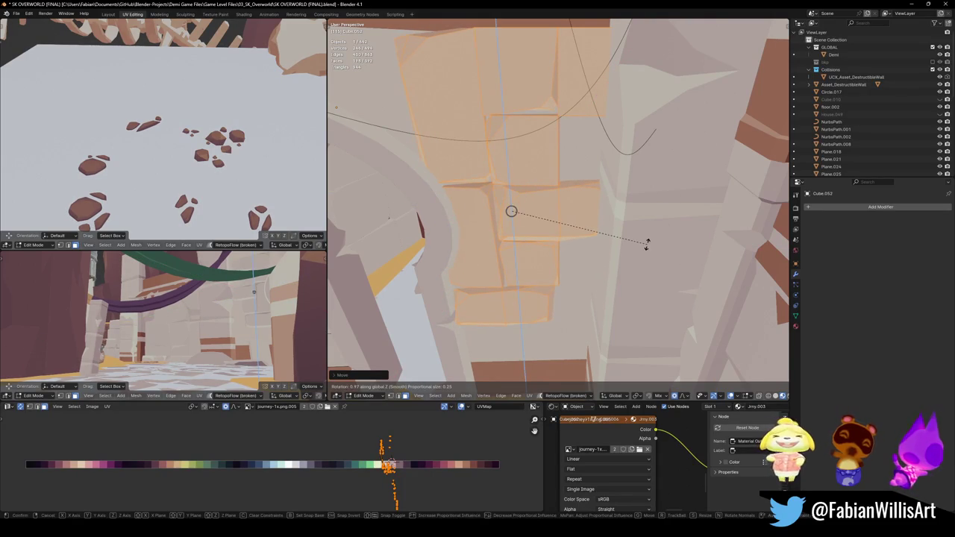
left_click(639, 245)
mouse_move(640, 245)
middle_mouse_down()
mouse_move(572, 30)
mouse_move(582, 281)
middle_mouse_up()
key("Tab")
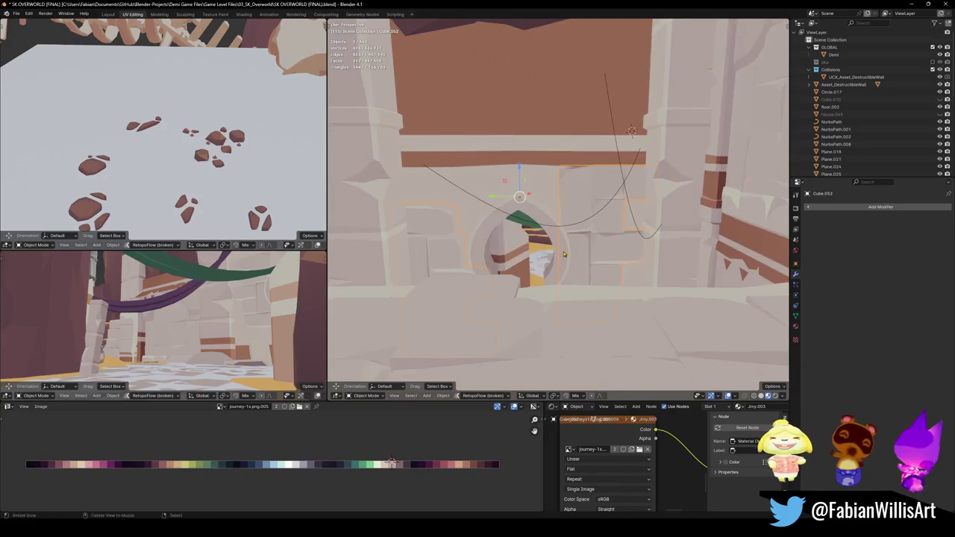
- Duplicate one brick block and slide the copy along Y, keeping its height
key("alt+a")
scroll(589, 280, "up", 3)
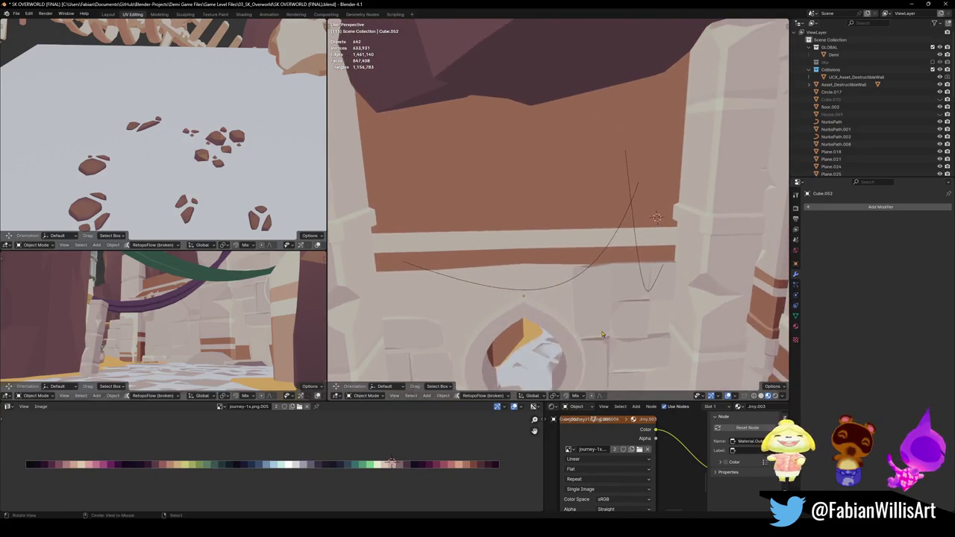
mouse_move(597, 283)
middle_mouse_down("shift")
mouse_move(610, 287)
mouse_move(607, 267)
middle_mouse_up("shift")
key("Tab")
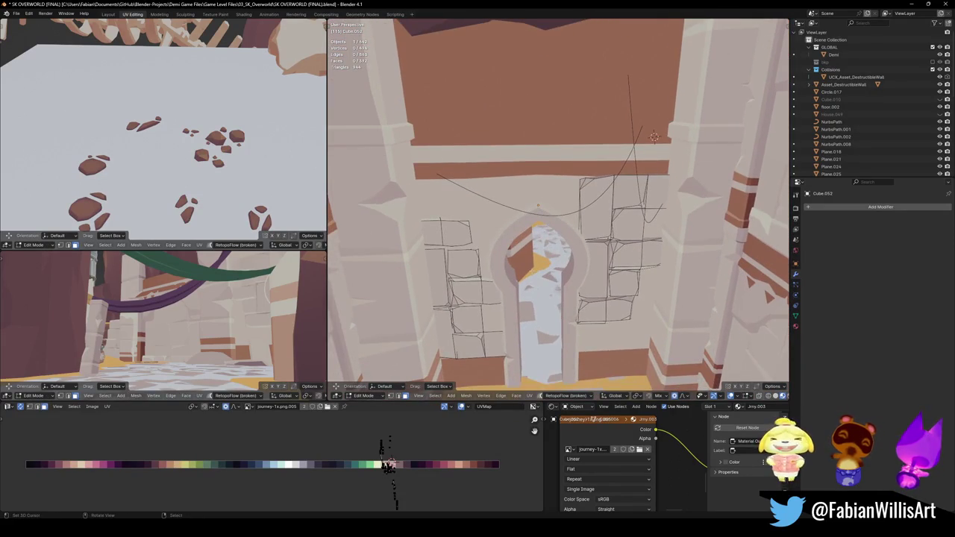
key("l")
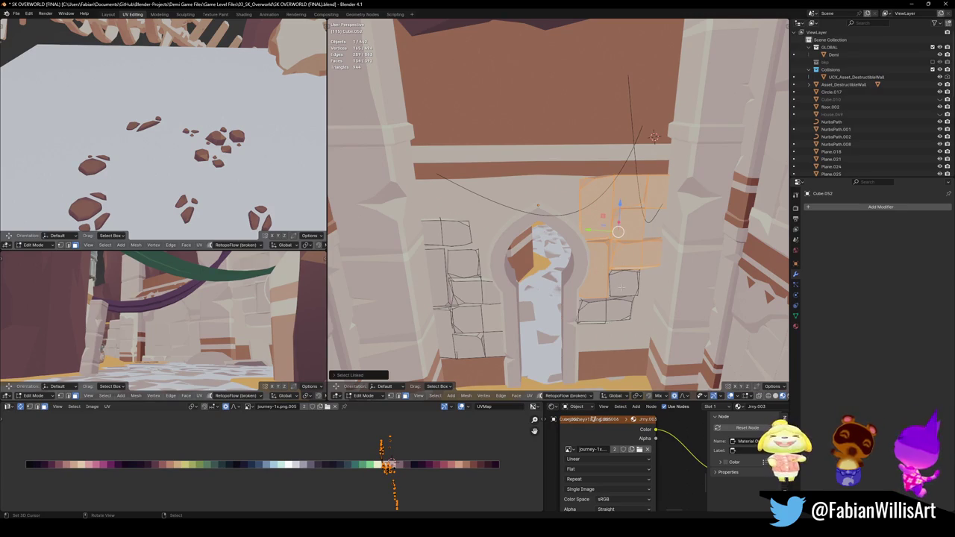
key("shift+d")
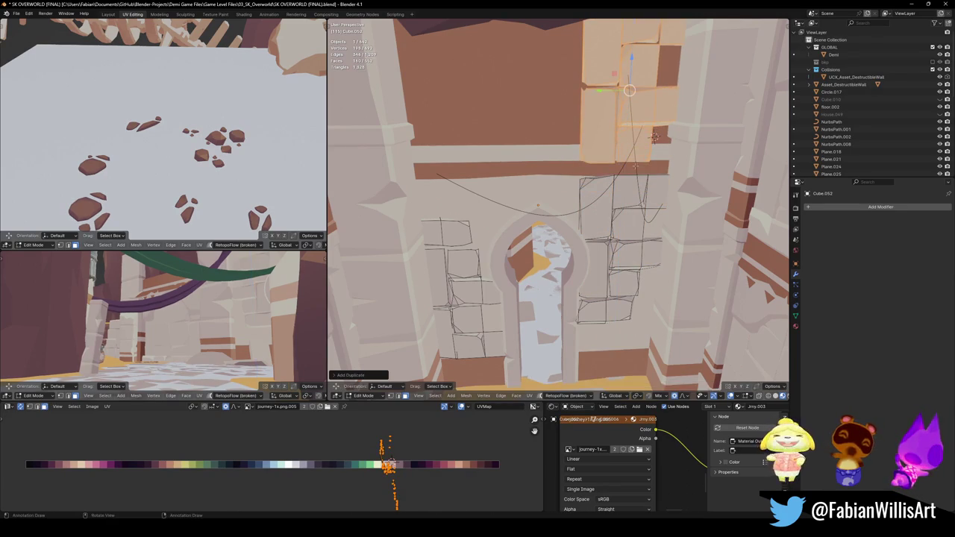
key("y")
key("shift+z")
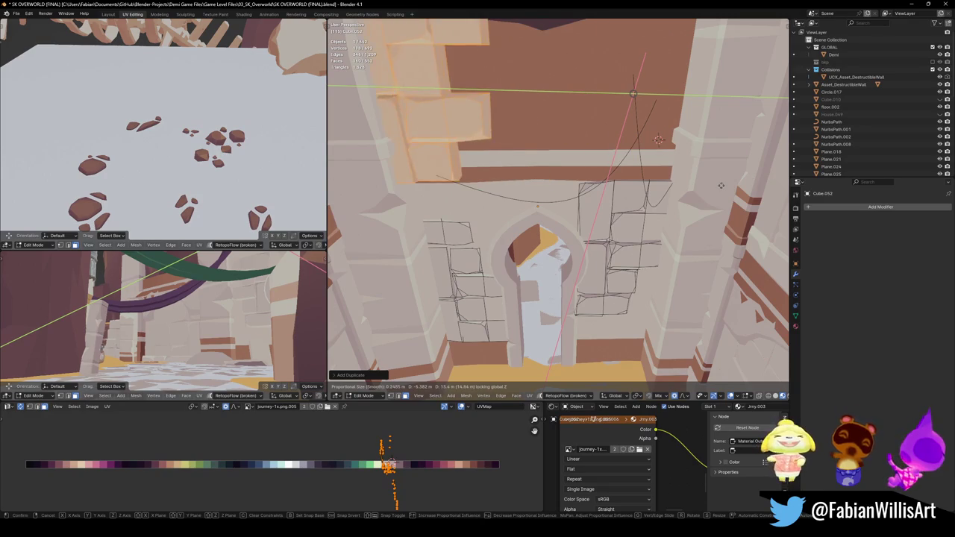
- Place the copied block above the arch and walk closer to inspect it
left_click(348, 187)
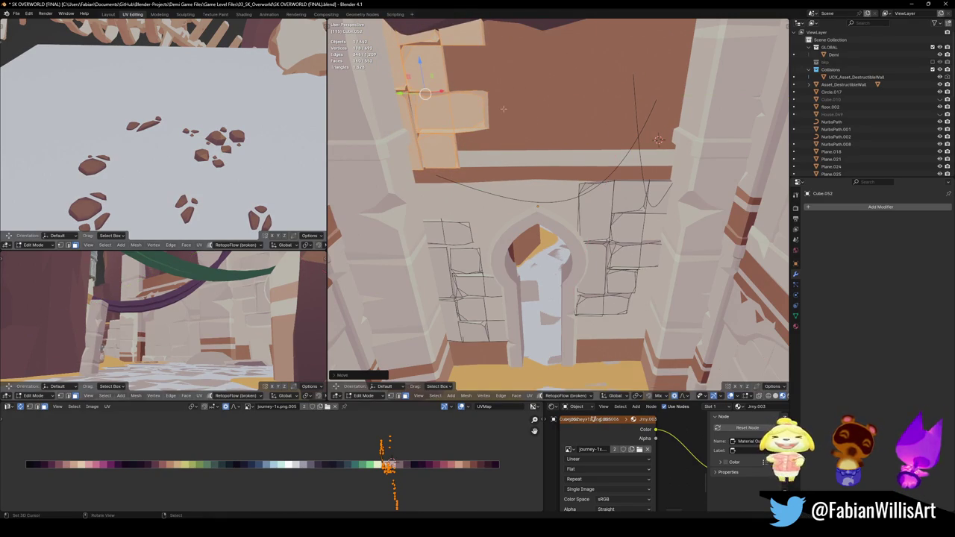
key("Tab")
key("shift+grave")
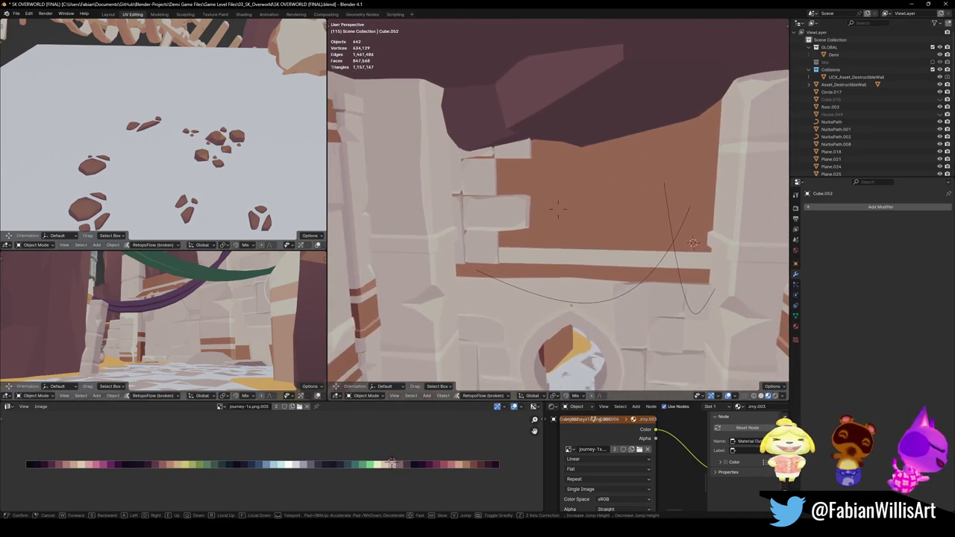
key("w")
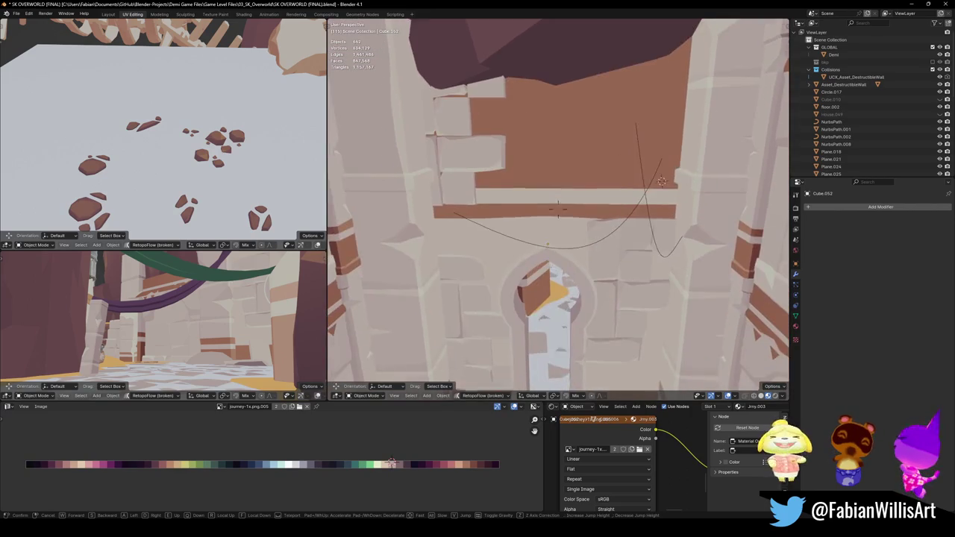
left_click(557, 212)
- Lower the copied block along Z into the upper wall band
key("Tab")
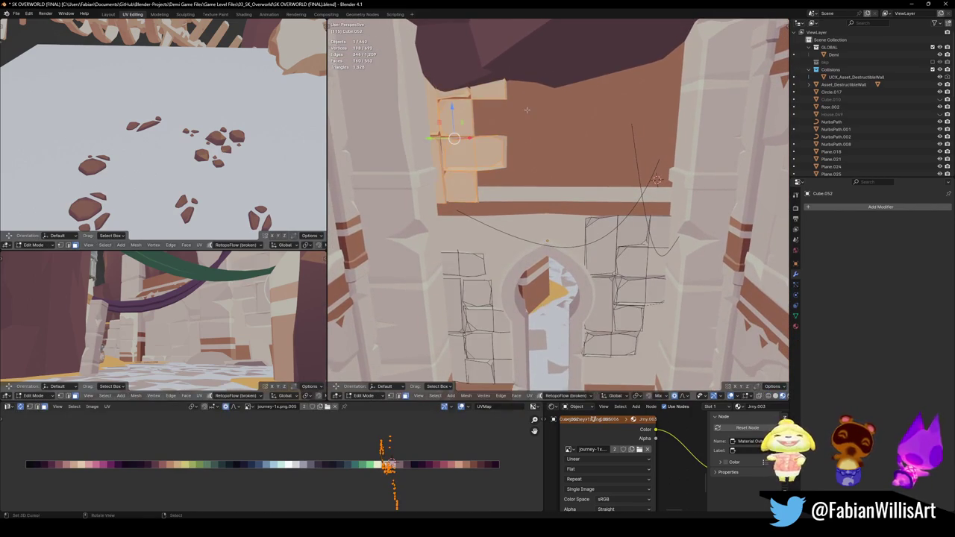
key("g")
key("z")
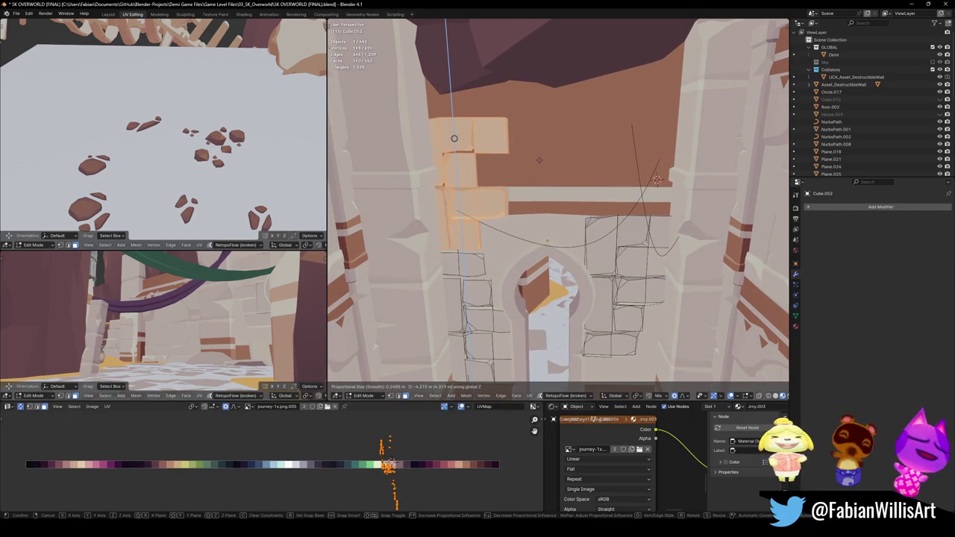
left_click(539, 166)
key("Tab")
mouse_move(519, 173)
middle_mouse_down("shift")
mouse_move(578, 174)
mouse_move(554, 179)
mouse_move(566, 299)
middle_mouse_up("shift")
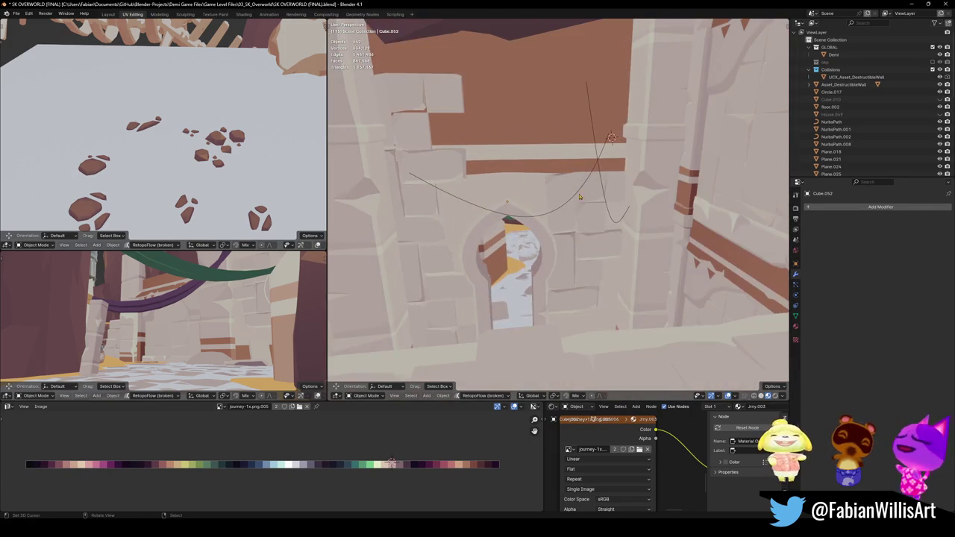
- Raise the stone block out of the doorway straight up onto the wall above the arch
key("Tab")
key("l")
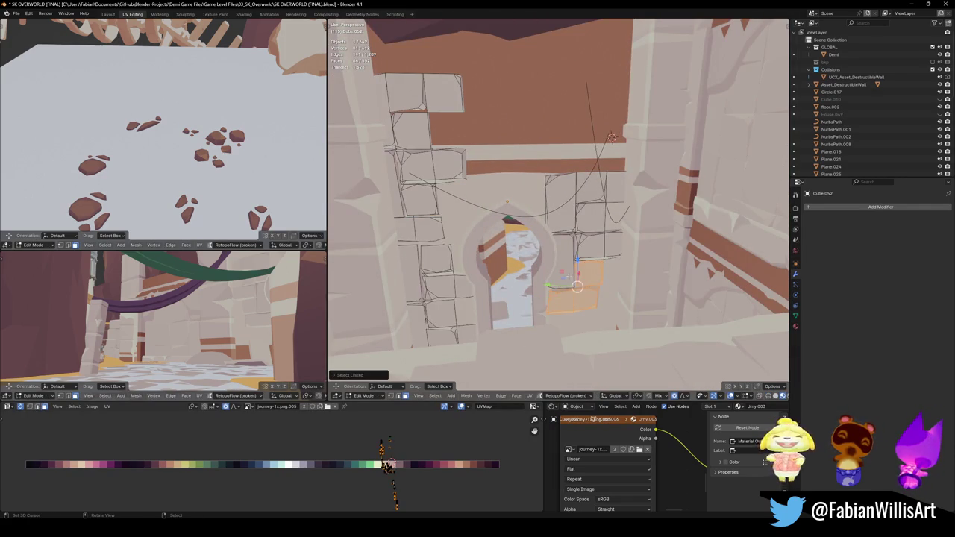
key("g")
key("z")
left_click(581, 95)
- Duplicate the raised block and set the copy beside it at the same height
key("shift+d")
key("z")
left_click(573, 132)
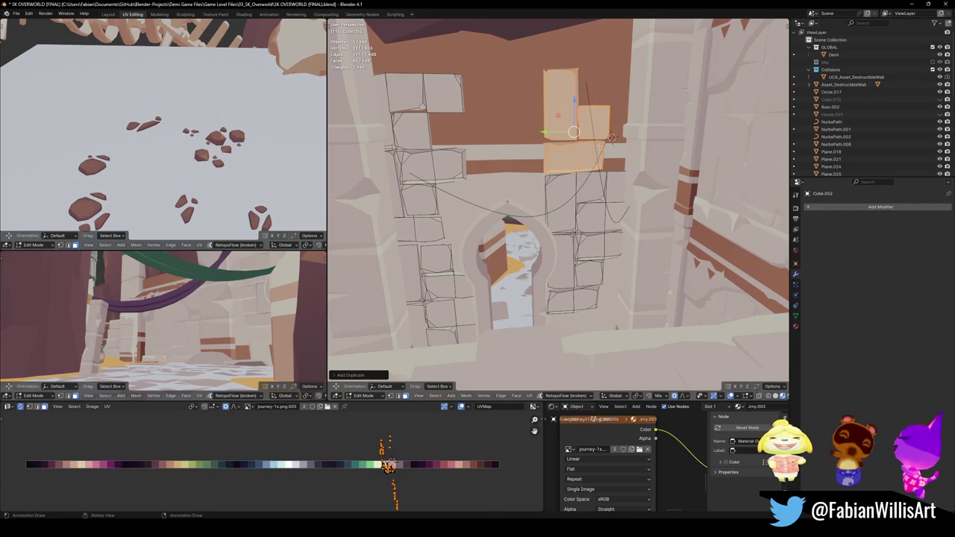
key("g")
key("shift+z")
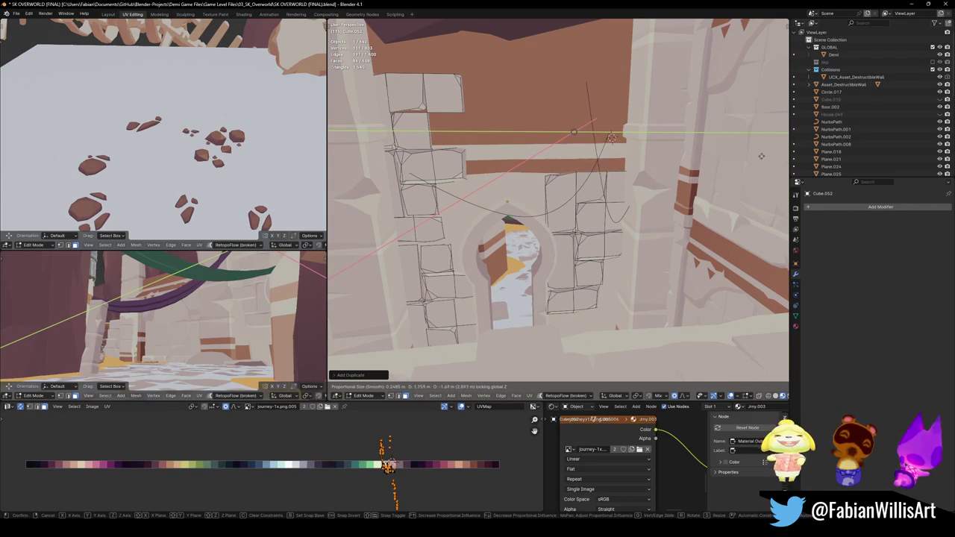
left_click(612, 138)
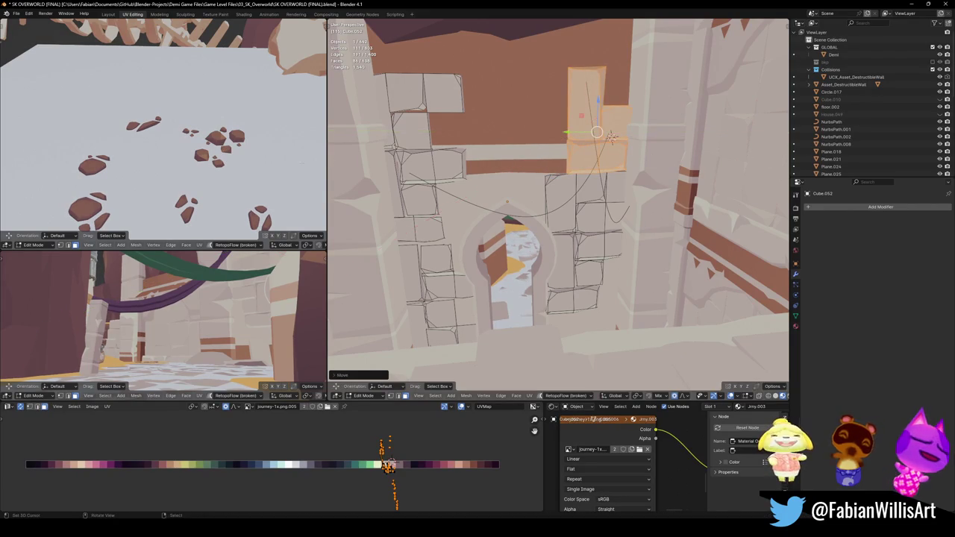
key("Tab")
mouse_move(580, 146)
middle_mouse_down()
mouse_move(560, 155)
mouse_move(580, 304)
mouse_move(609, 218)
mouse_move(622, 208)
middle_mouse_up()
- Save the level, then walk through the white arches into the room to review the striped wall
key("ctrl+s")
key("shift+grave")
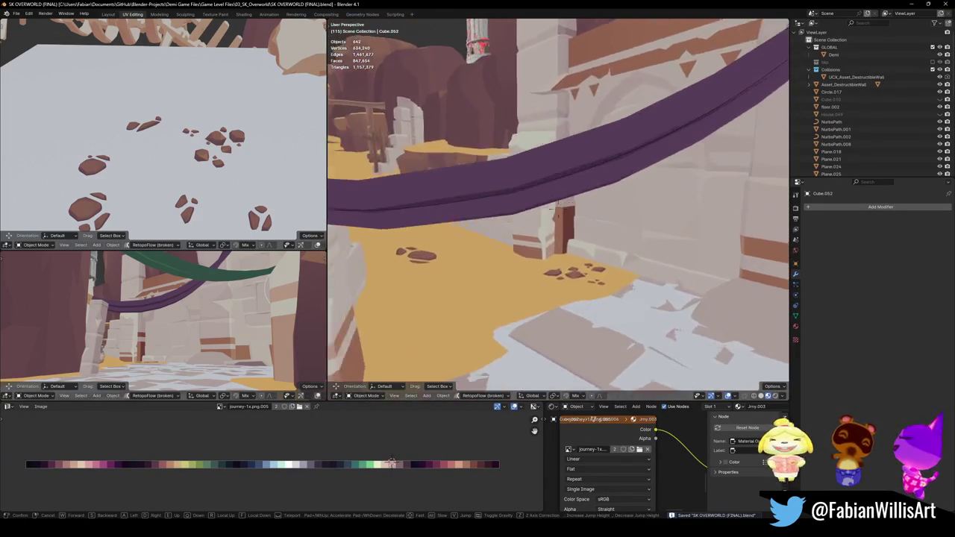
key("w")
key("w")
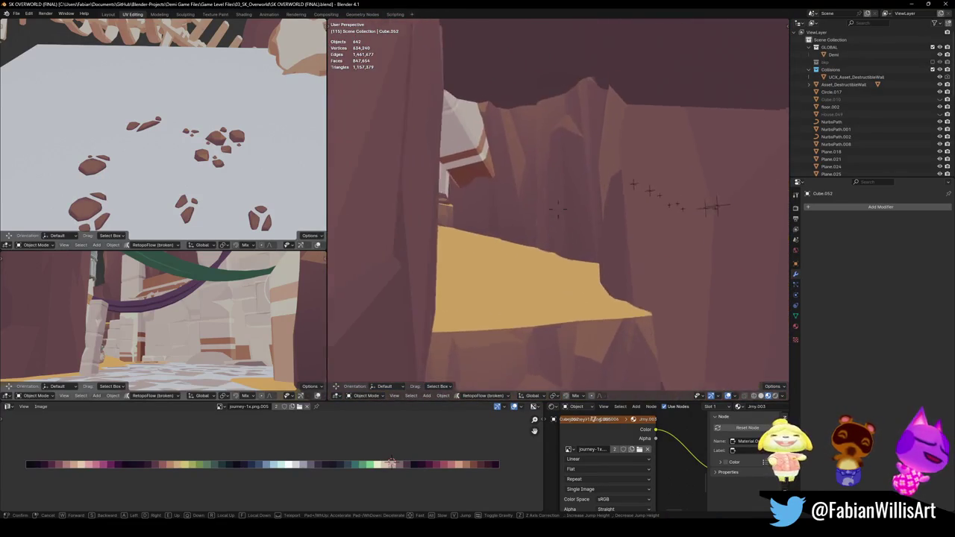
key("w")
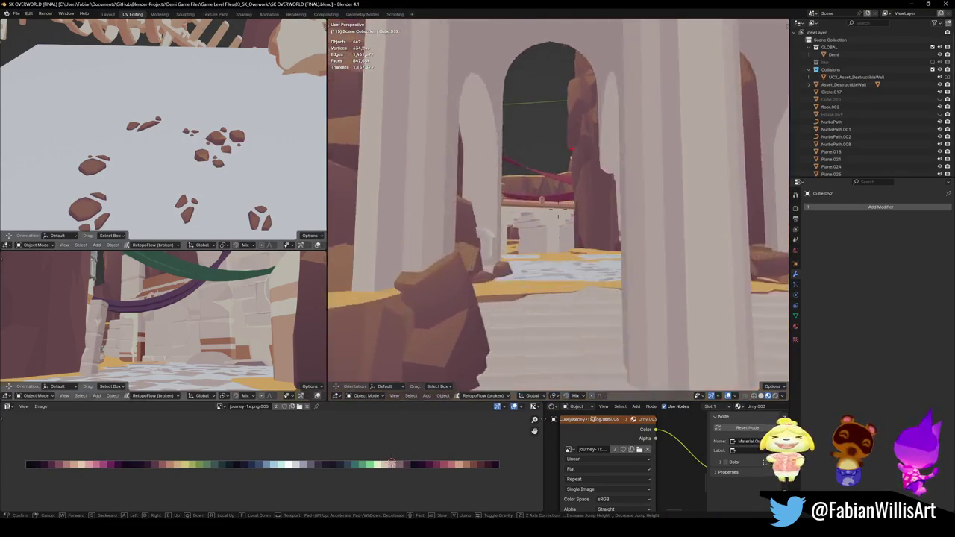
key("w")
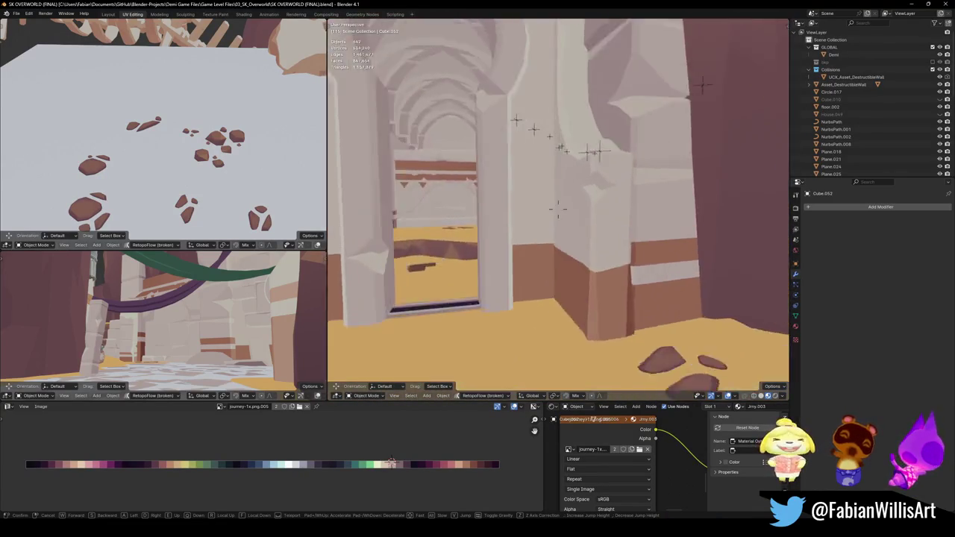
key("w")
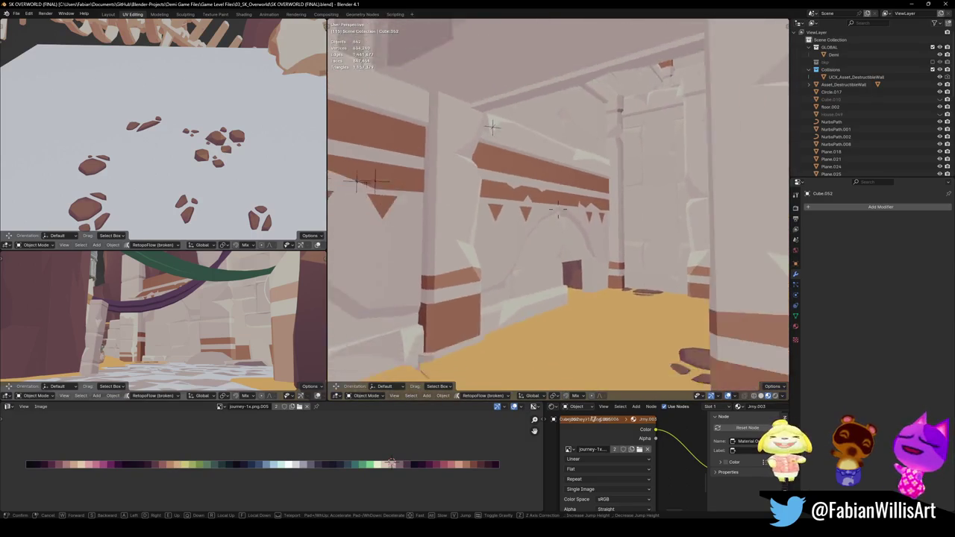
key("w")
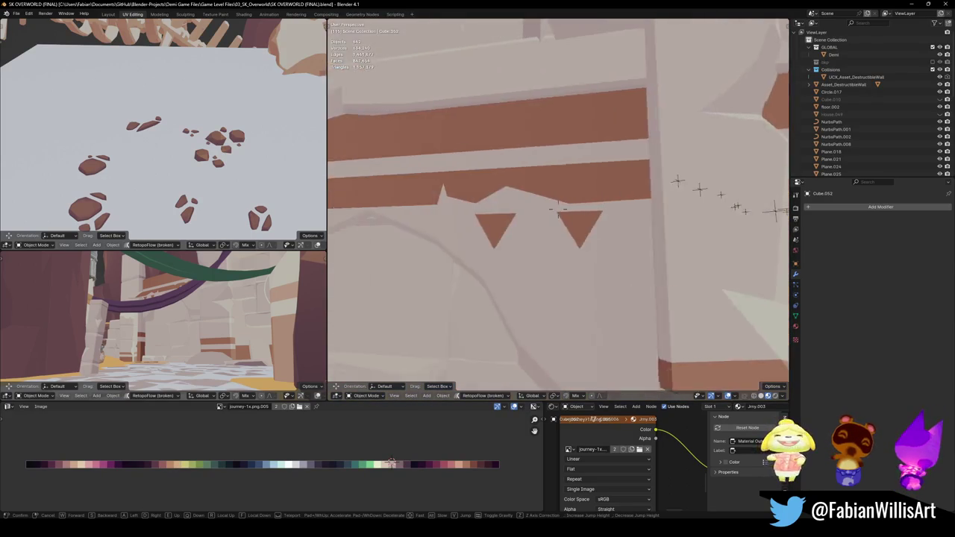
key("s")
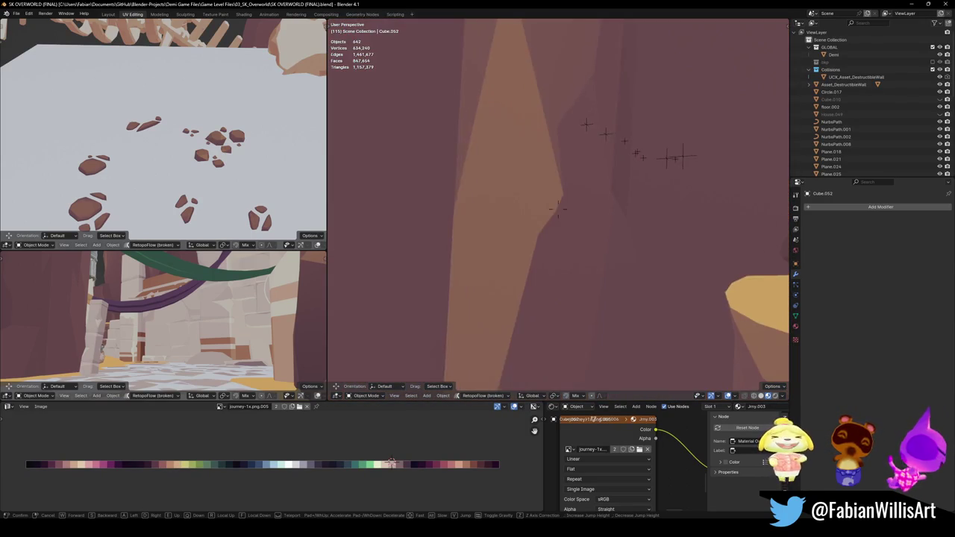
key("s")
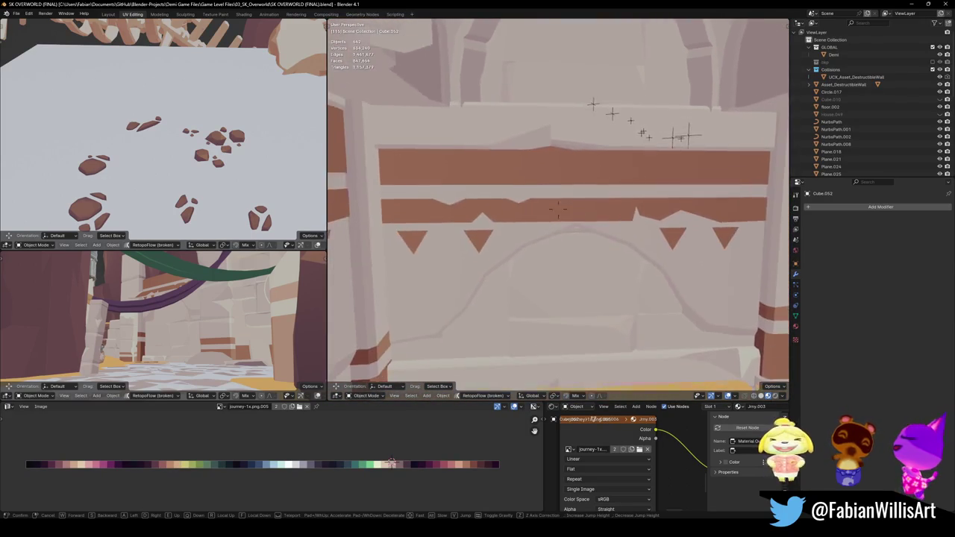
key("s")
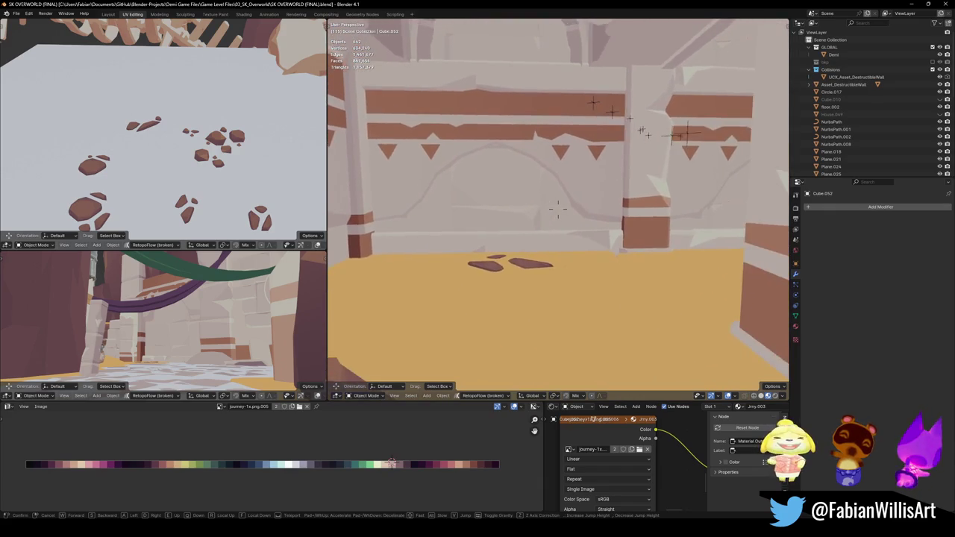
key("s")
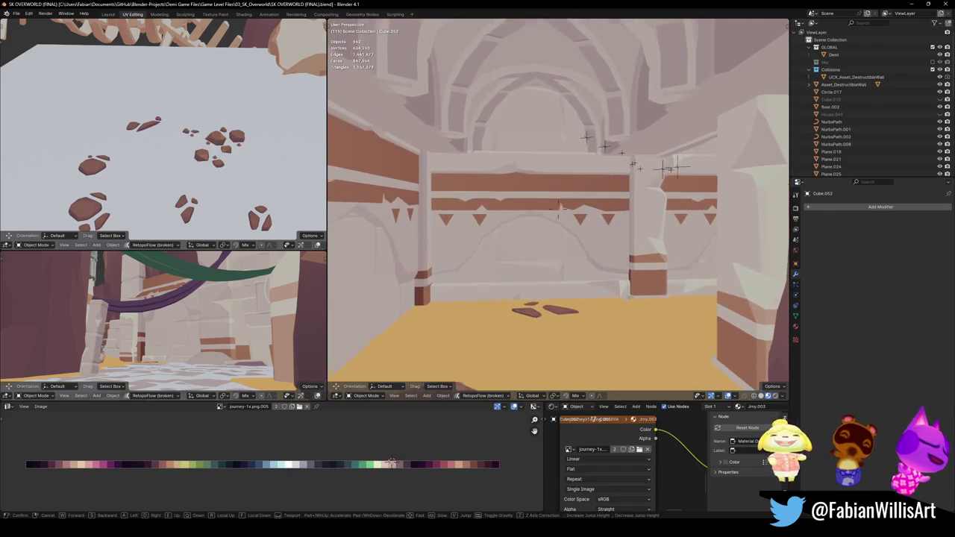
key("w")
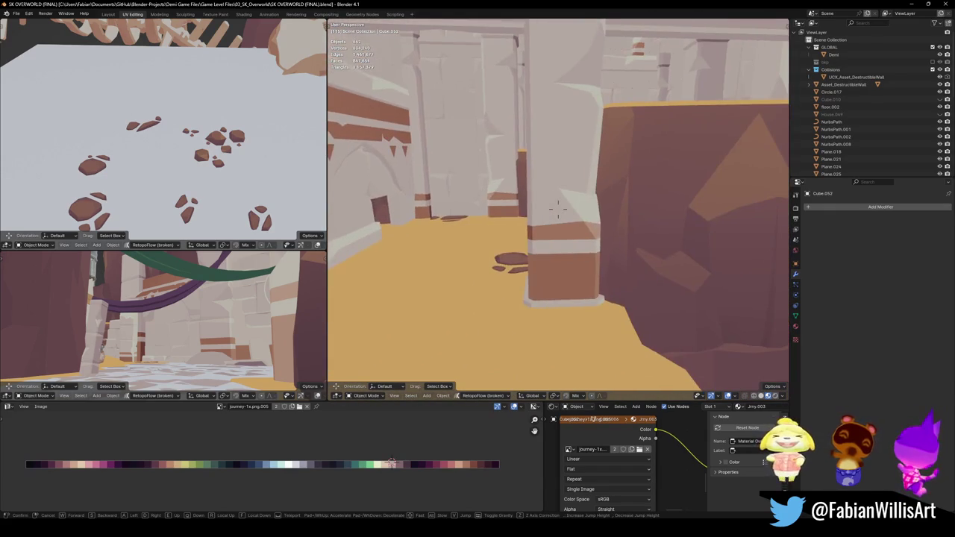
key("w")
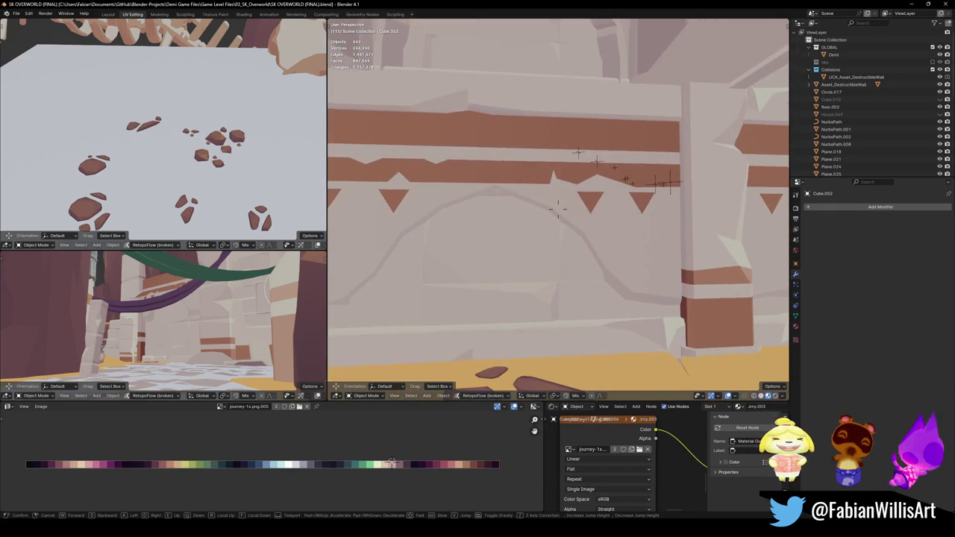
left_click(558, 209)
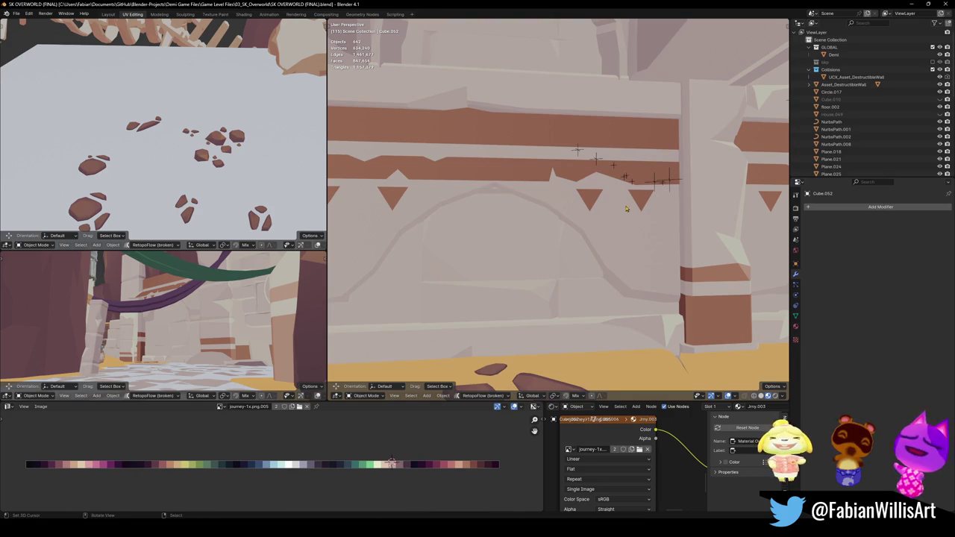
- Save again and walk toward the wooden gate in the other view
key("ctrl+s")
key("shift+grave")
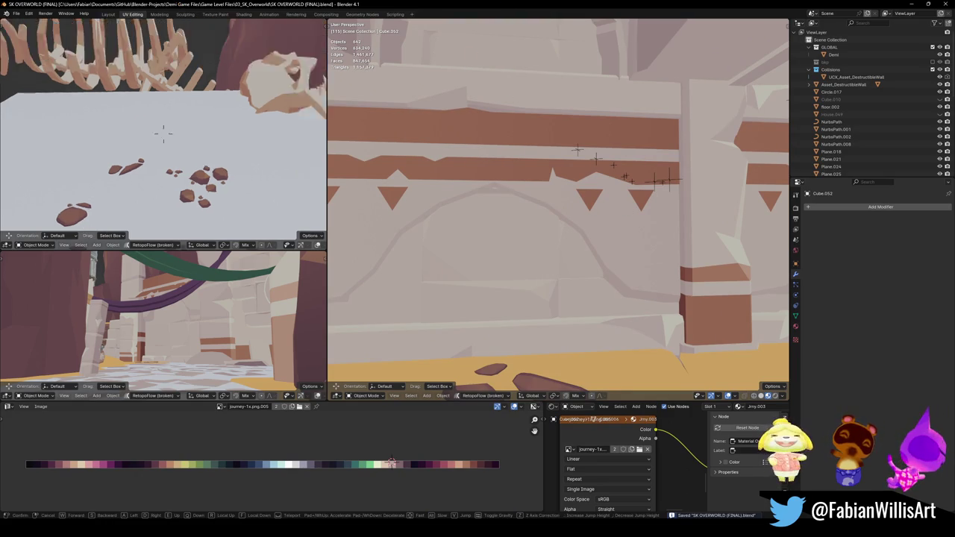
key("w")
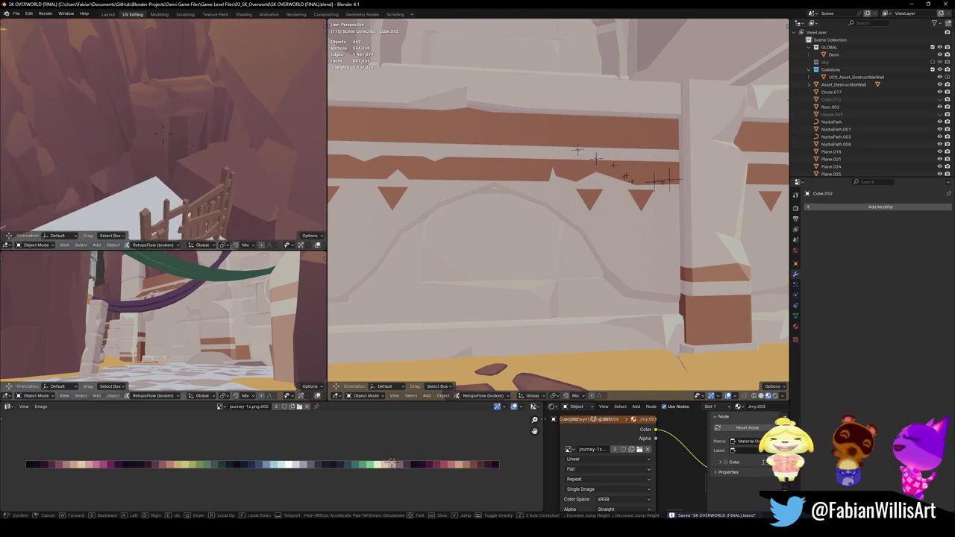
left_click(163, 134)
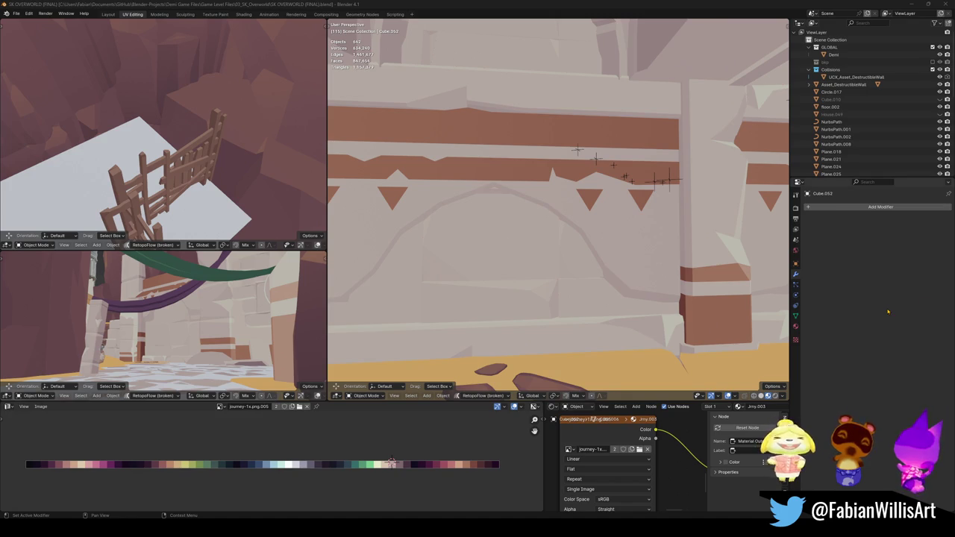
- Save the SK OVERWORLD (FINAL).blend level file
key("ctrl+s")
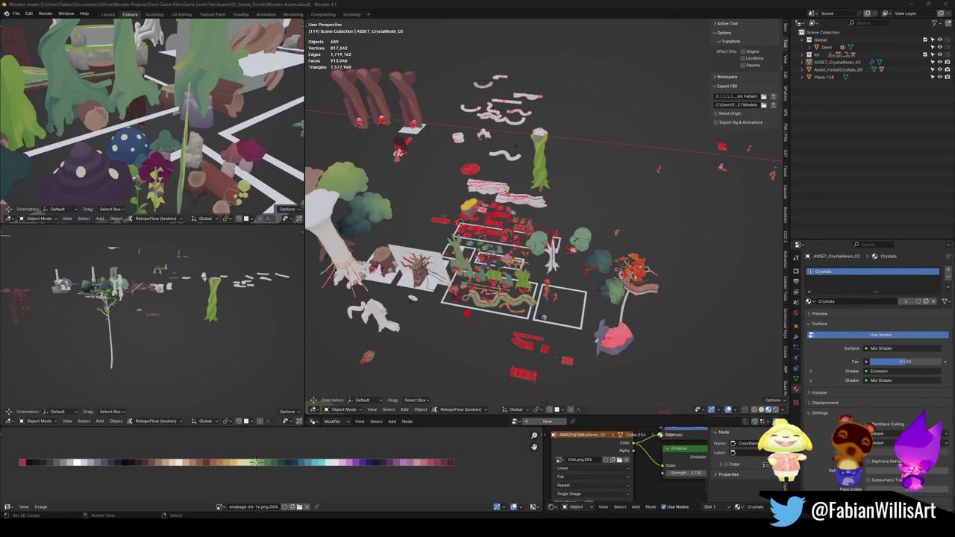
- Inspect the fenced wooden plank area in Wooden Assets from above and below
mouse_move(467, 230)
middle_mouse_down("ctrl")
mouse_move(555, 243)
mouse_move(590, 292)
middle_mouse_up("ctrl")
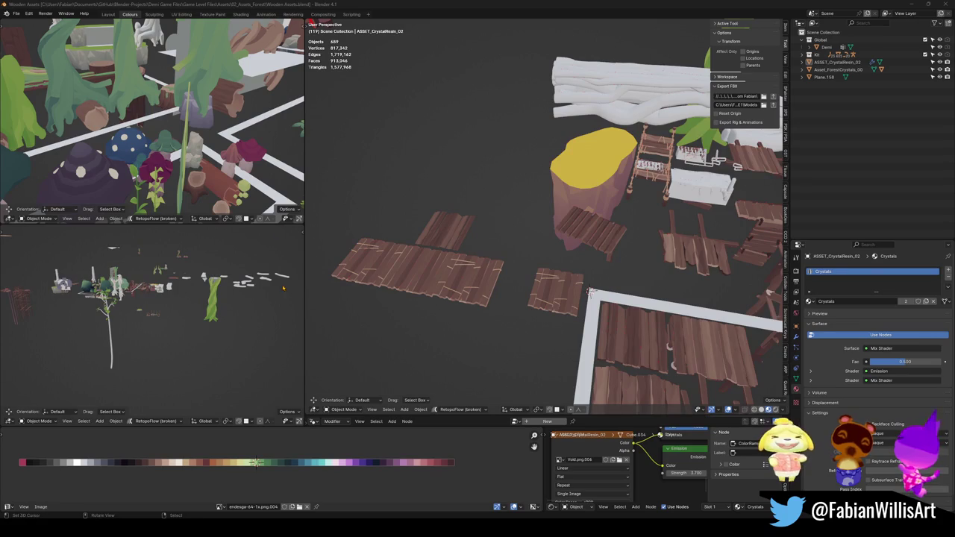
middle_click_drag(589, 293, 385, 289)
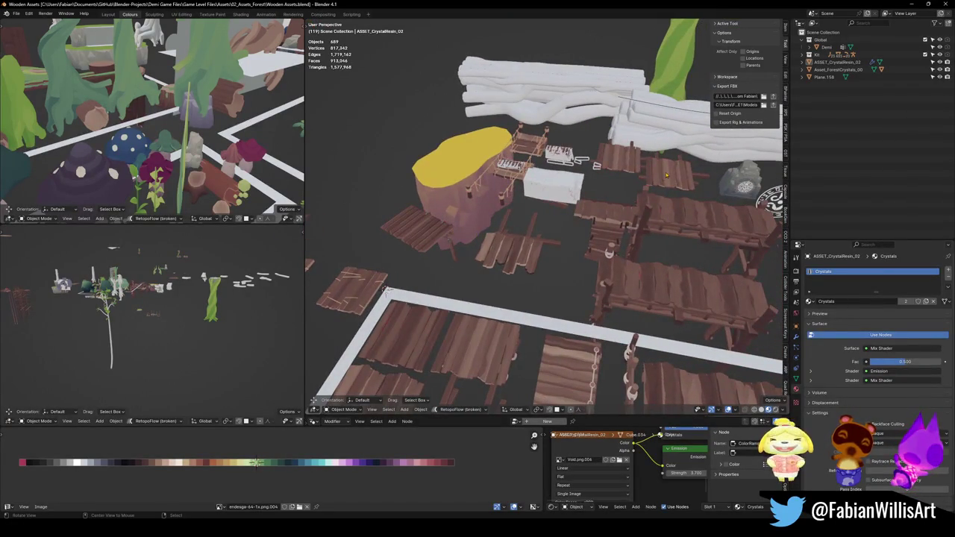
scroll(664, 176, "up", 6)
mouse_move(664, 177)
middle_mouse_down()
mouse_move(561, 161)
mouse_move(585, 245)
mouse_move(648, 222)
mouse_move(585, 292)
mouse_move(508, 241)
middle_mouse_up()
scroll(586, 244, "down", 3)
scroll(585, 245, "down", 3)
scroll(586, 244, "down", 2)
scroll(647, 223, "up", 3)
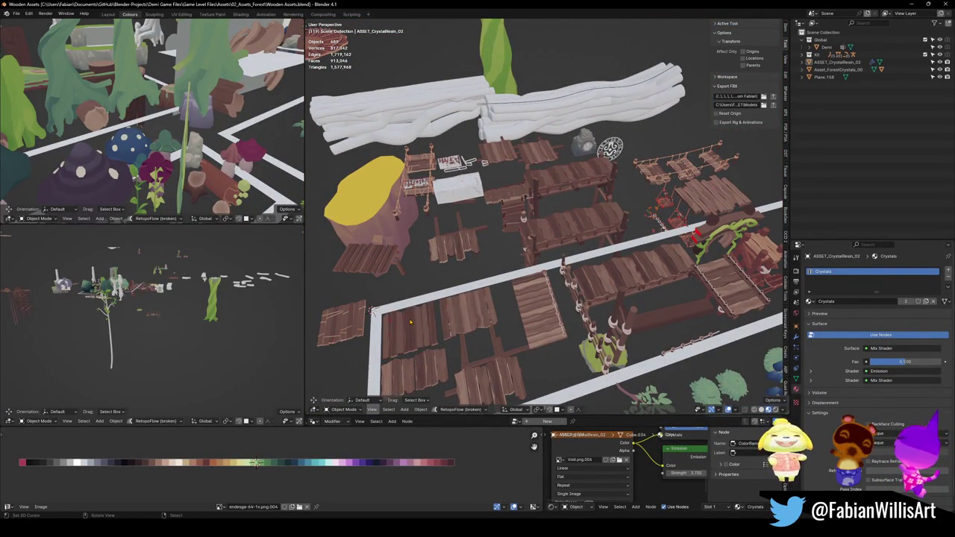
key("shift+grave")
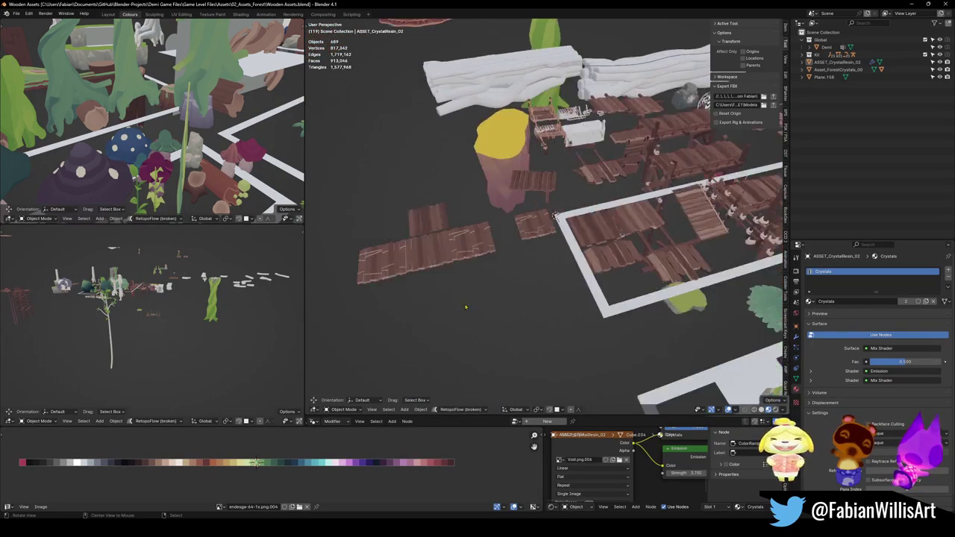
key("w")
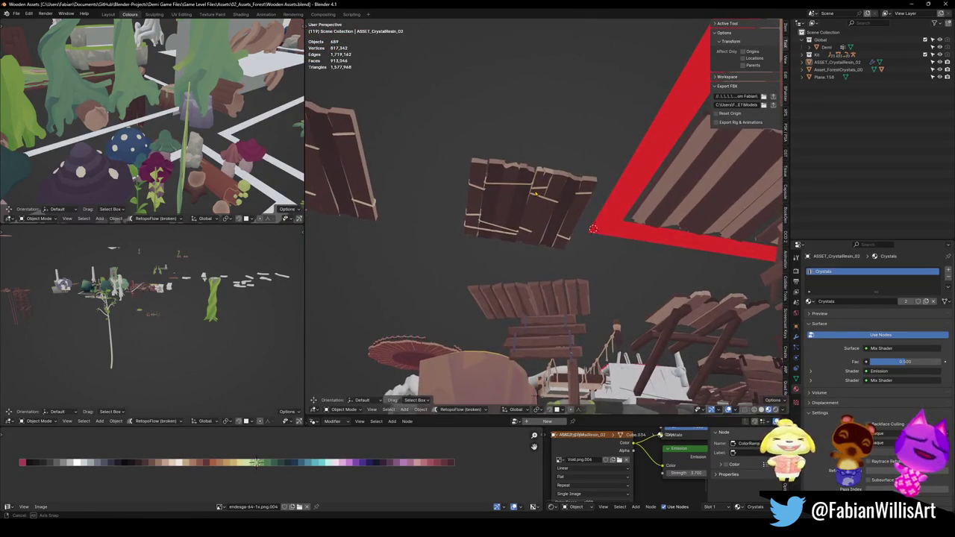
key("w")
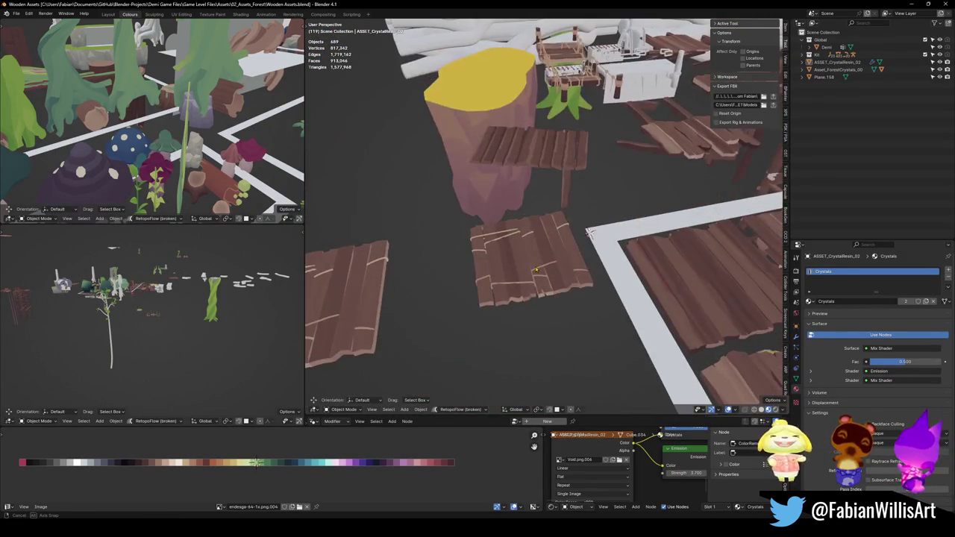
left_click(496, 272)
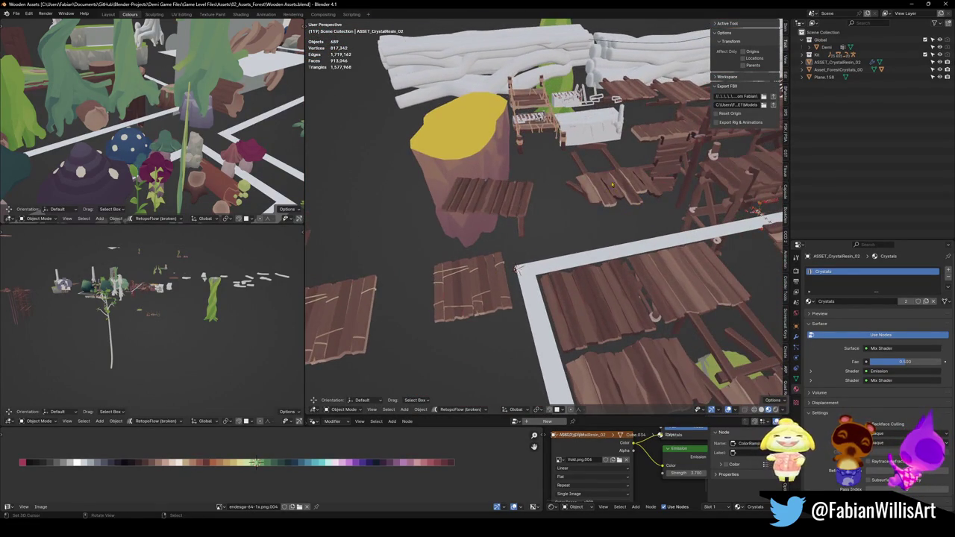
- Duplicate a small plank platform, shrink it to 0.73 and move it into place
left_click(608, 168)
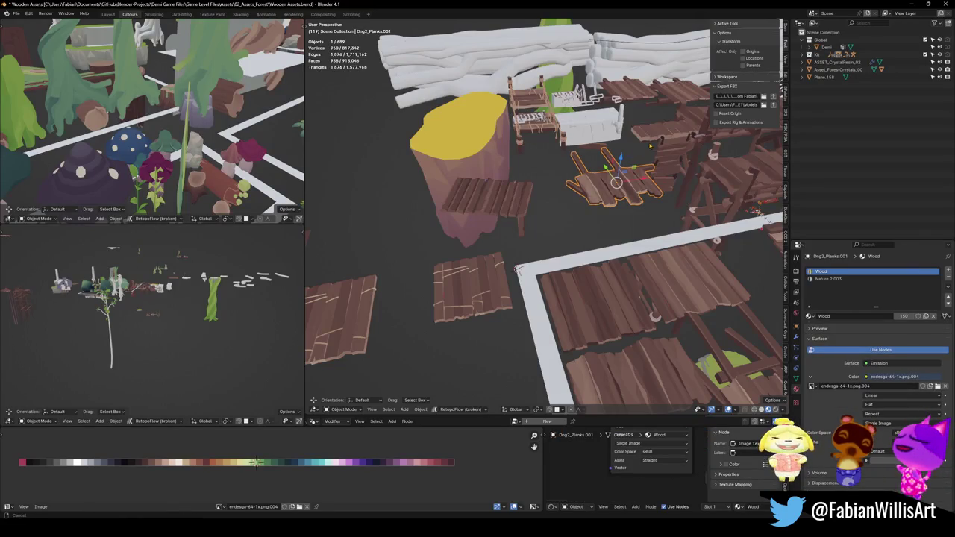
middle_click_drag(650, 145, 631, 169)
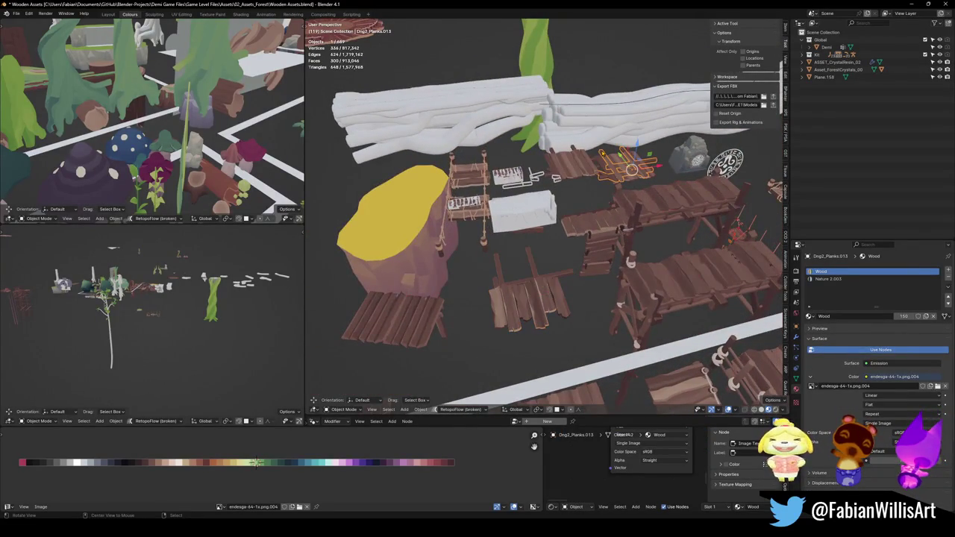
key("g")
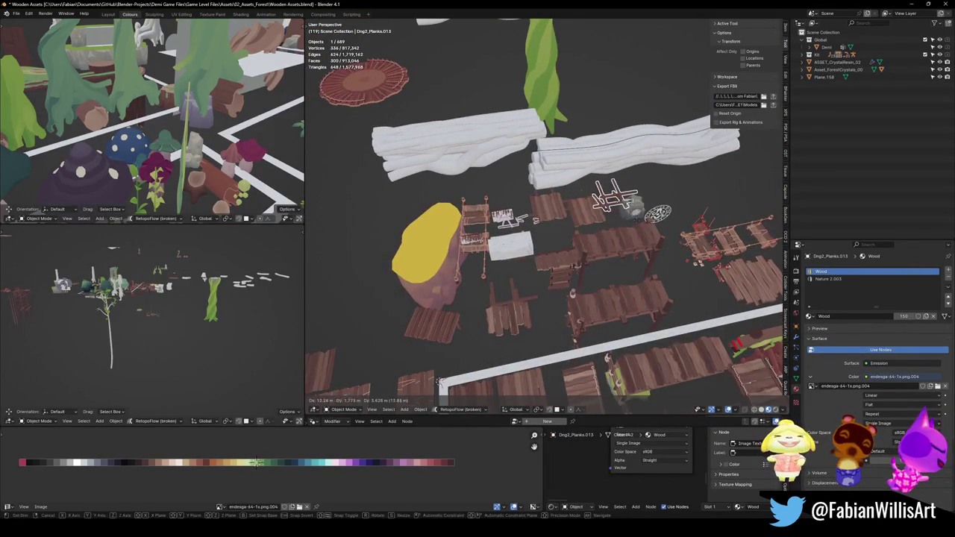
middle_click_drag(440, 383, 520, 320)
key("shift+z")
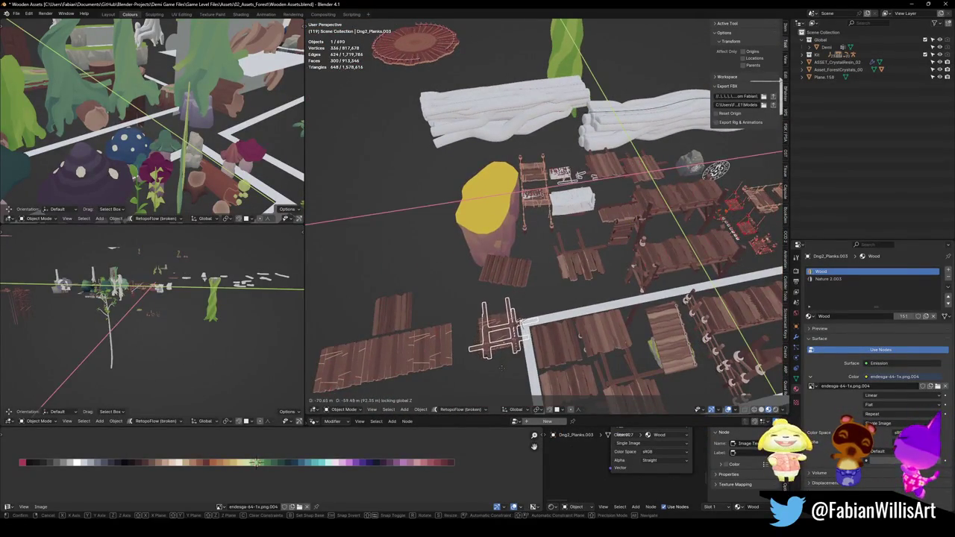
left_click(501, 365)
key("KP_Decimal")
middle_click_drag(565, 292, 569, 219)
left_click(642, 240)
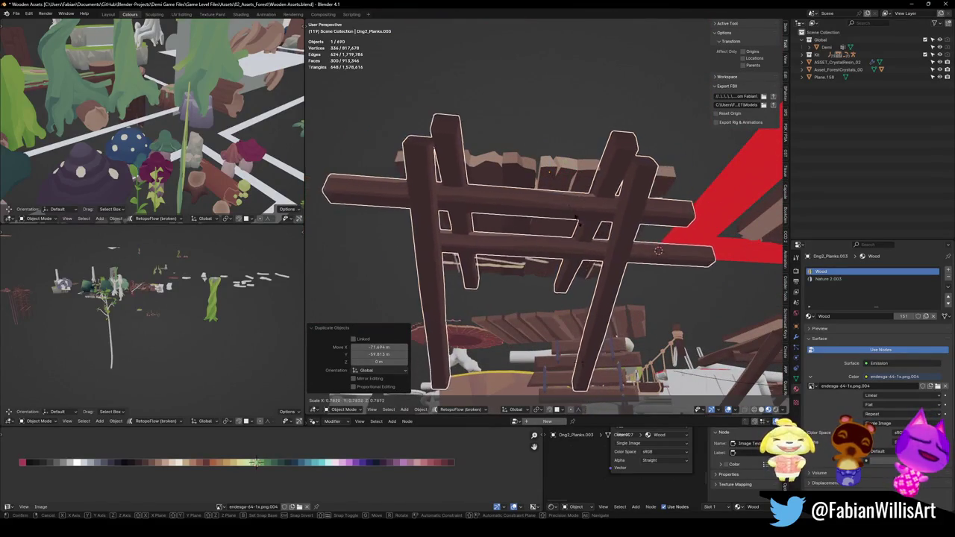
mouse_move(642, 241)
middle_mouse_down()
mouse_move(626, 283)
mouse_move(641, 224)
mouse_move(448, 262)
middle_mouse_up()
key("g")
left_click(650, 203)
key("alt+a")
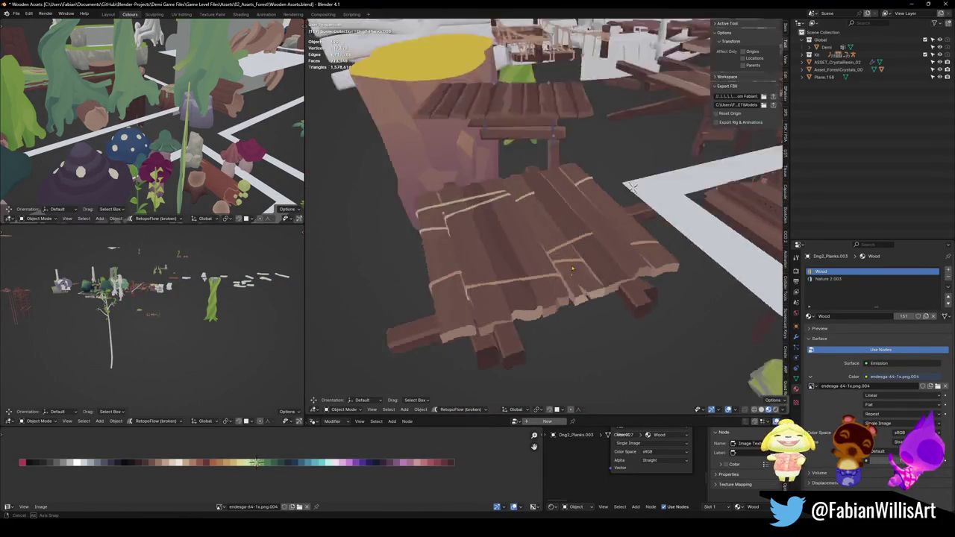
- Remove the Nature 2.003 material slot from Dng2_Planks.003
middle_click_drag(674, 200, 493, 351)
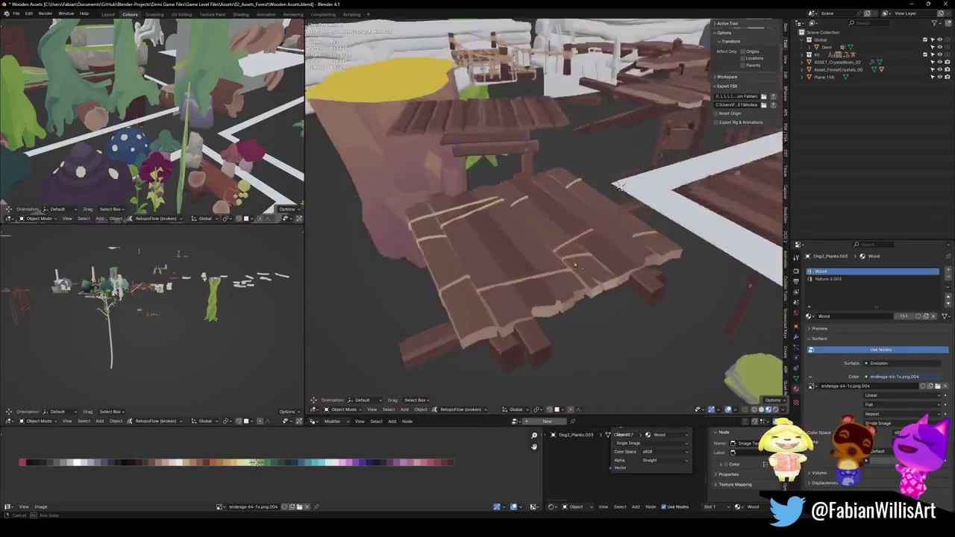
left_click(494, 351)
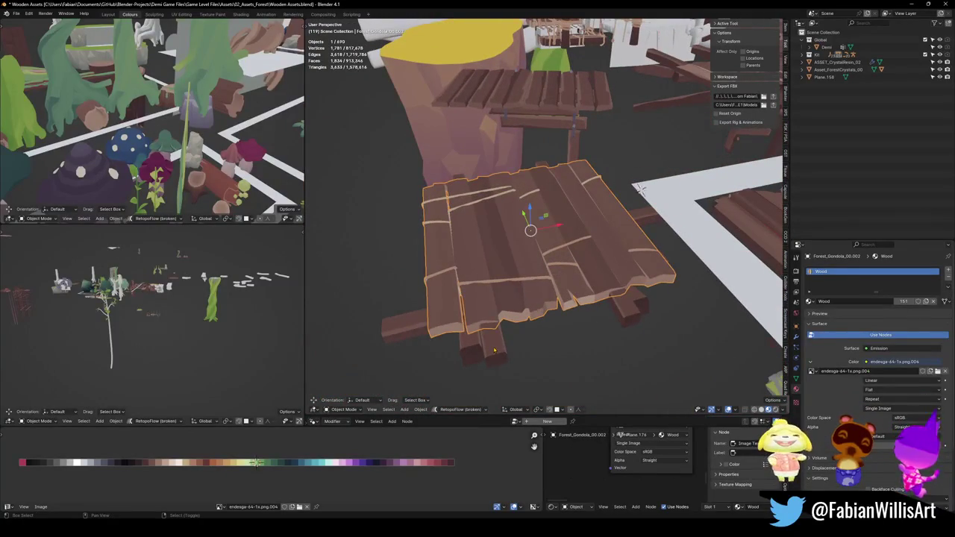
left_click(535, 312)
left_click(505, 357)
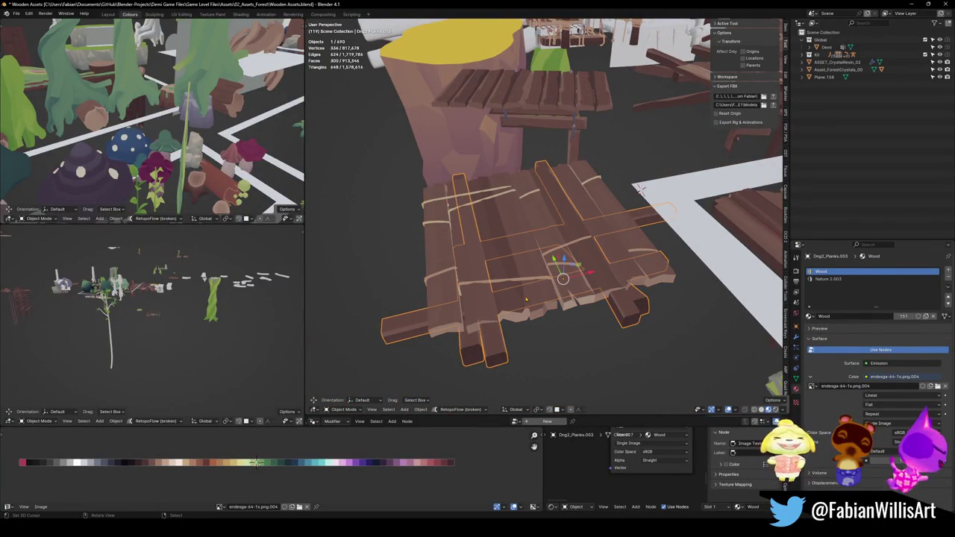
left_click(916, 277)
left_click(948, 279)
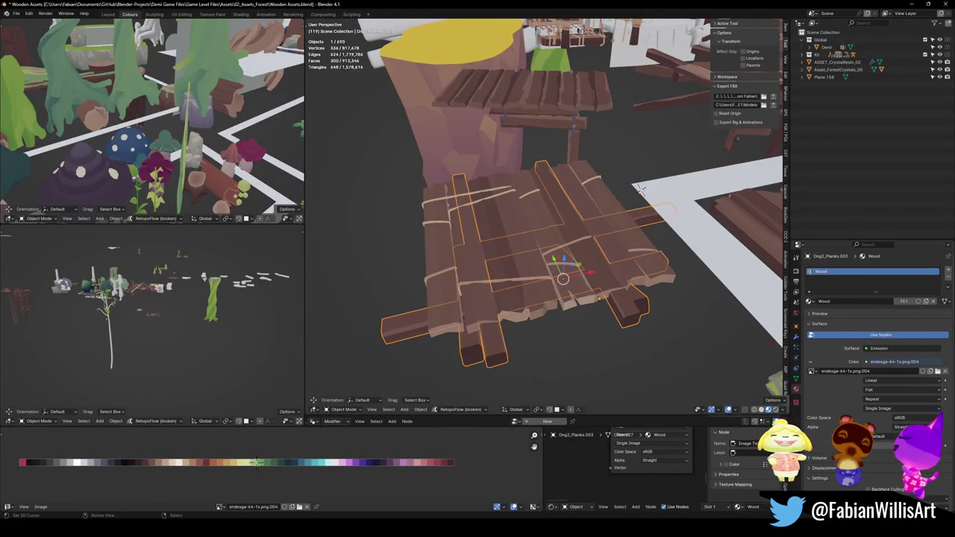
- Select the Forest_Gondola_00.002 plank platform and copy it to the clipboard
left_click(497, 315, "shift")
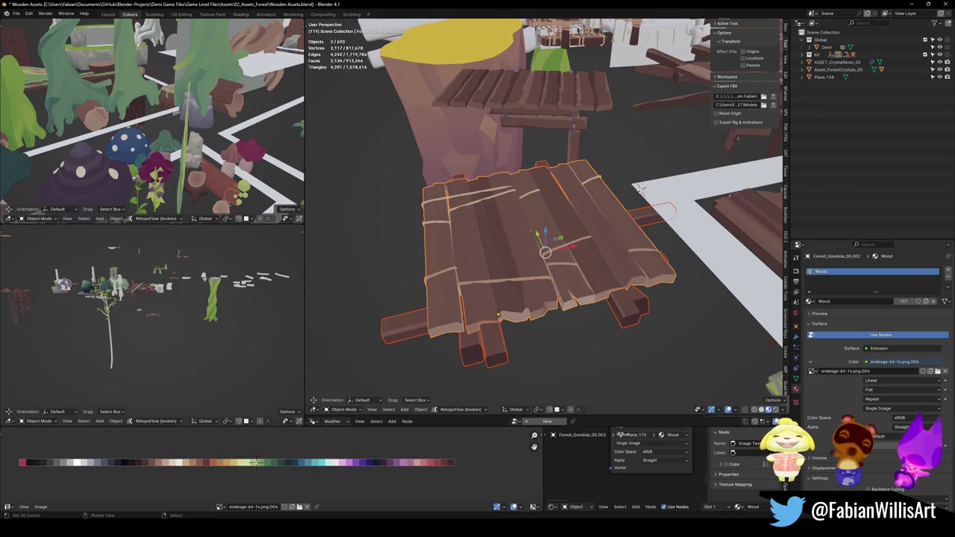
middle_click_drag(527, 302, 545, 253)
scroll(544, 254, "down", 2)
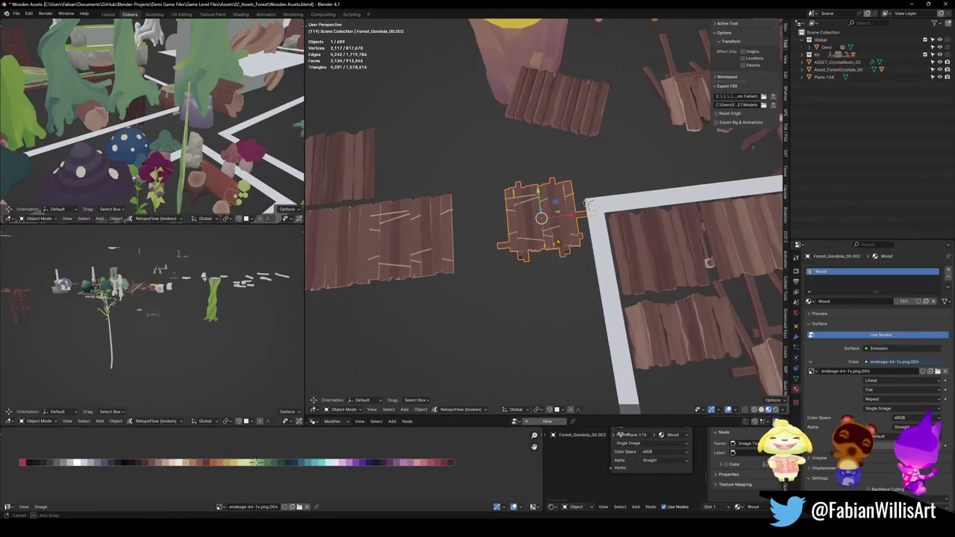
key("ctrl+c")
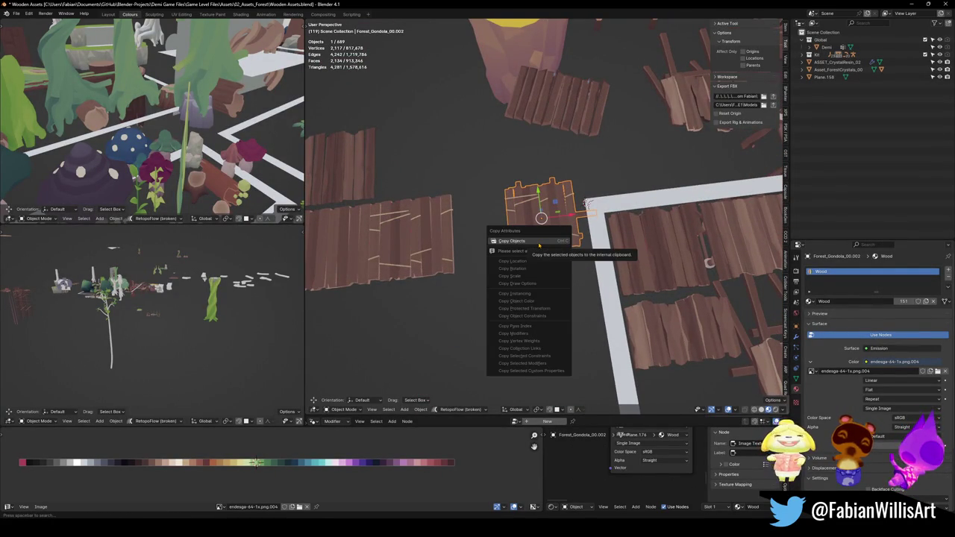
left_click(538, 241)
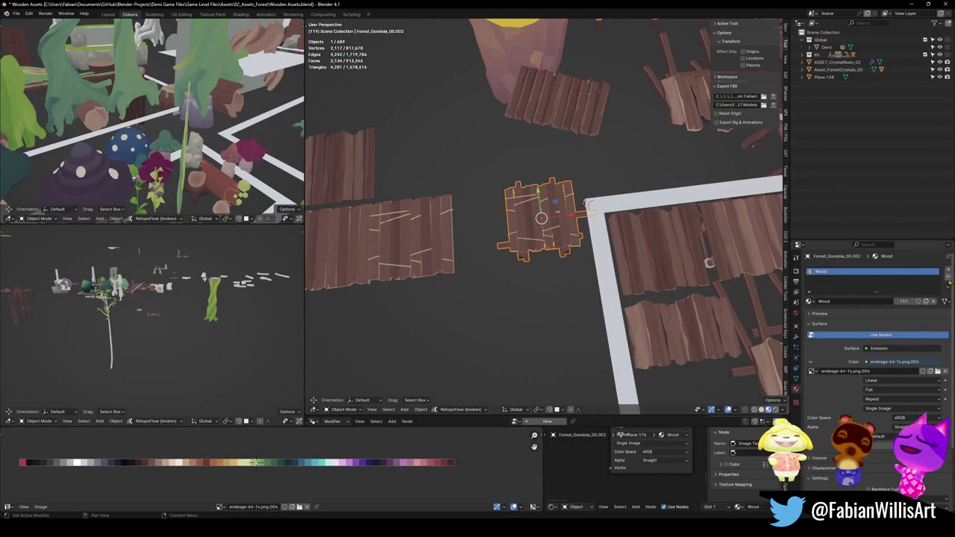
left_click(947, 275)
key("ctrl+c")
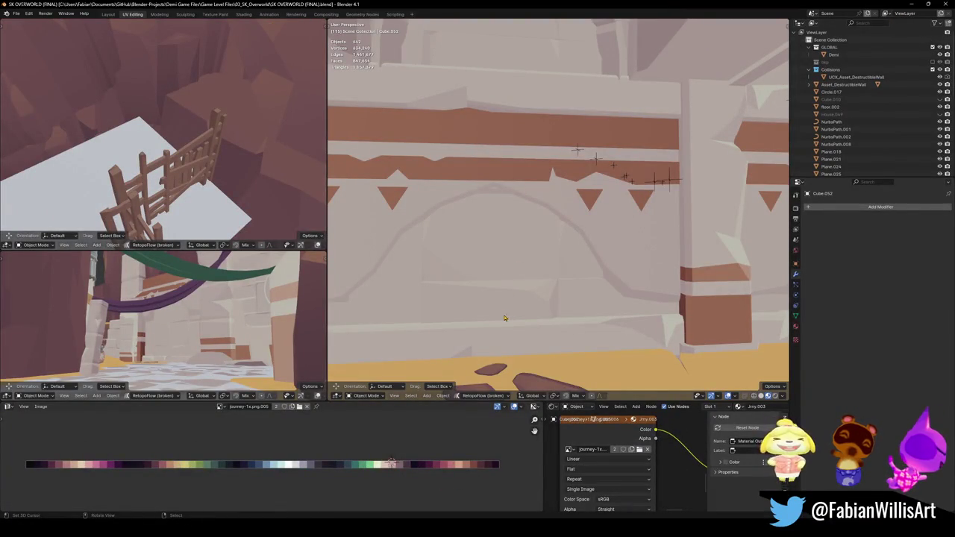
- Paste the plank platform at the 3D cursor by the wall and rotate it around Z to fit
key("ctrl+v")
key("shift+s")
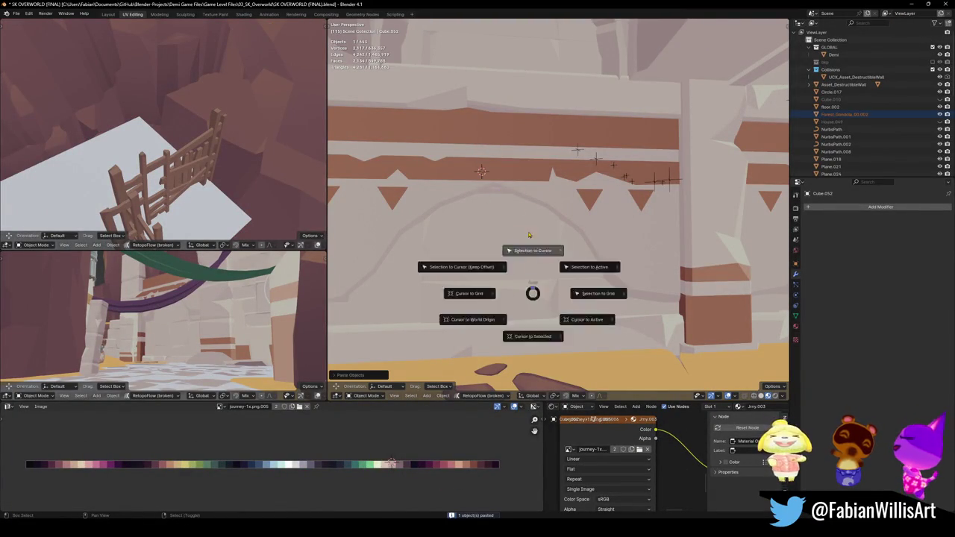
left_click(514, 211)
middle_click_drag(523, 176, 567, 172)
scroll(567, 171, "up", 3)
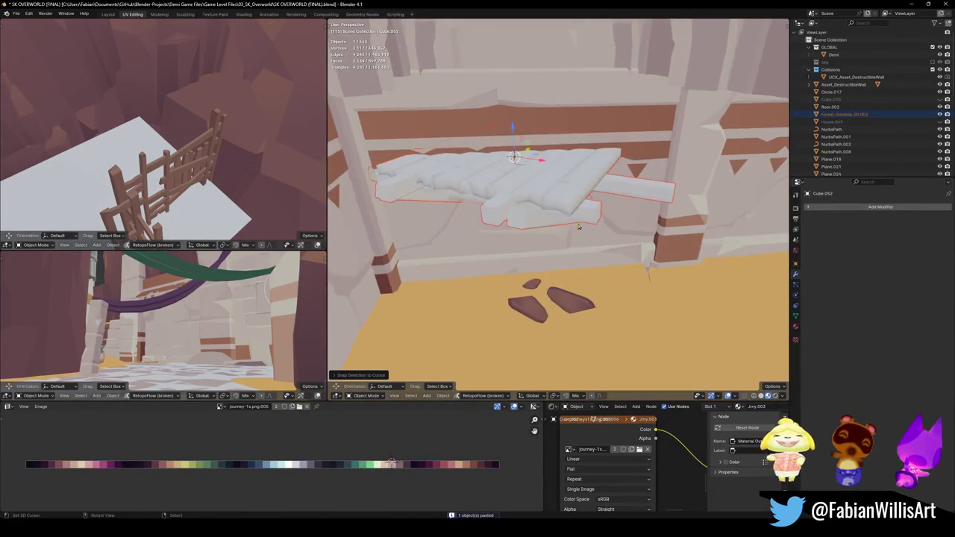
key("r")
key("z")
left_click(648, 158)
key("r")
key("z")
left_click(647, 163)
- Copy the cart, paste it into the level and slide it onto the sand floor
key("alt+h")
mouse_move(647, 162)
middle_mouse_down()
mouse_move(590, 213)
mouse_move(671, 186)
middle_mouse_up()
scroll(590, 213, "up", 3)
scroll(671, 186, "down", 2)
left_click(650, 179)
key("ctrl+c")
left_click(655, 179)
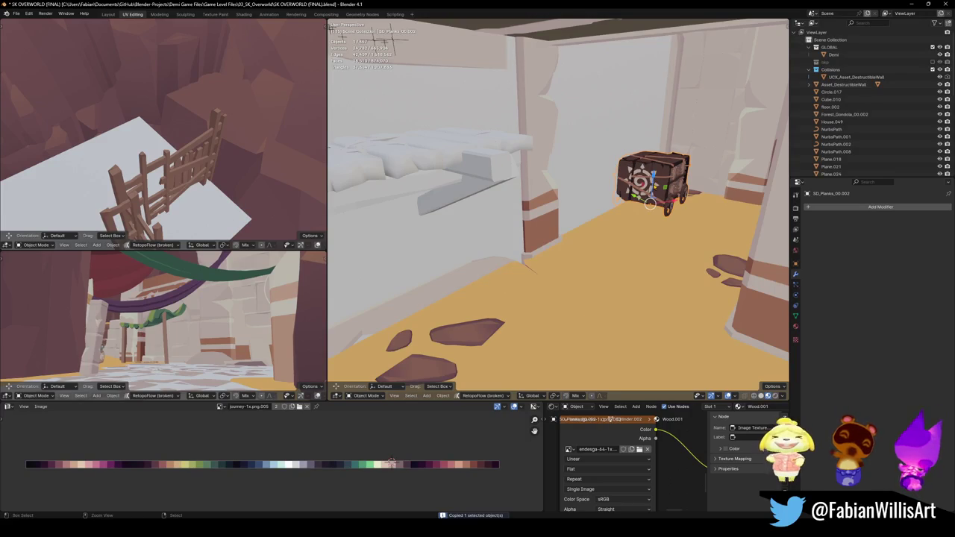
key("h")
key("ctrl+v")
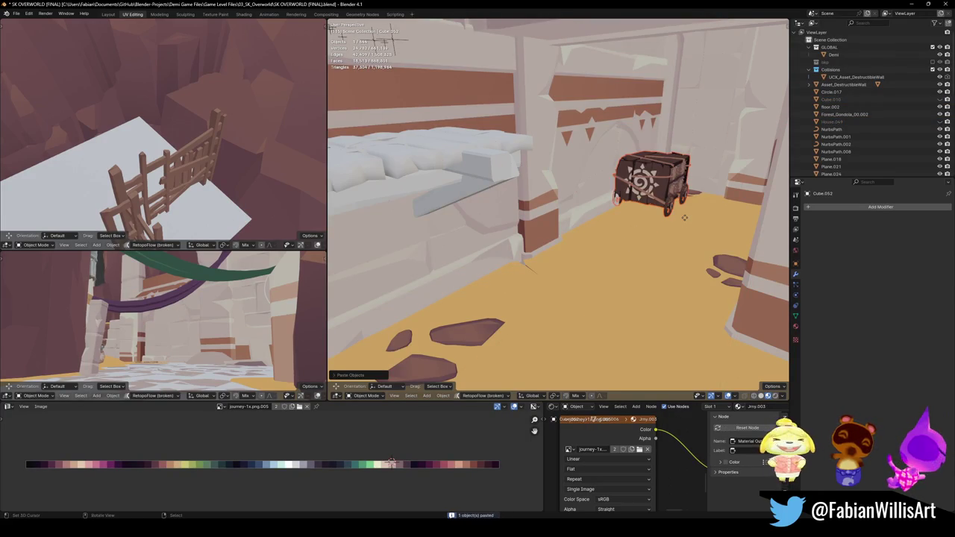
key("g")
key("shift+z")
left_click(695, 248)
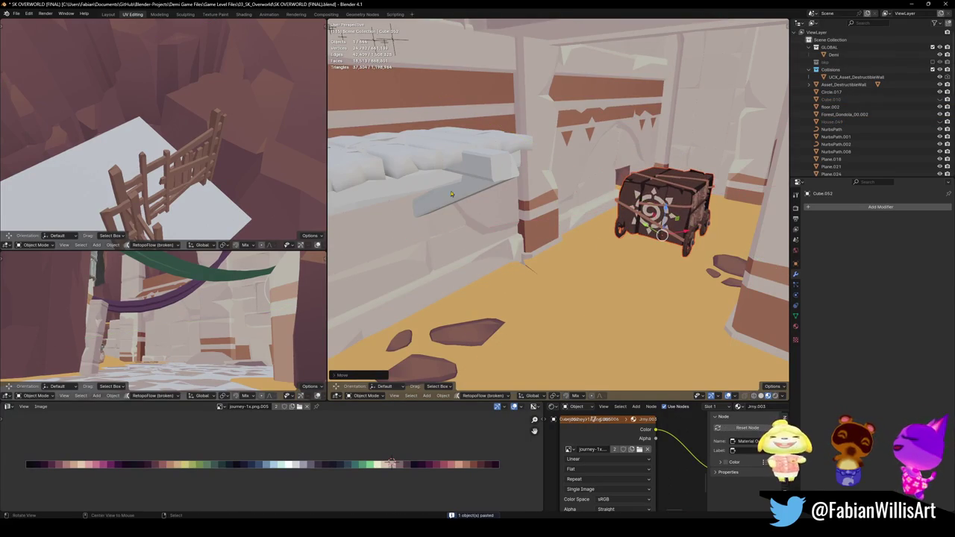
- Reselect the plank platform and adjust its position along the floor plane
mouse_move(695, 248)
middle_mouse_down()
mouse_move(587, 244)
mouse_move(551, 191)
mouse_move(555, 221)
middle_mouse_up()
left_click(550, 191)
key("g")
key("shift+z")
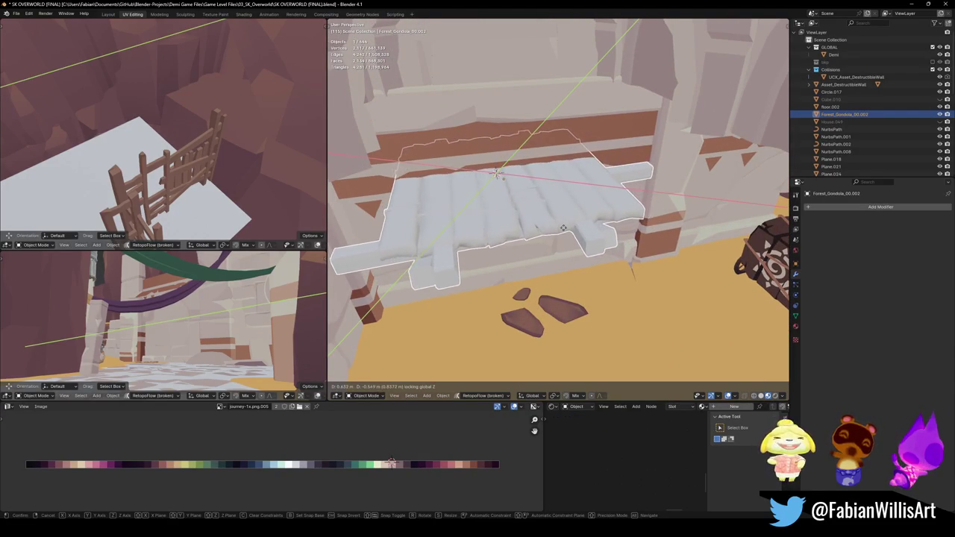
key("Escape")
mouse_move(566, 235)
middle_mouse_down()
mouse_move(529, 209)
mouse_move(556, 208)
middle_mouse_up()
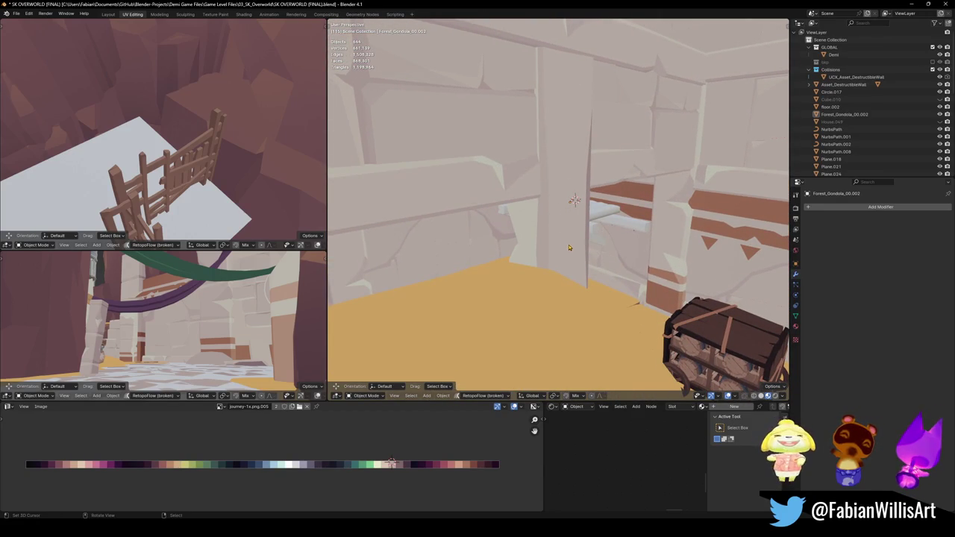
- Link the scaffolding's brown wood material to the plank platform and check its UVs
mouse_move(599, 215)
middle_mouse_down()
mouse_move(560, 186)
mouse_move(569, 240)
middle_mouse_up()
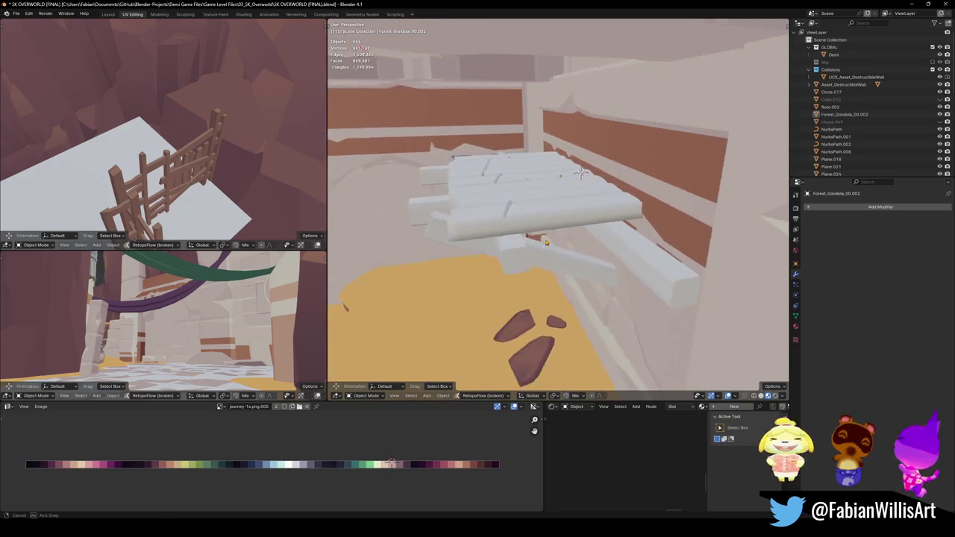
left_click(186, 192, "shift")
key("q")
left_click(176, 250)
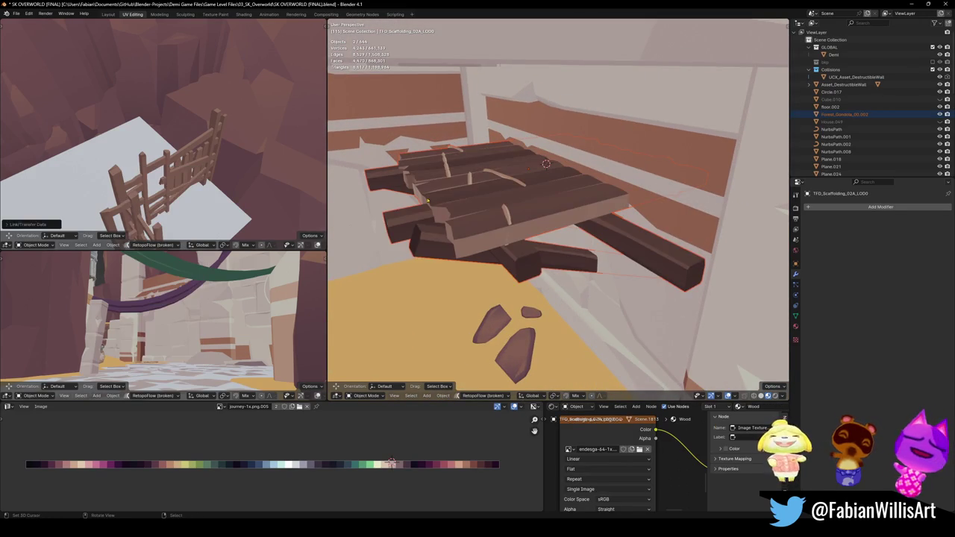
left_click(505, 203)
middle_click_drag(505, 203, 519, 212)
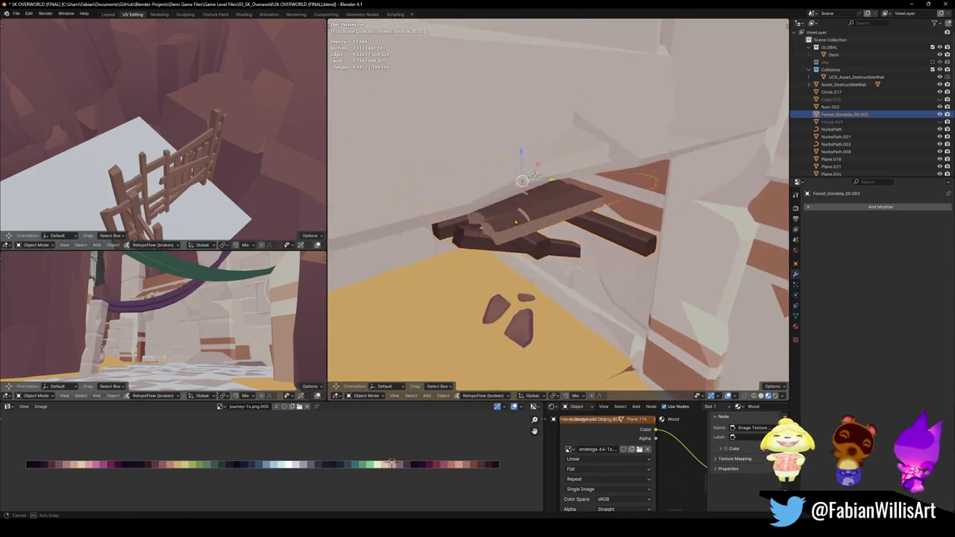
key("Tab")
key("Tab")
key("Tab")
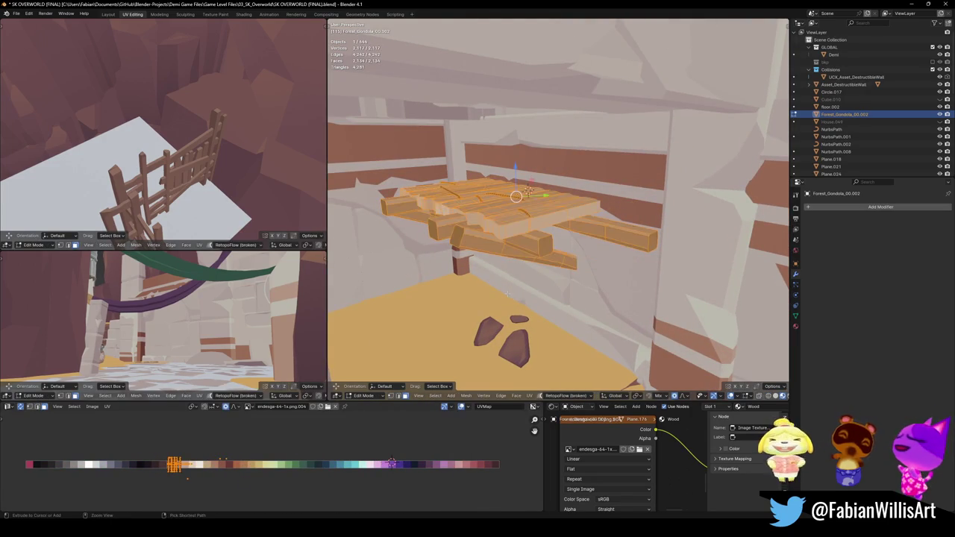
key("Tab")
key("alt+a")
mouse_move(509, 297)
middle_mouse_down()
mouse_move(516, 243)
mouse_move(539, 232)
mouse_move(479, 225)
mouse_move(522, 223)
middle_mouse_up()
key("alt+a")
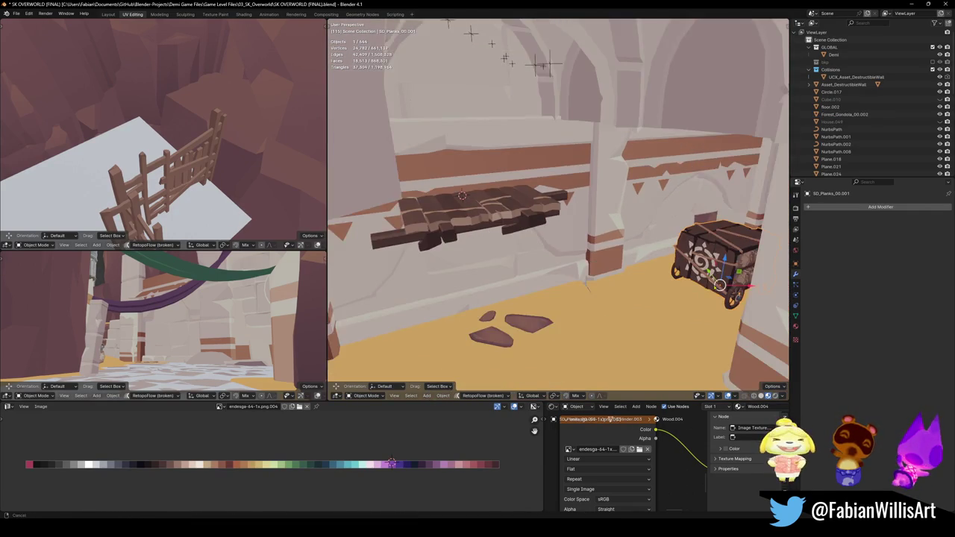
- Reposition the cart on the floor and raise the plank shelf against the wall
left_click(702, 291)
key("g")
key("shift+z")
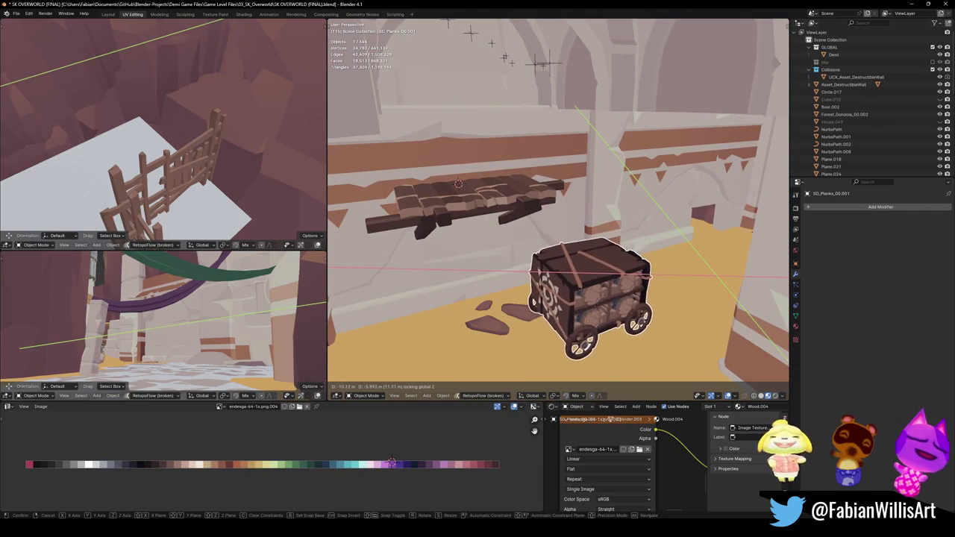
key("Return")
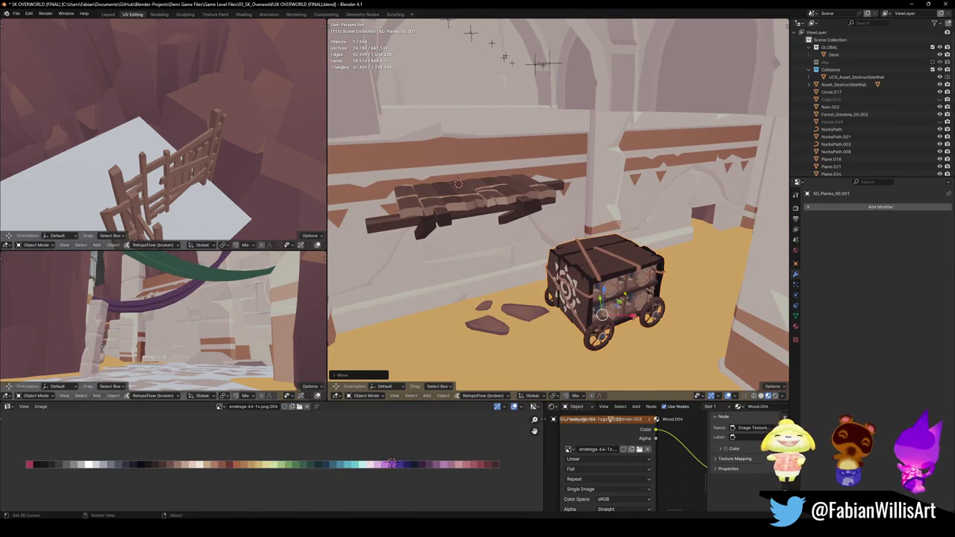
middle_click_drag(462, 201, 493, 190)
left_click(493, 190)
key("g")
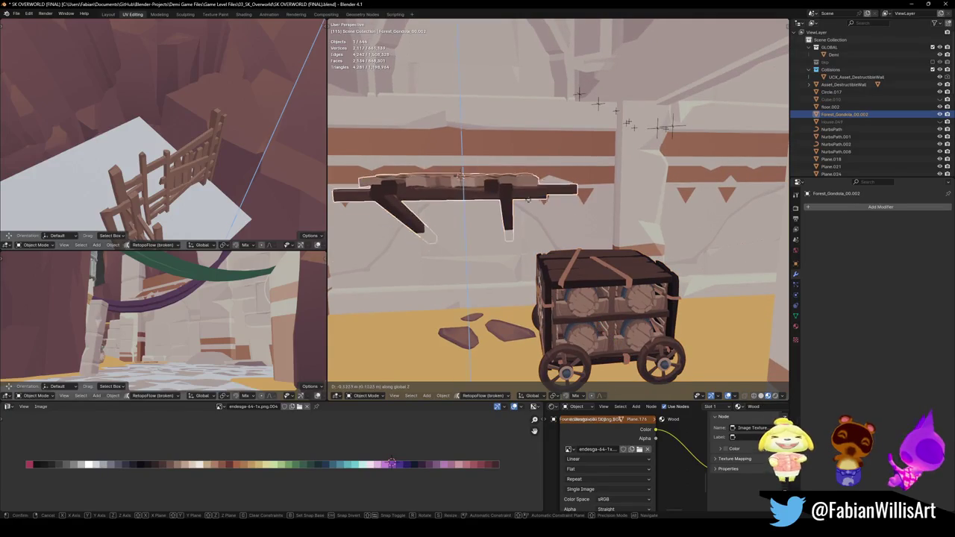
left_click(538, 211)
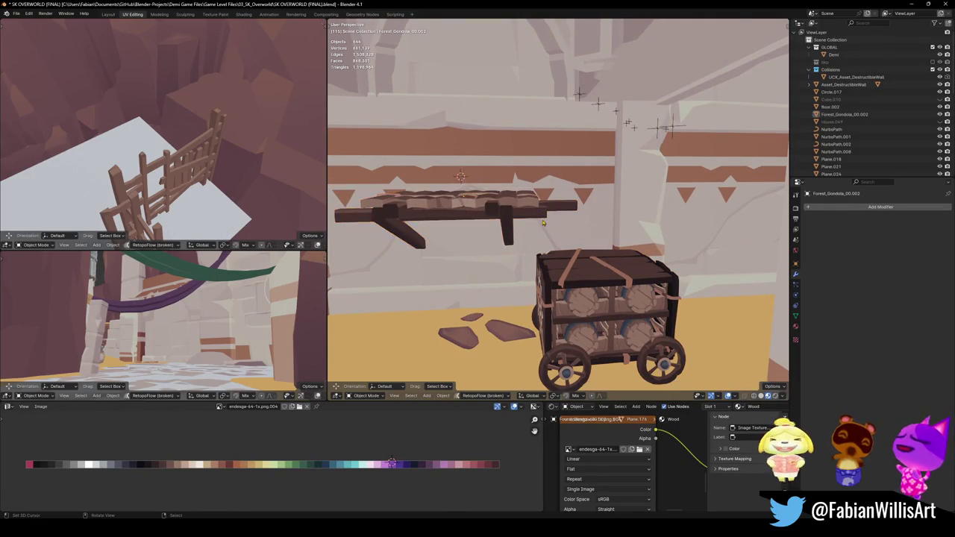
mouse_move(538, 211)
middle_mouse_down()
mouse_move(542, 248)
mouse_move(566, 261)
mouse_move(473, 255)
mouse_move(576, 249)
middle_mouse_up()
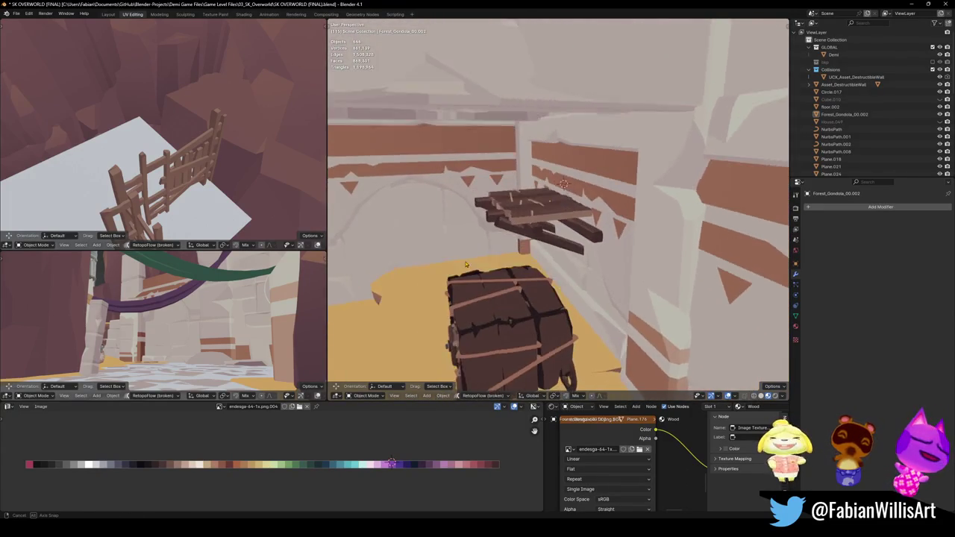
key("KP_Decimal")
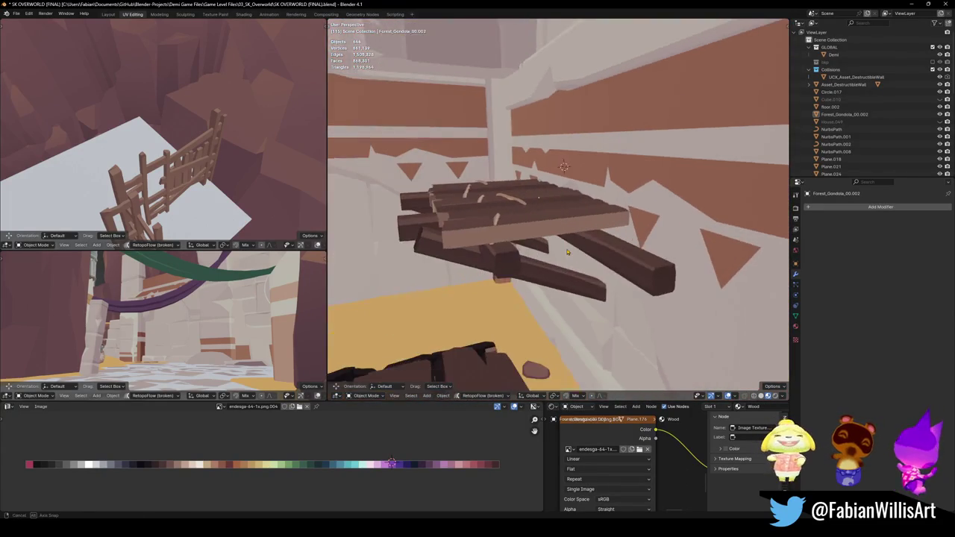
- Select the beam-end face loop and adjust it along its normal Z axis
key("Tab")
middle_click_drag(576, 249, 589, 246)
key("alt+a")
left_click(566, 232)
key("g")
key("Escape")
key("alt+a")
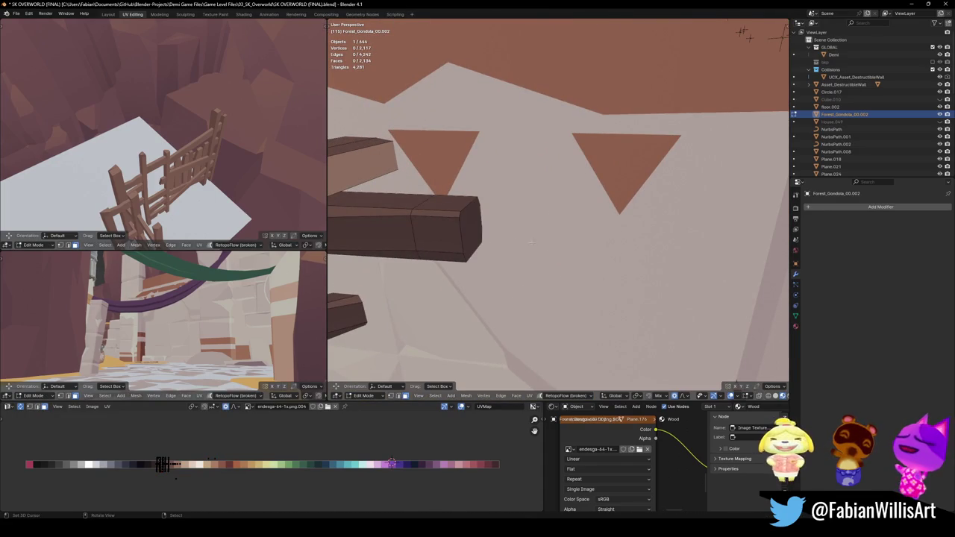
left_click(440, 214, "alt")
middle_click_drag(440, 214, 557, 237)
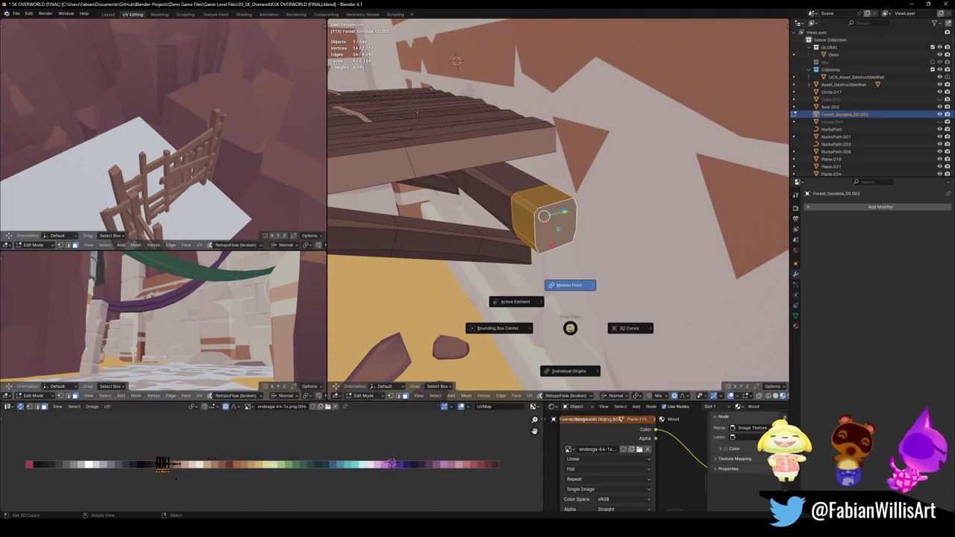
middle_click_drag(556, 227, 495, 239)
key("g")
key("z")
key("z")
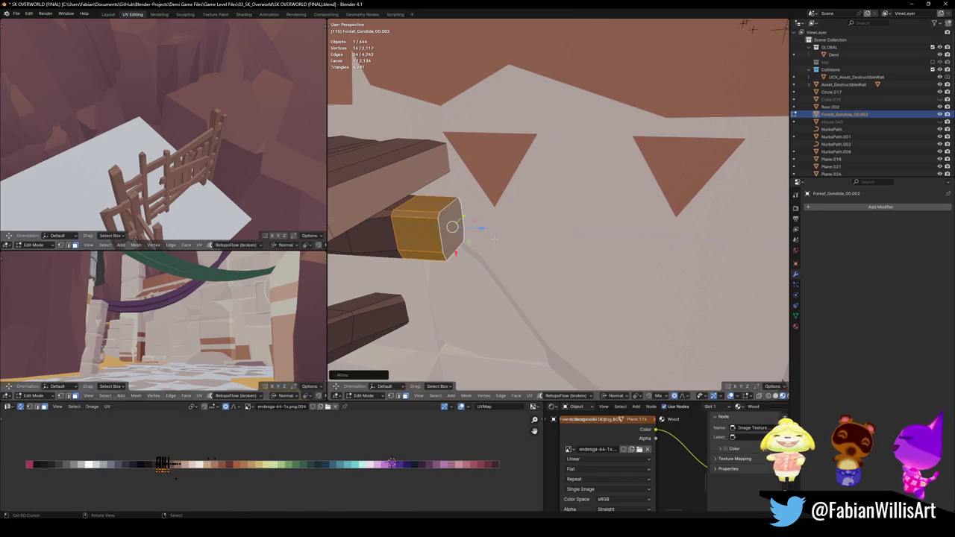
key("Escape")
key("alt+a")
- Return to Object Mode and check the platform shelf above the cart
mouse_move(494, 239)
middle_mouse_down()
mouse_move(546, 275)
mouse_move(496, 257)
mouse_move(603, 292)
mouse_move(550, 280)
middle_mouse_up()
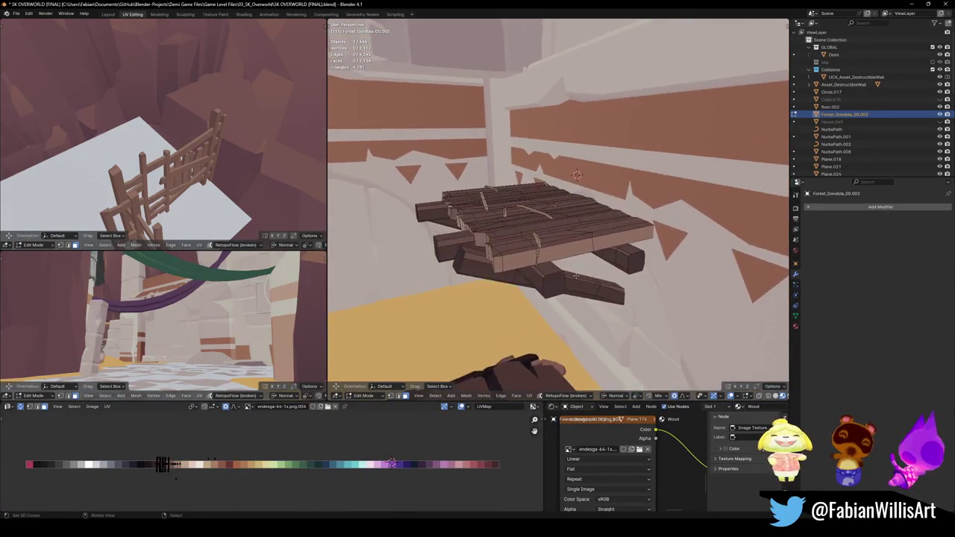
scroll(549, 279, "up", 5)
key("Tab")
mouse_move(549, 280)
middle_mouse_down()
mouse_move(591, 251)
mouse_move(553, 238)
middle_mouse_up()
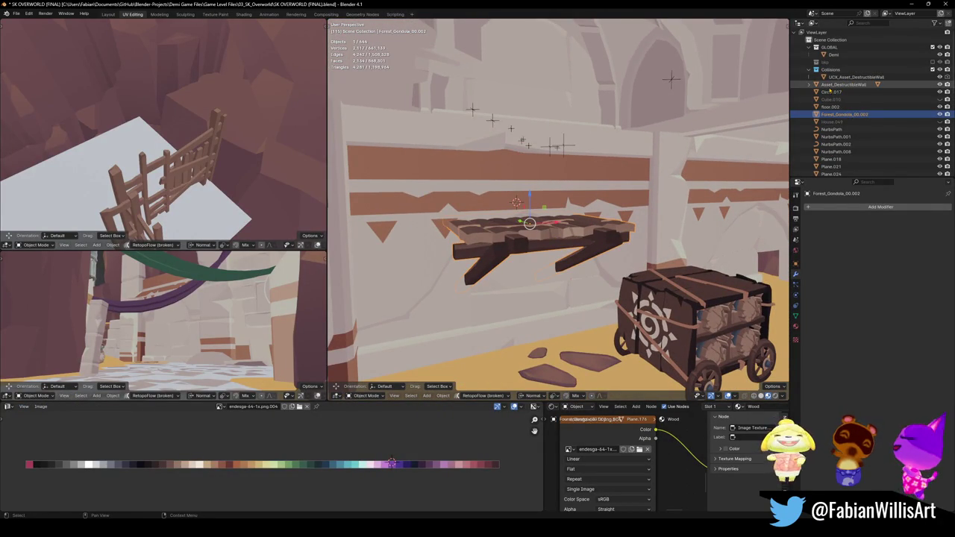
middle_click_drag(623, 187, 613, 198)
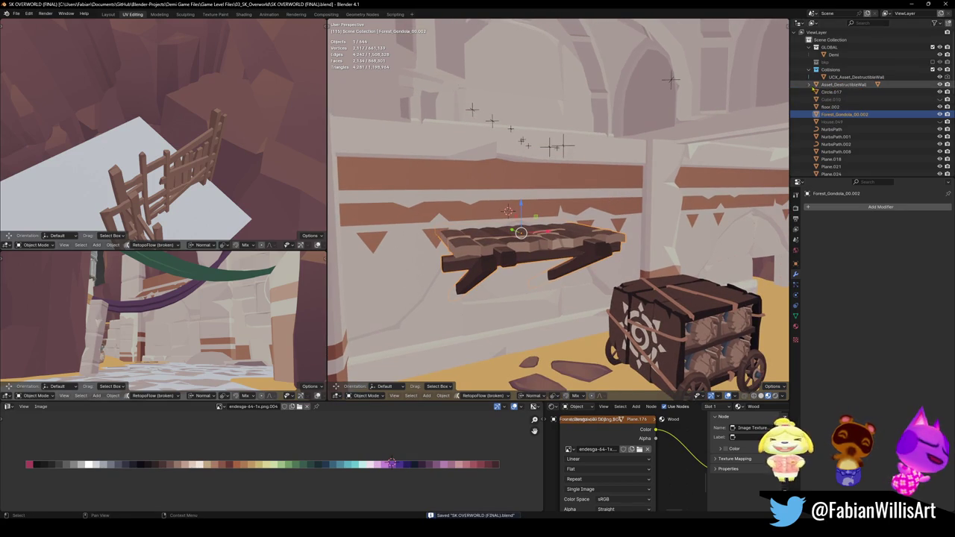
scroll(820, 97, "down", 3)
- Select the _LesserTerrainAndRocks and Extra collections, leaving the Set Parent menu unused
scroll(836, 104, "down", 5)
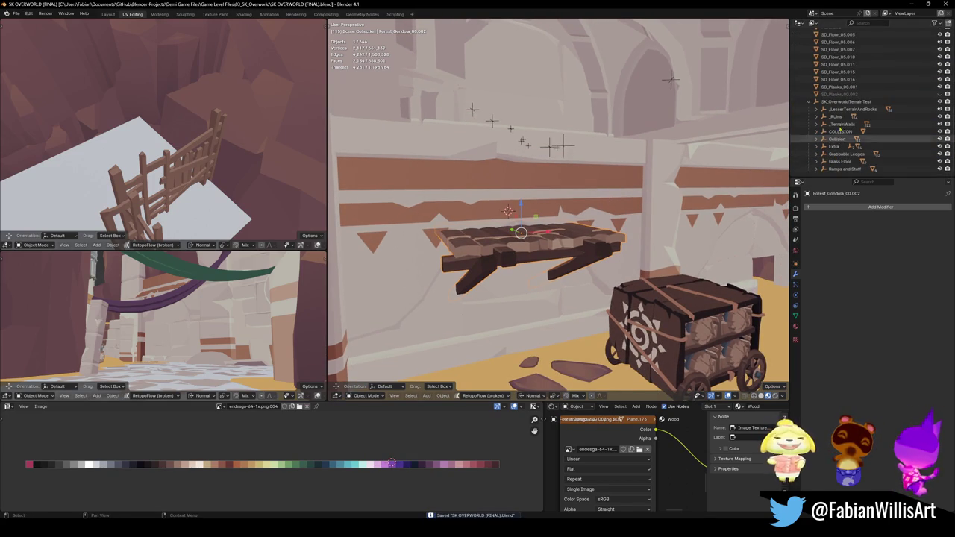
left_click(852, 112)
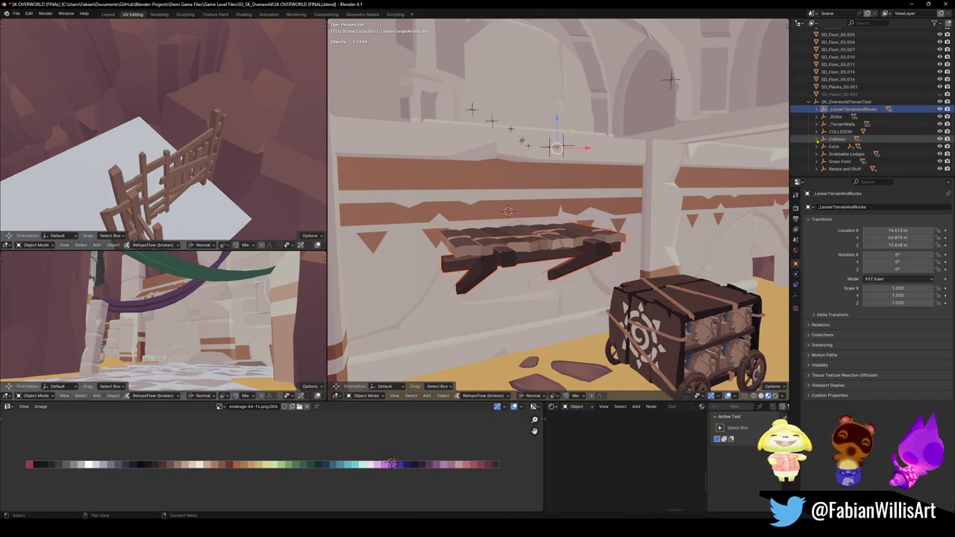
left_click(836, 146)
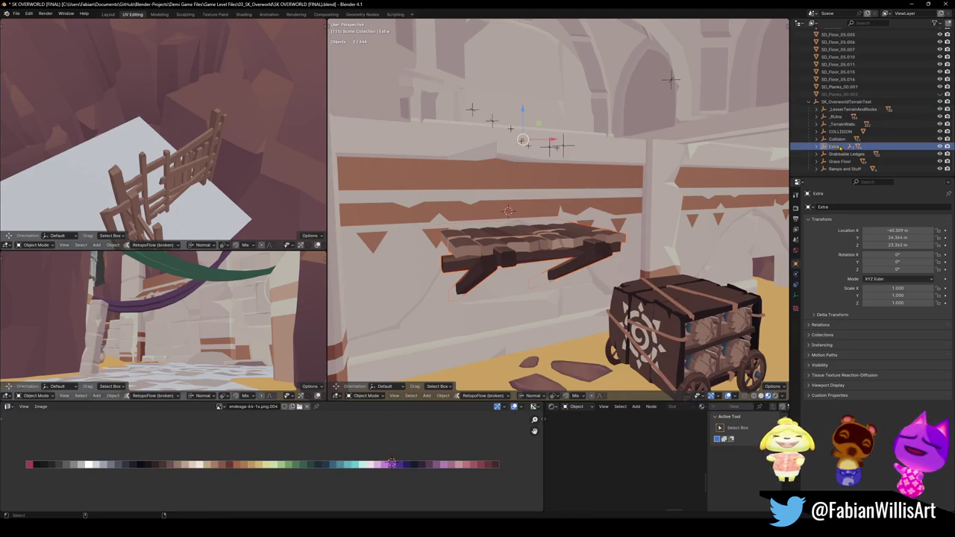
key("ctrl+p")
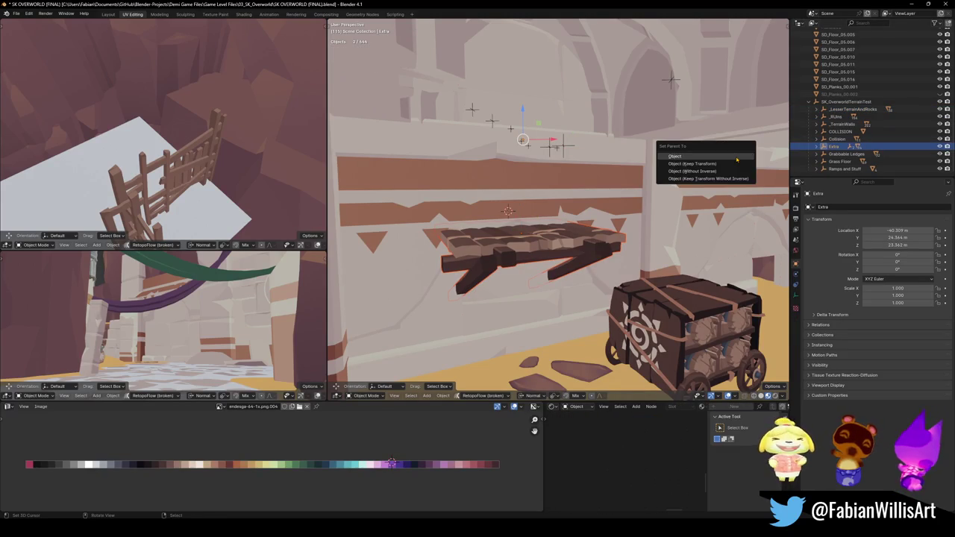
left_click(736, 159)
- Clear the selection, then pick the cart planks and the arch wall Cube.221
key("alt+a")
left_click(657, 326)
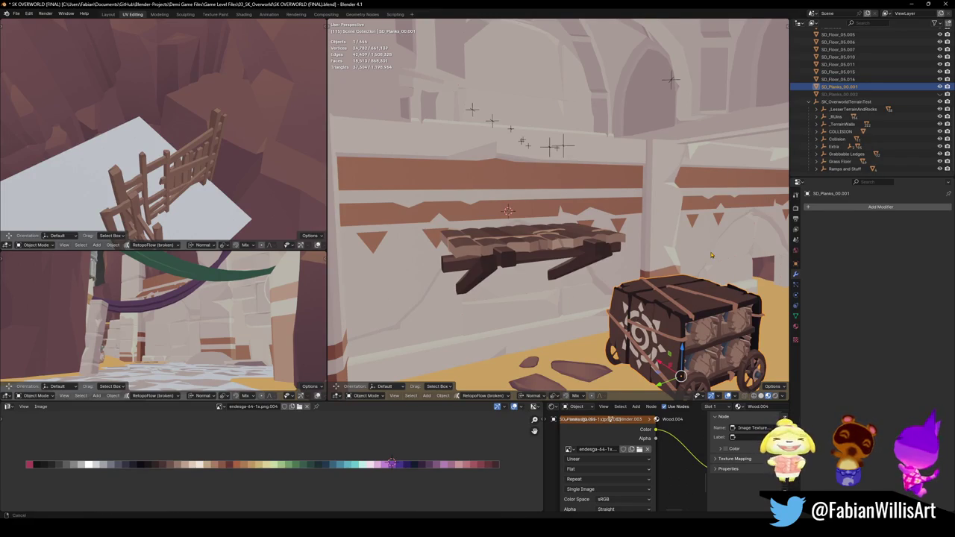
middle_click_drag(711, 255, 608, 252)
left_click(620, 258)
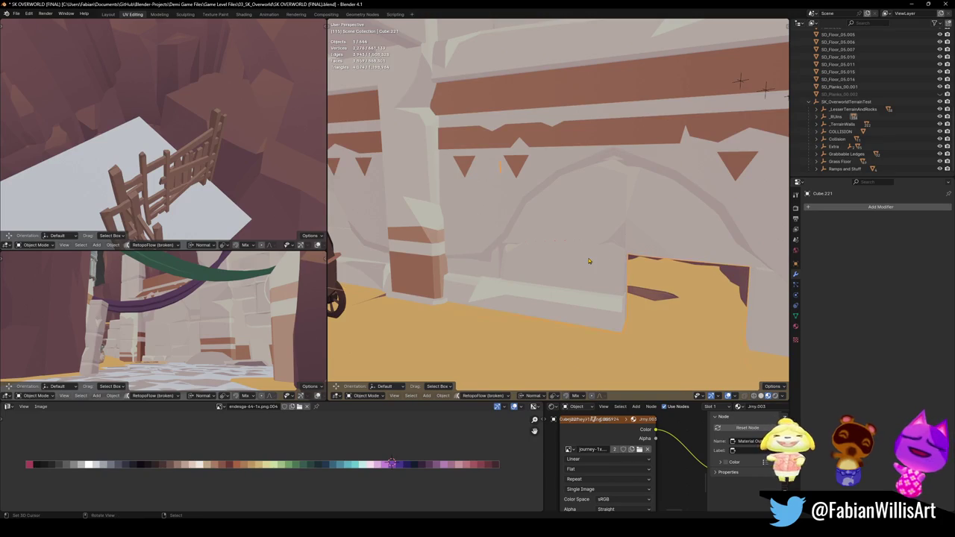
- Enter Edit Mode on Cube.221 and orbit to face the arch wall straight on
key("g")
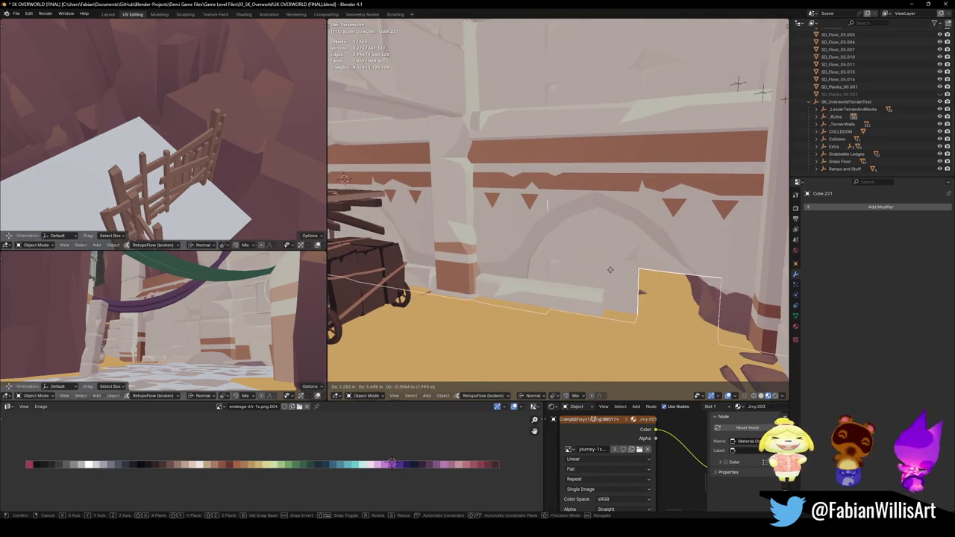
right_click(610, 270)
key("Tab")
mouse_move(613, 273)
middle_mouse_down()
mouse_move(559, 248)
mouse_move(569, 249)
middle_mouse_up()
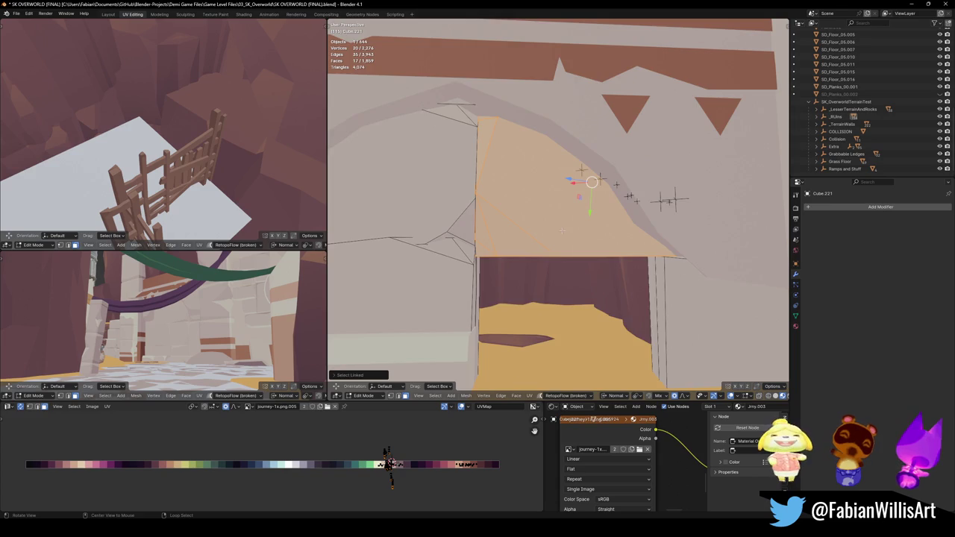
middle_click_drag(563, 231, 531, 223)
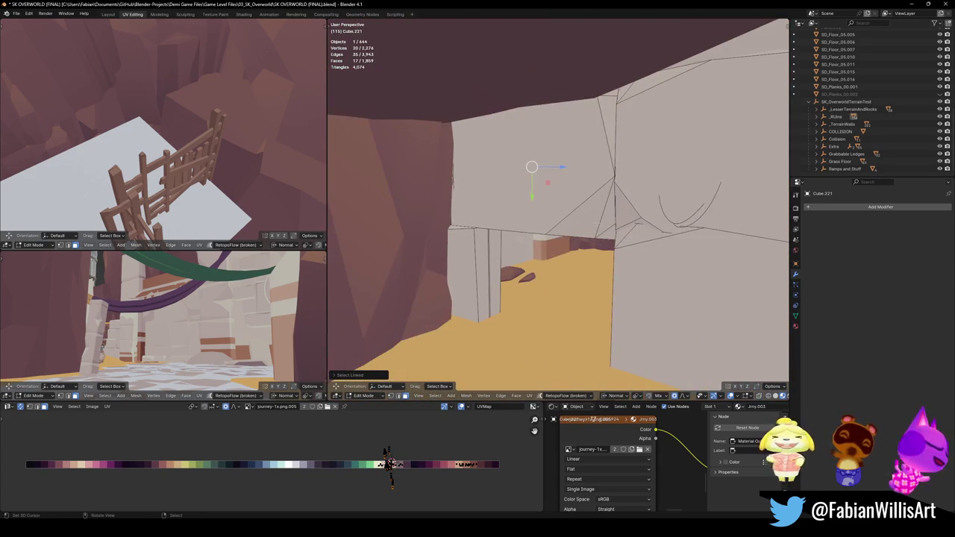
middle_click_drag(468, 293, 483, 289)
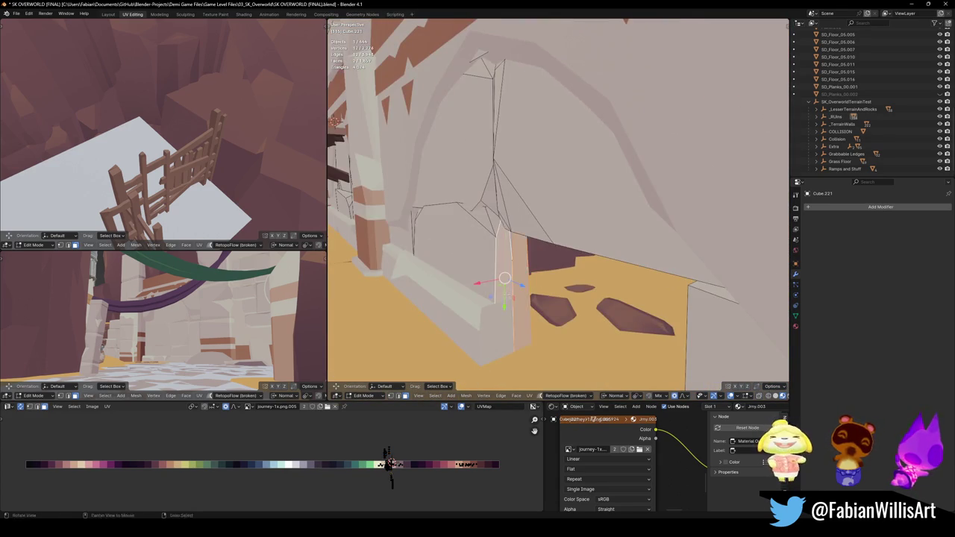
middle_click_drag(484, 287, 484, 272)
- Push the arch wall vertices back along Z with a widened proportional falloff, then exit Edit Mode
key("g")
key("z")
key("z")
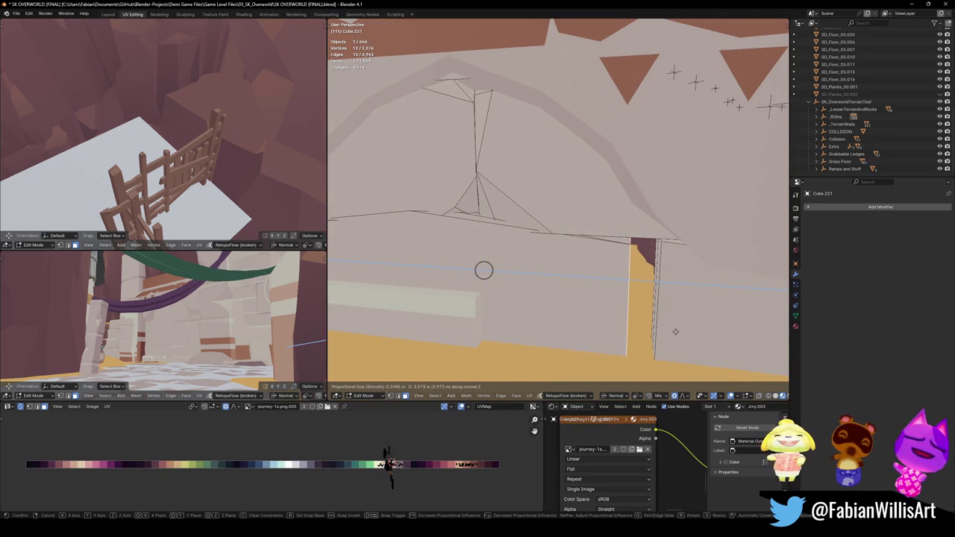
scroll(665, 327, "down", 12)
scroll(679, 329, "down", 9)
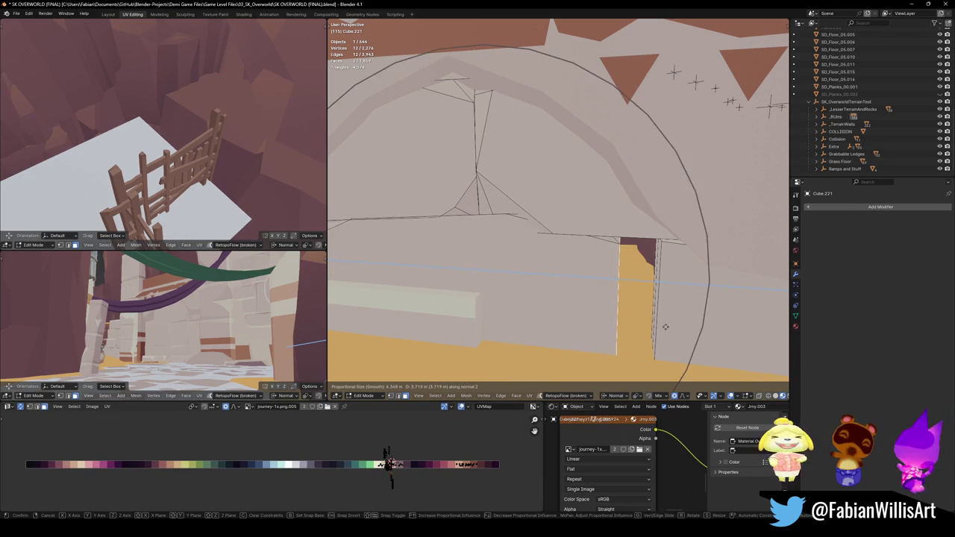
scroll(707, 331, "down", 2)
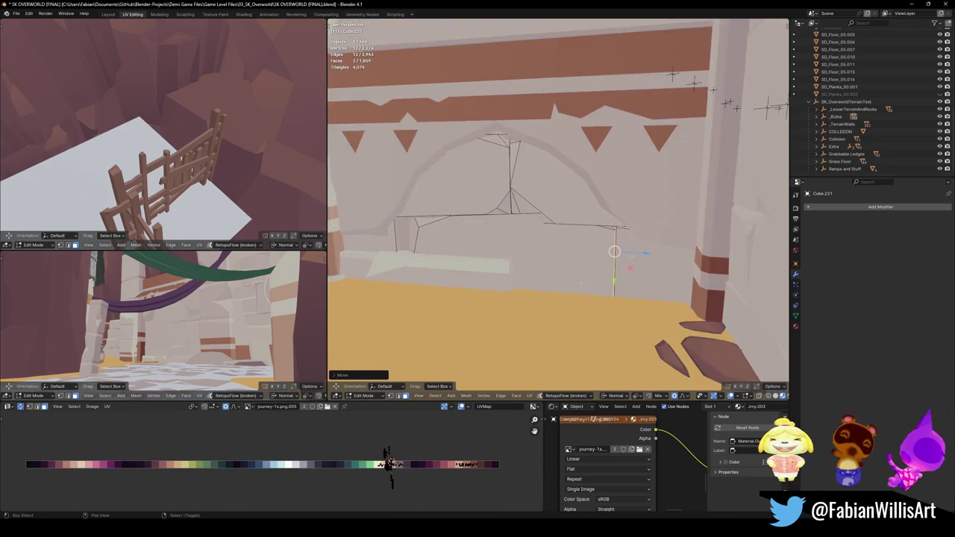
scroll(671, 314, "down", 6)
left_click(640, 295)
key("Tab")
middle_click_drag(641, 294, 580, 277)
mouse_move(579, 279)
middle_mouse_down()
mouse_move(639, 273)
mouse_move(520, 267)
mouse_move(574, 281)
mouse_move(671, 272)
middle_mouse_up()
left_click(548, 315)
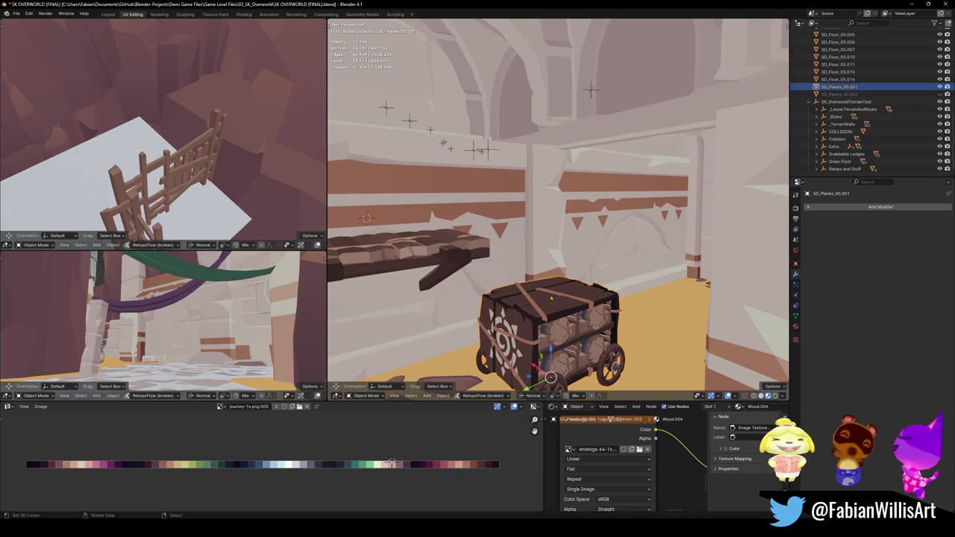
- Snap the Demi character onto the cart to check its scale
scroll(856, 69, "up", 10)
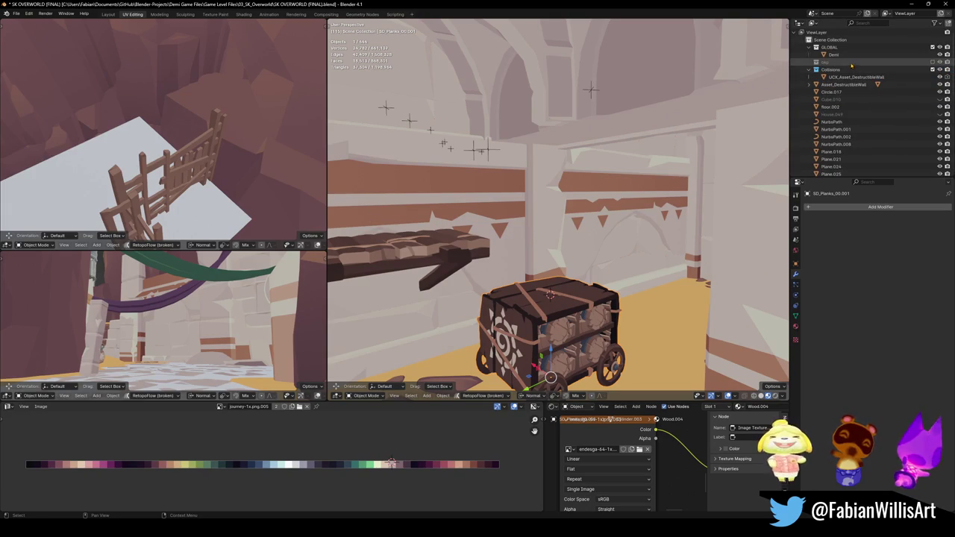
left_click(849, 55)
key("shift+s")
left_click(581, 206)
mouse_move(558, 224)
middle_mouse_down()
mouse_move(628, 232)
mouse_move(623, 243)
middle_mouse_up()
- Save the level file and delete the cart
key("ctrl+s")
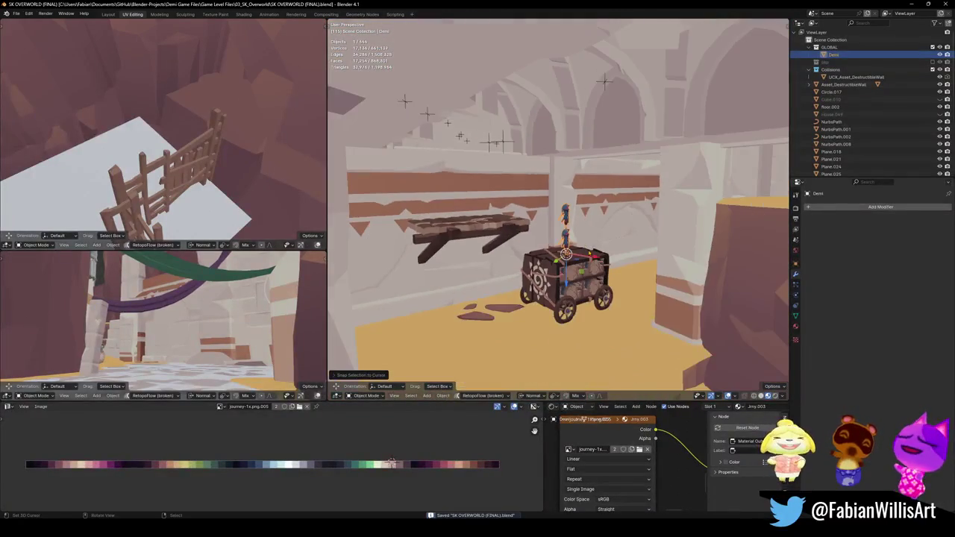
scroll(558, 223, "up", 3)
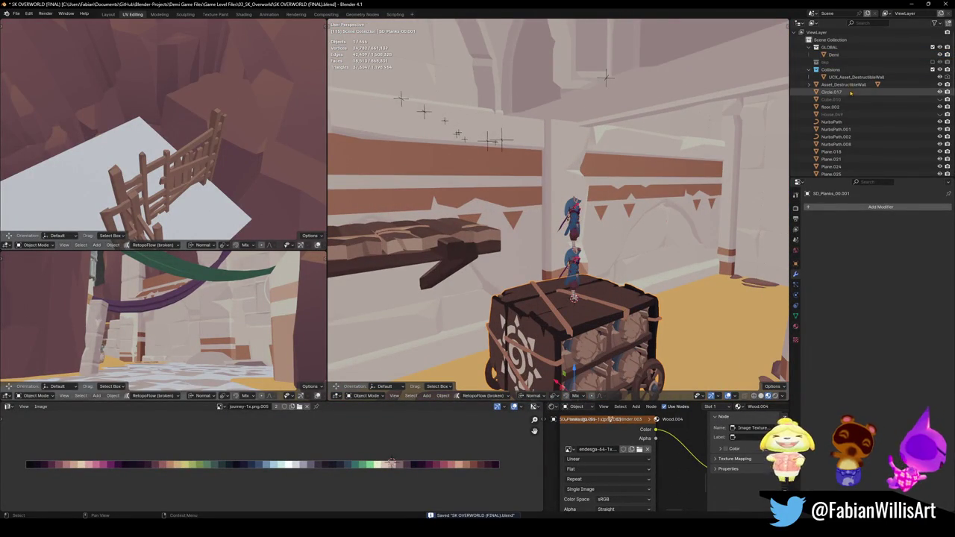
key("Delete")
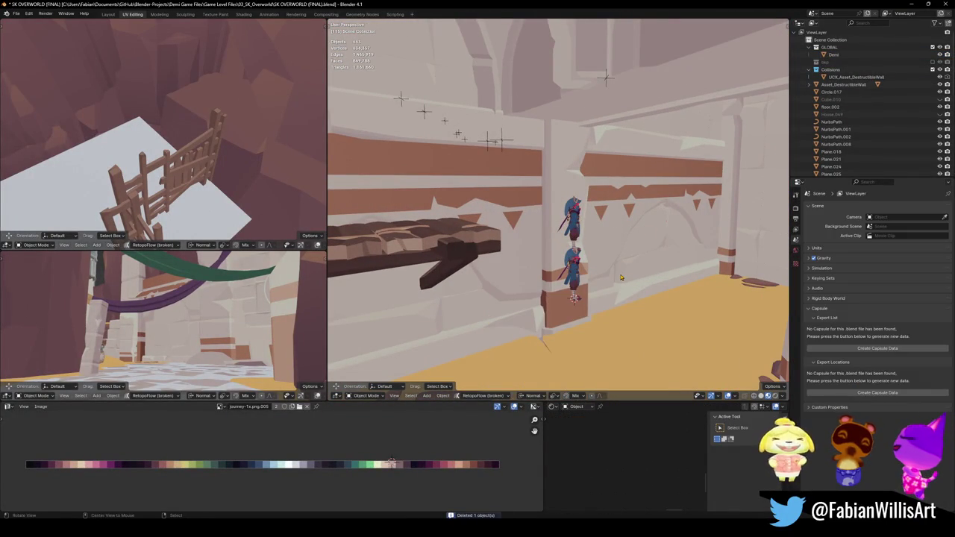
- Unhide everything and delete the leftover wall panels Cube.311 and Cube.030
key("alt+h")
left_click(696, 256)
key("Delete")
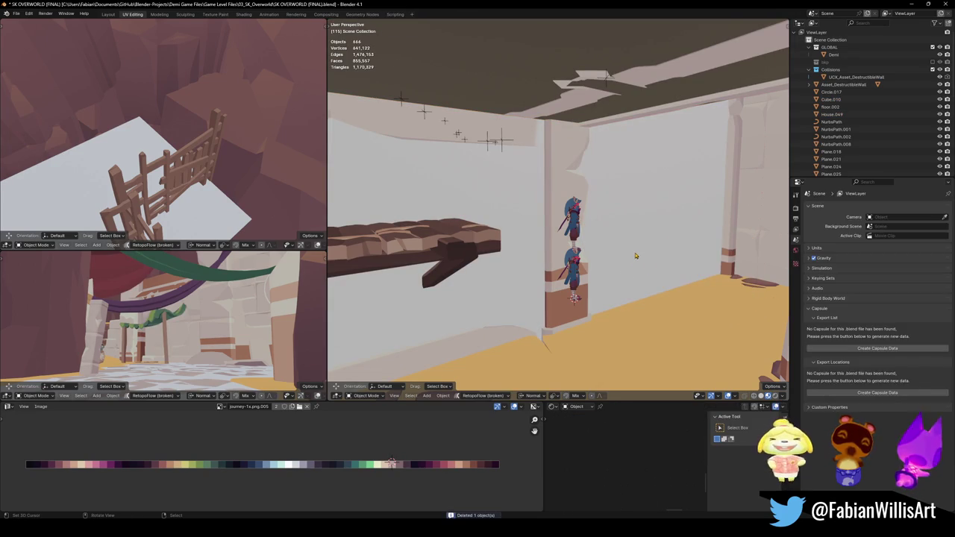
left_click(636, 251)
key("Delete")
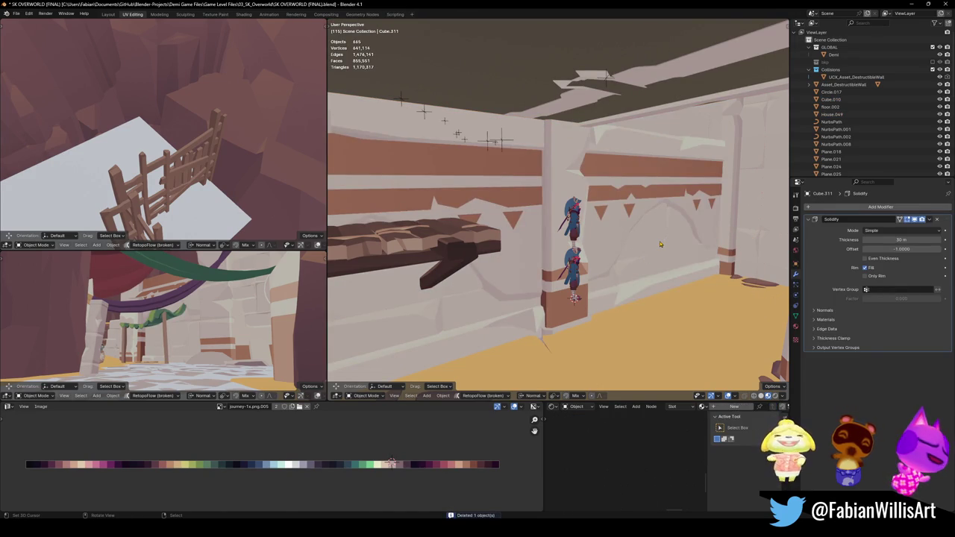
left_click(659, 244)
key("g")
key("Delete")
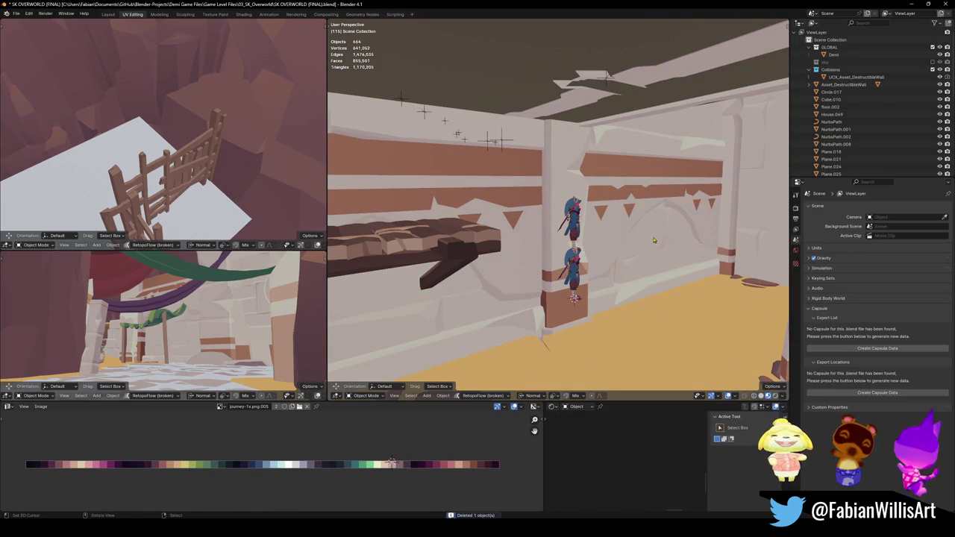
- Hide and restore the arch wall Cube.221 to check behind it, then walk into the cave
scroll(584, 236, "up", 5)
left_click(453, 291)
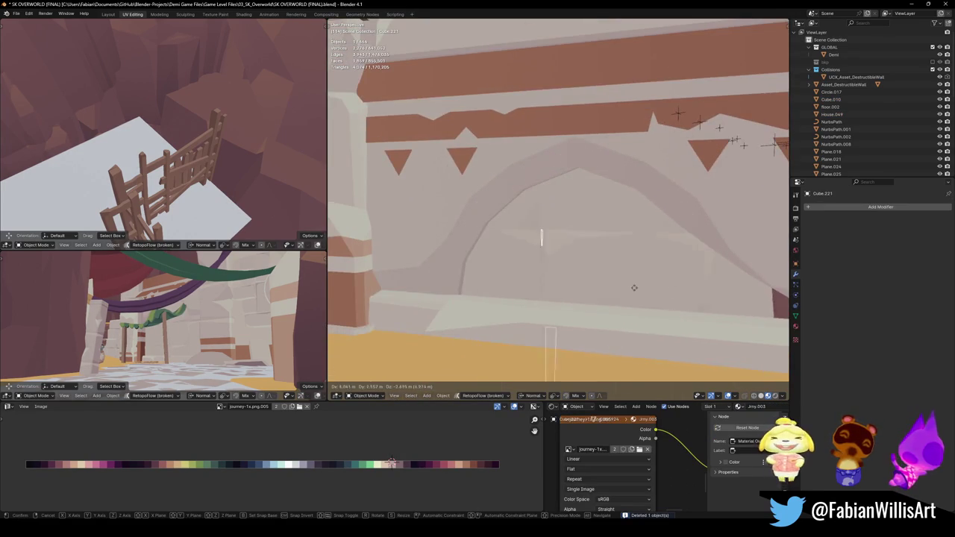
key("h")
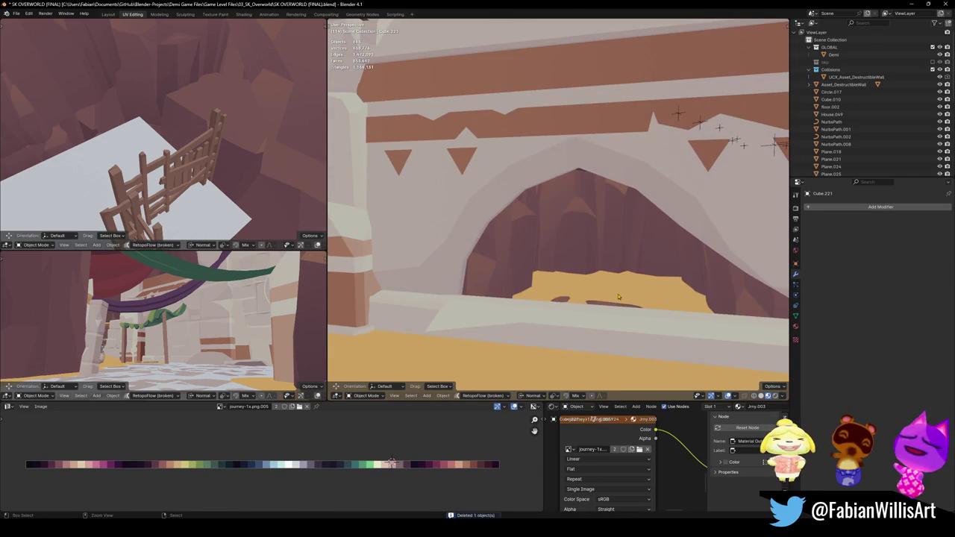
key("alt+h")
key("shift+grave")
key("w")
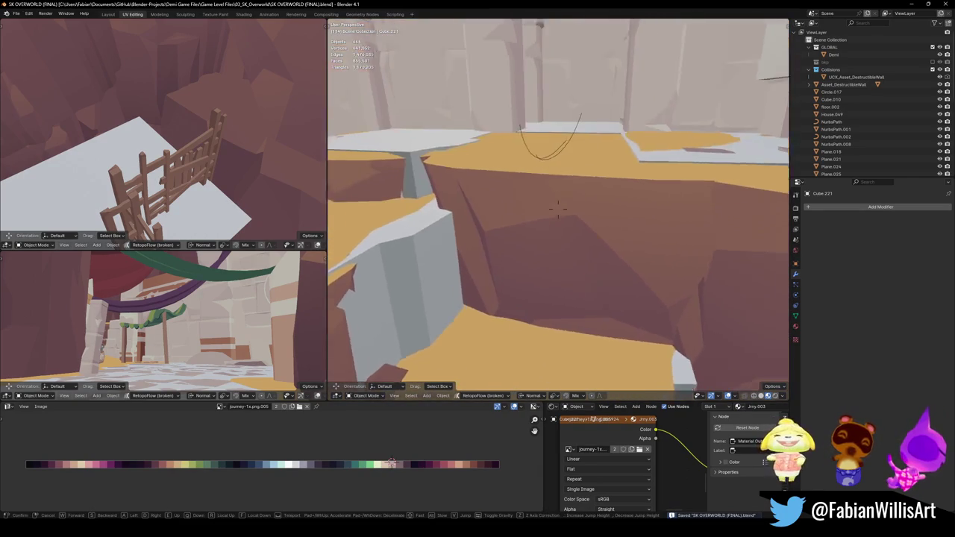
- Walk to the cliff and delete the terrain chunk, grey cube and floor tiles
key("w")
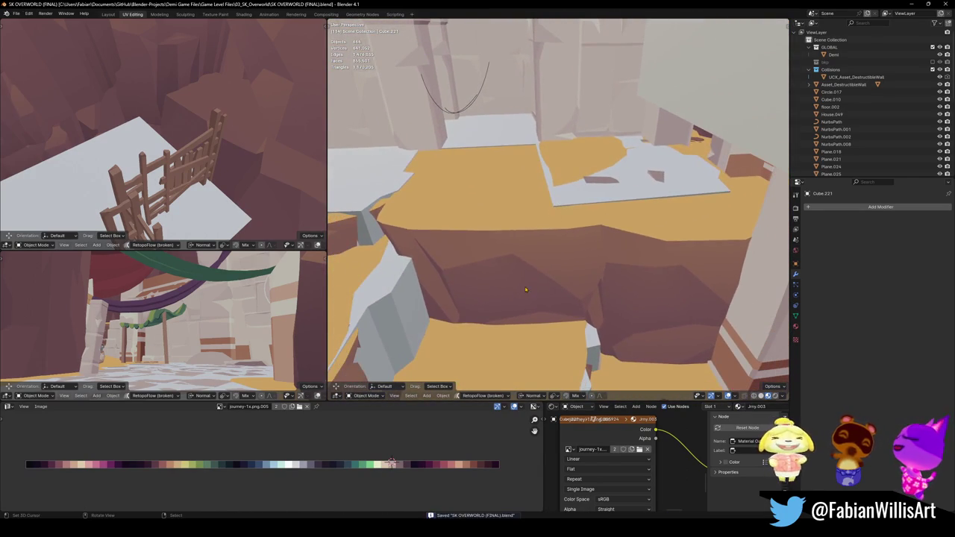
left_click(557, 208)
left_click(542, 223)
key("h")
key("alt+h")
key("Delete")
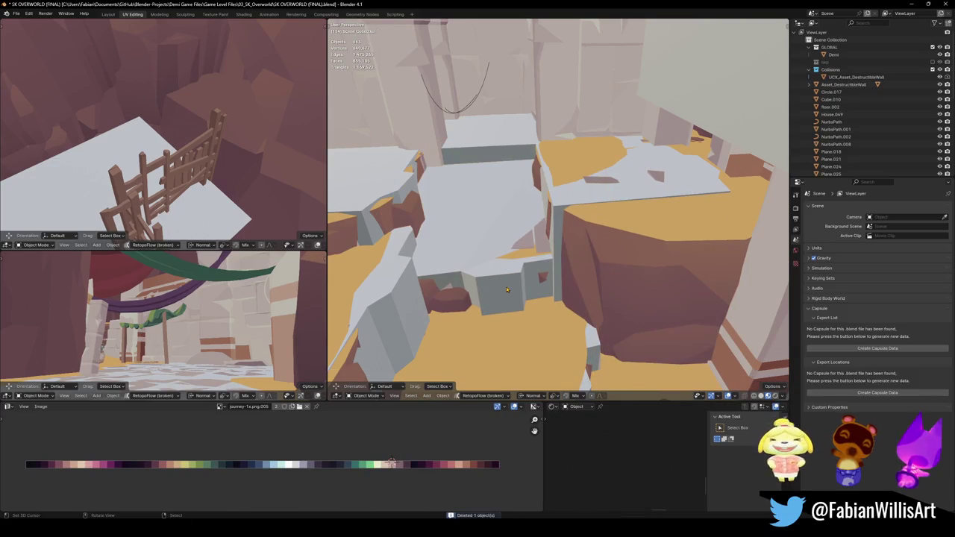
key("Delete")
left_click(510, 238)
key("Delete")
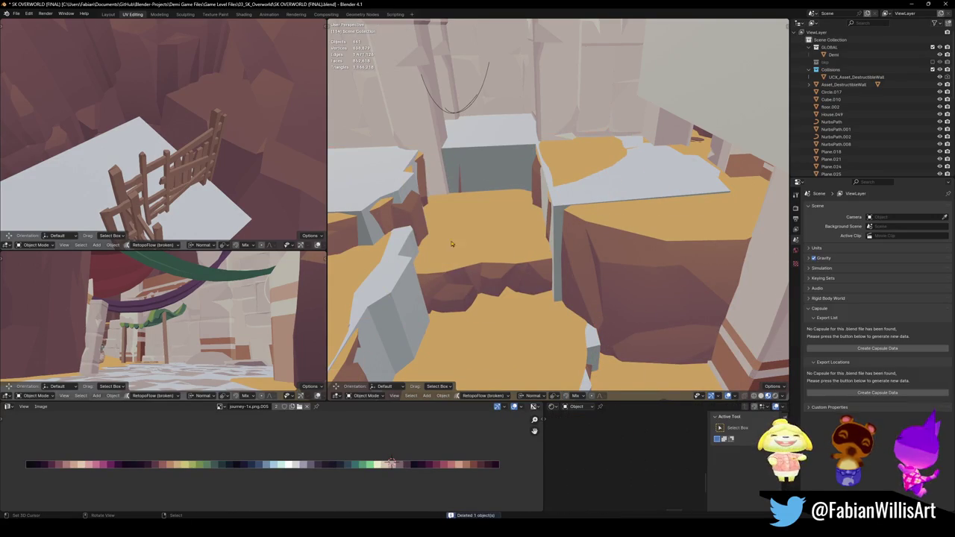
- Delete the grey rock, ledge, top block and slab, then select the stray grey piece
left_click(402, 262)
key("Delete")
left_click(398, 183)
key("Delete")
left_click(489, 150)
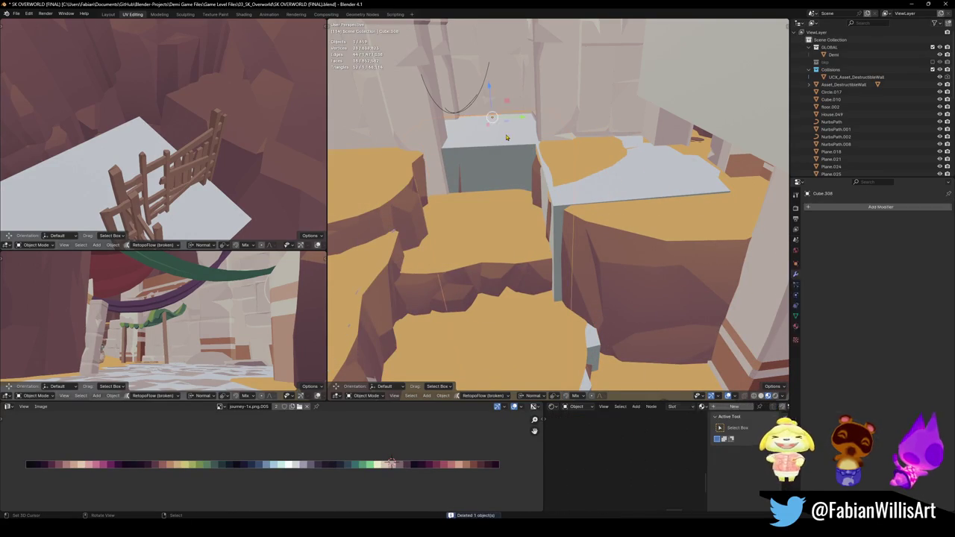
key("Delete")
left_click(594, 184)
key("Delete")
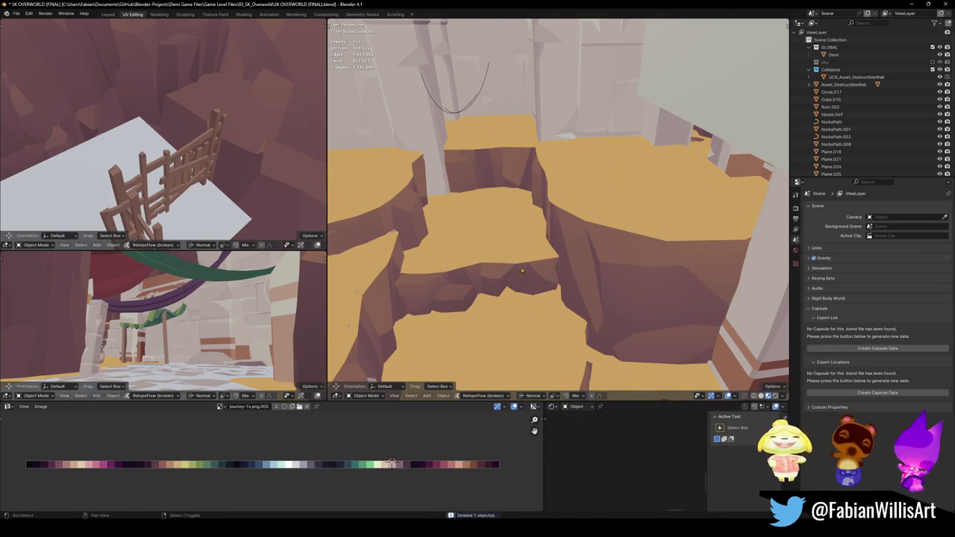
middle_click_drag(522, 271, 522, 271)
left_click(406, 218)
- Delete the stray grey piece and walk past the pillars and purple-carpet room to the wooden fence
key("Delete")
key("shift+grave")
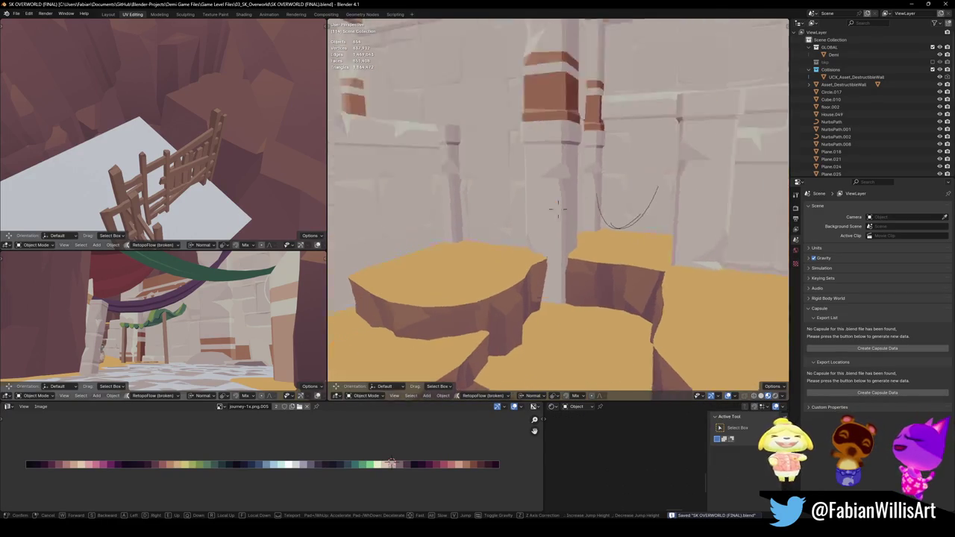
key("w")
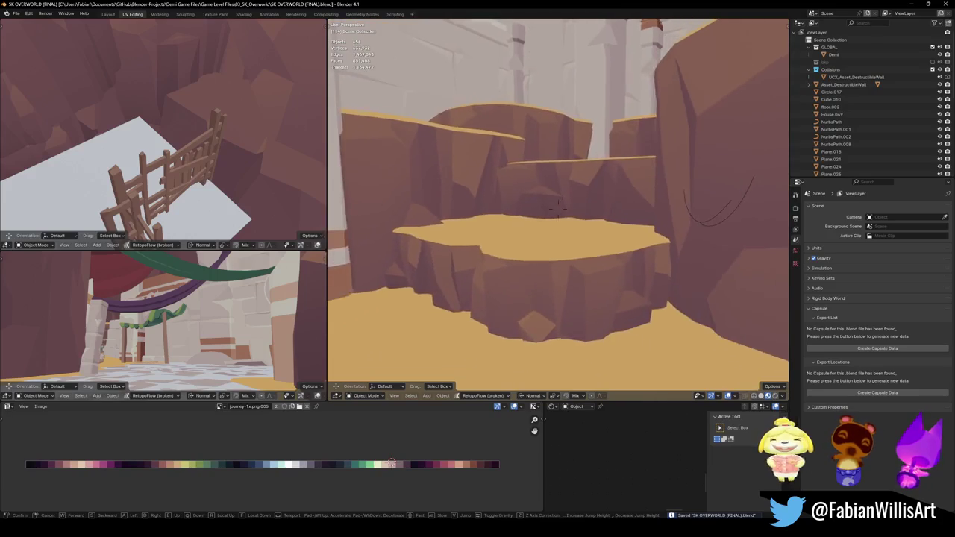
key("w")
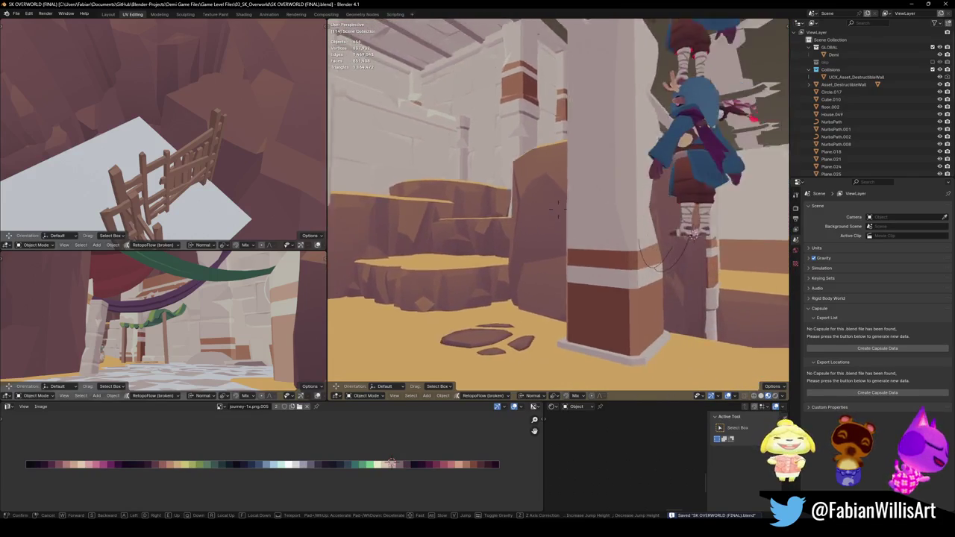
key("w")
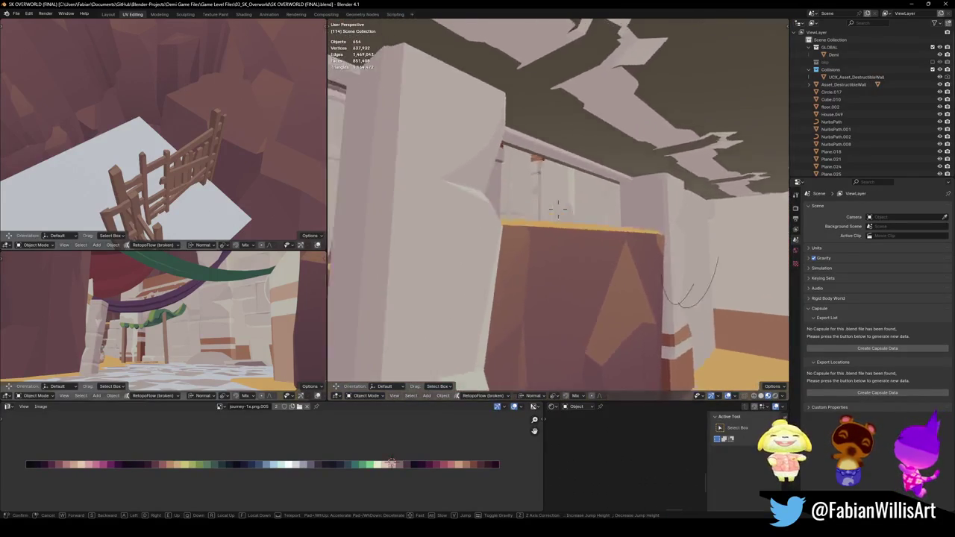
key("w")
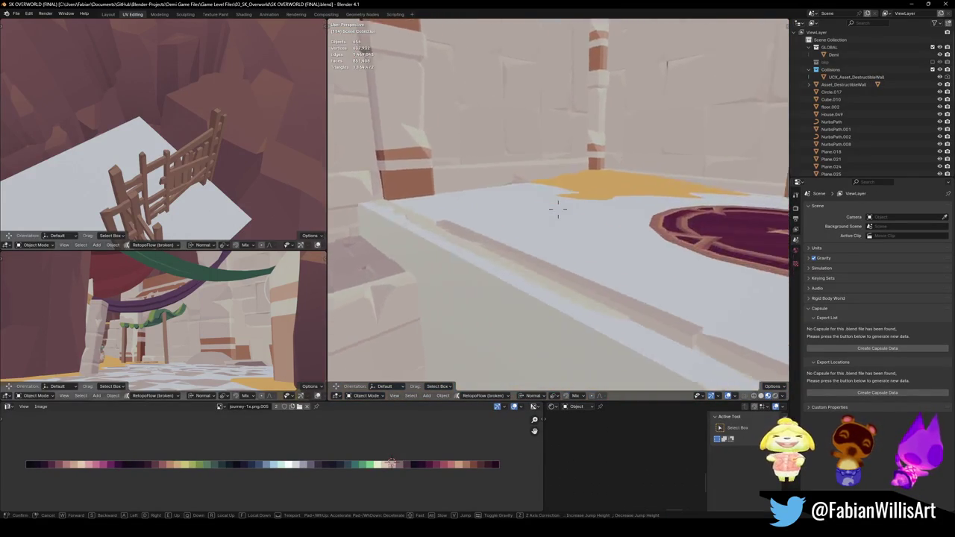
key("s")
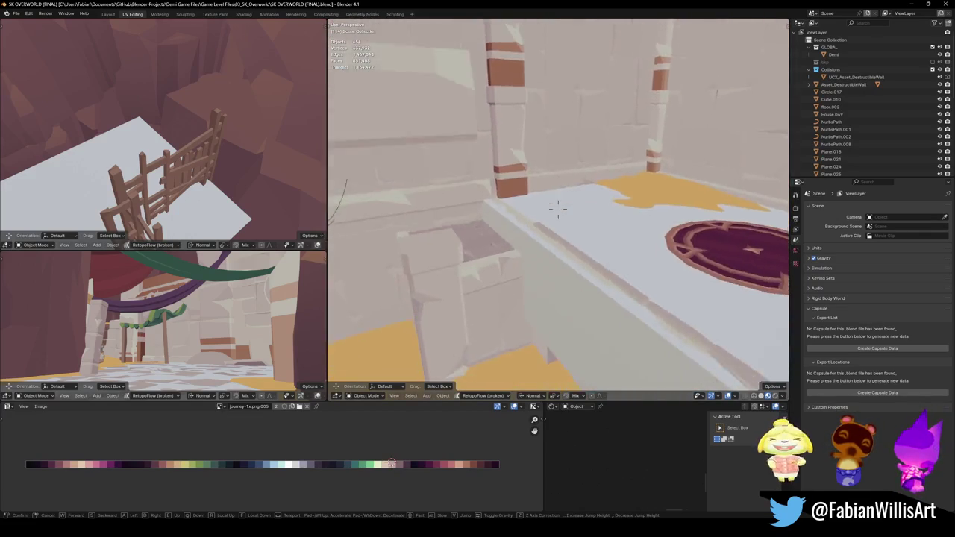
key("w")
key("w")
key("w")
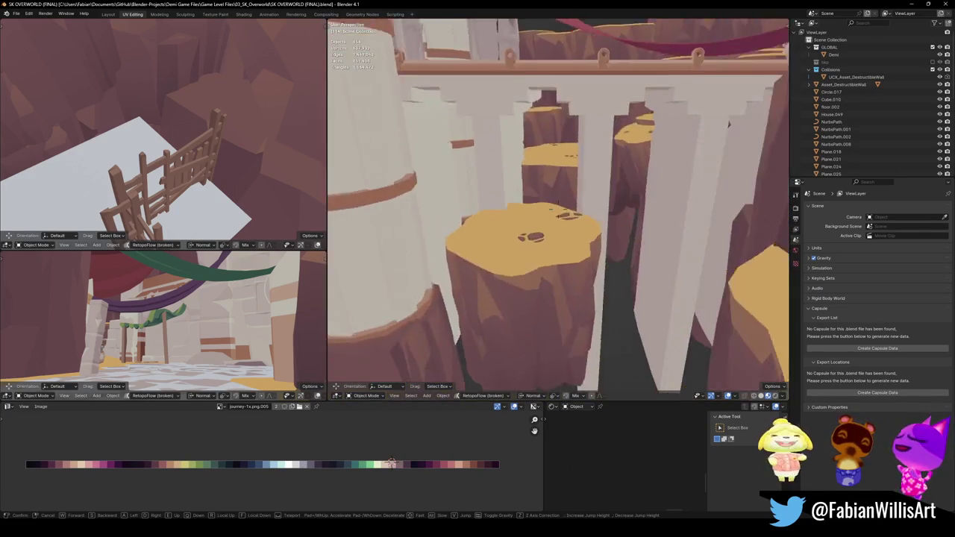
key("w")
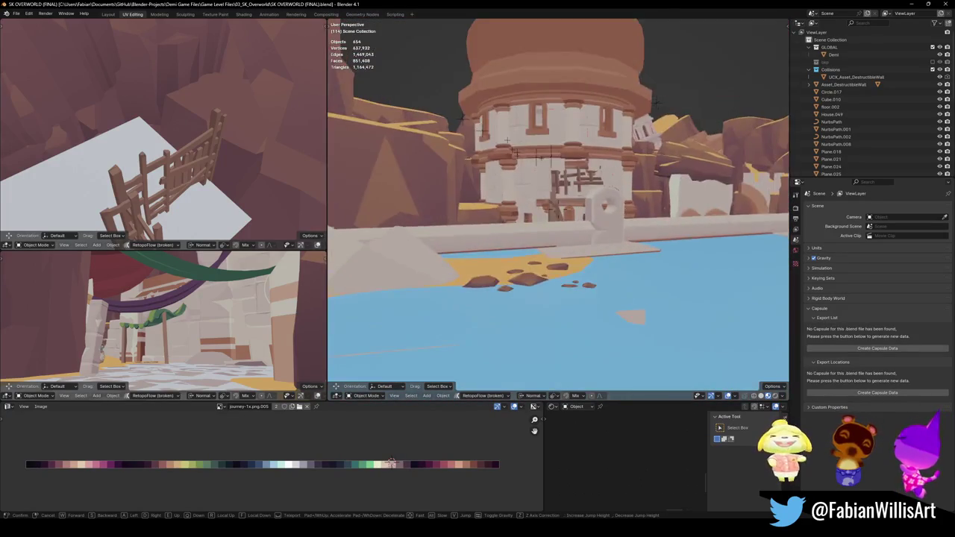
key("w")
key("w")
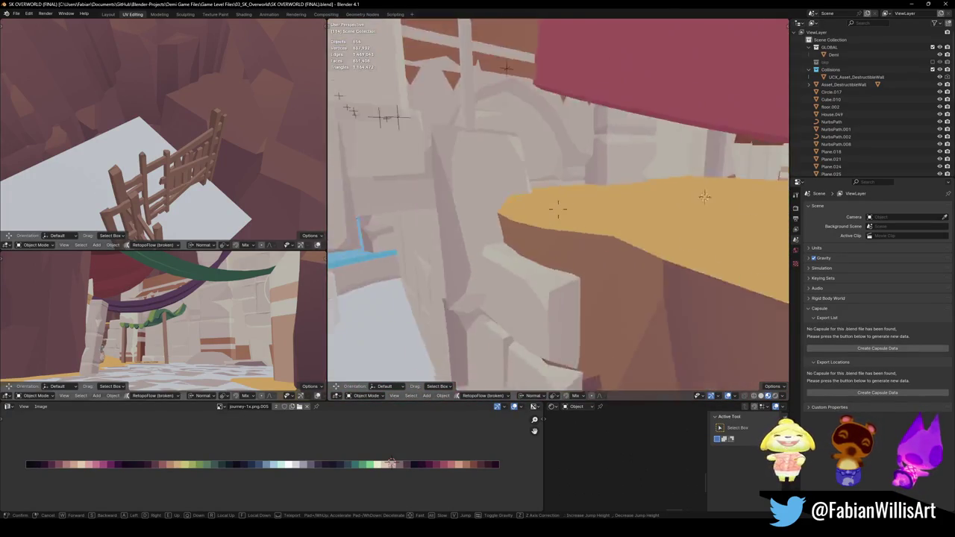
key("w")
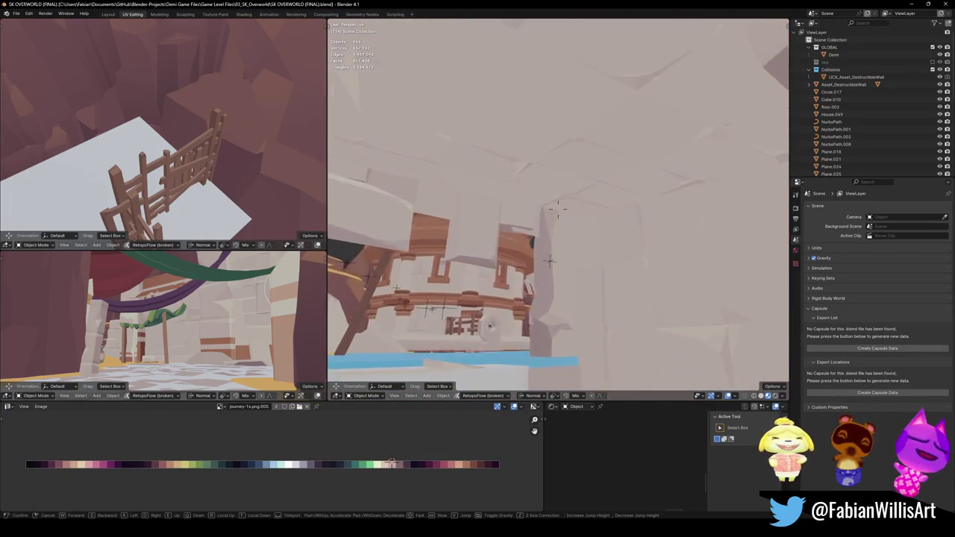
key("s")
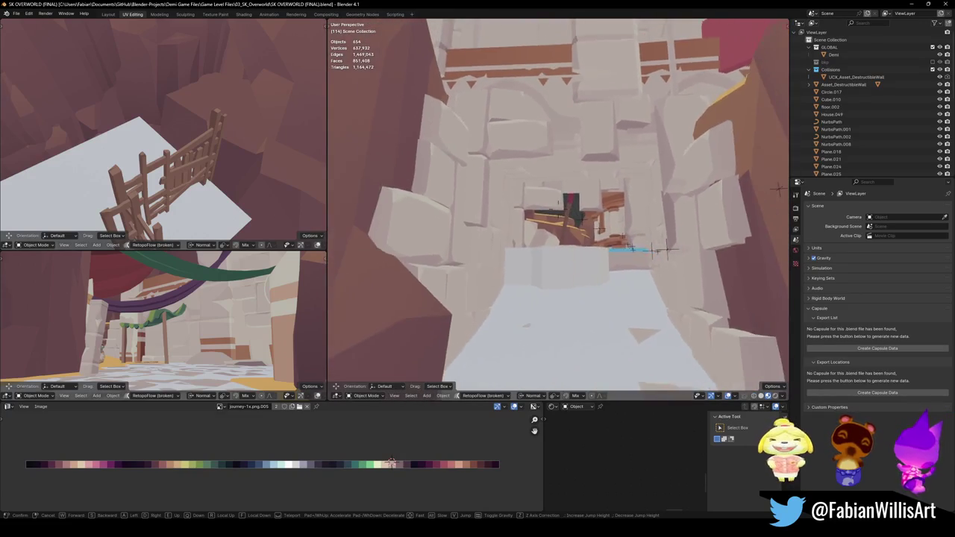
- Walk through the stone archway, past the pale rock wall and domed building, into the rock cave
key("w")
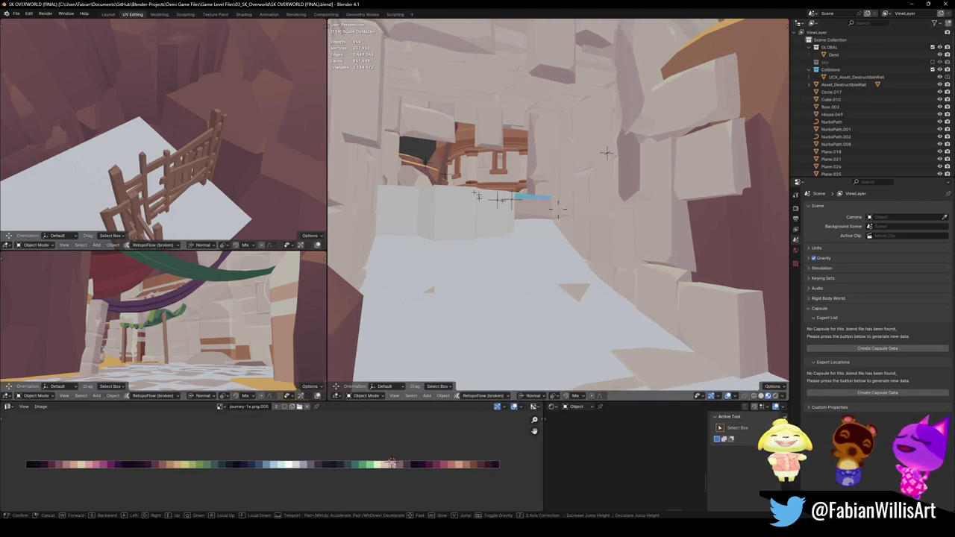
key("w")
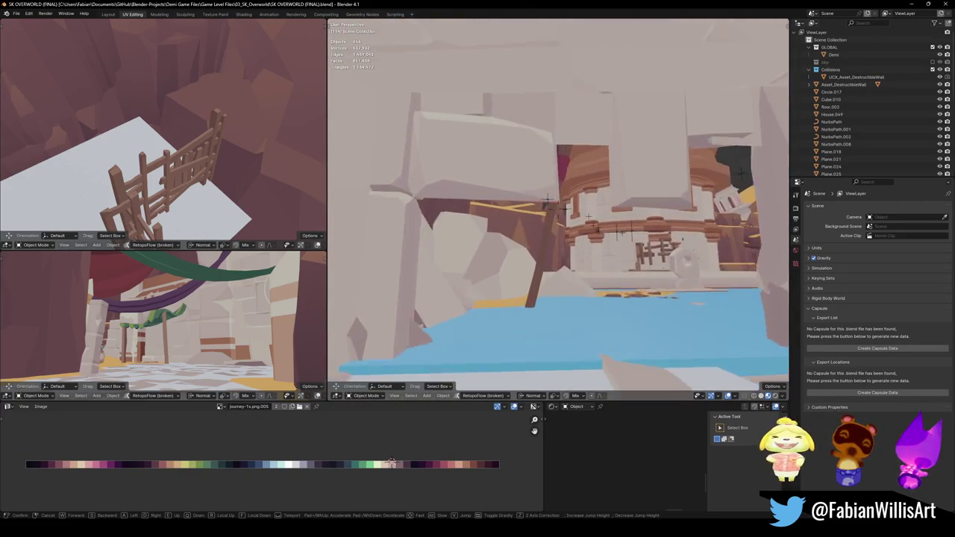
key("w")
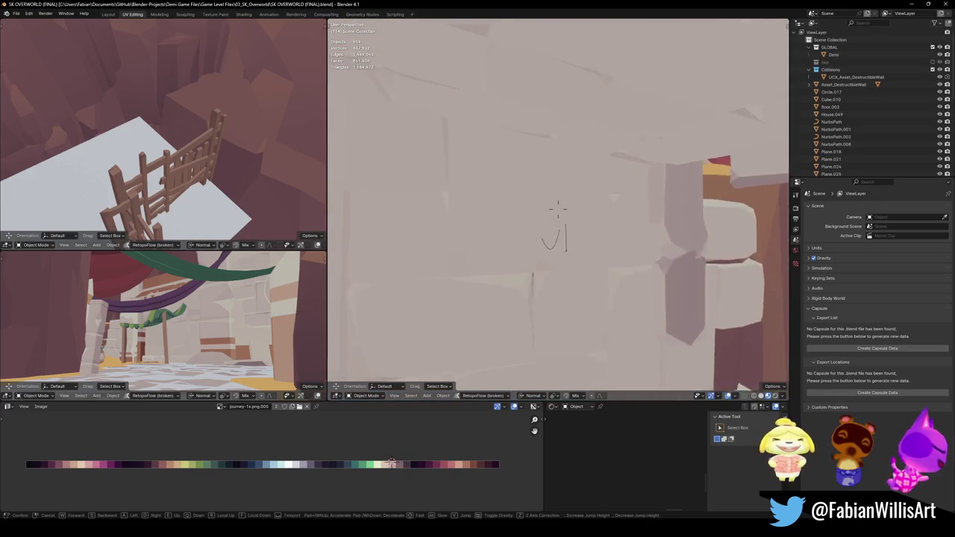
key("w")
key("w")
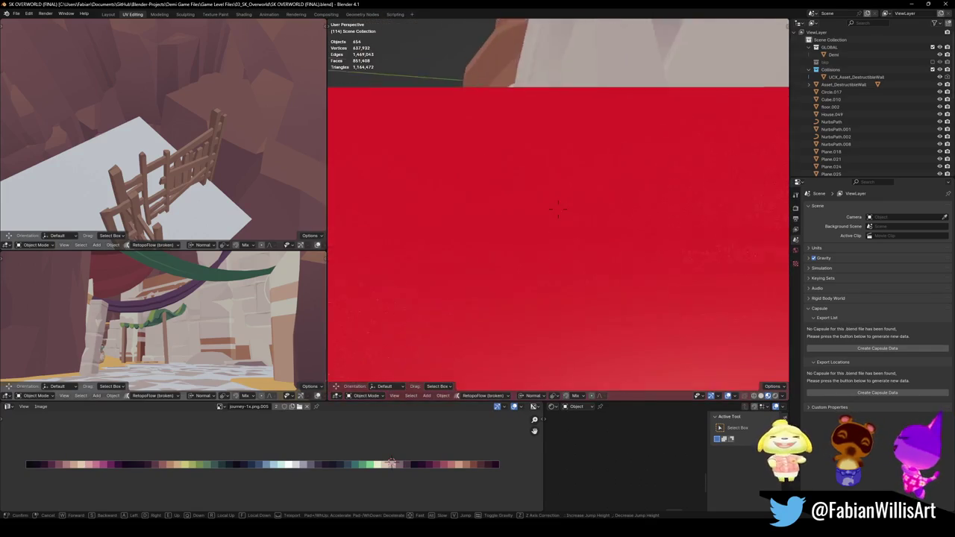
key("w")
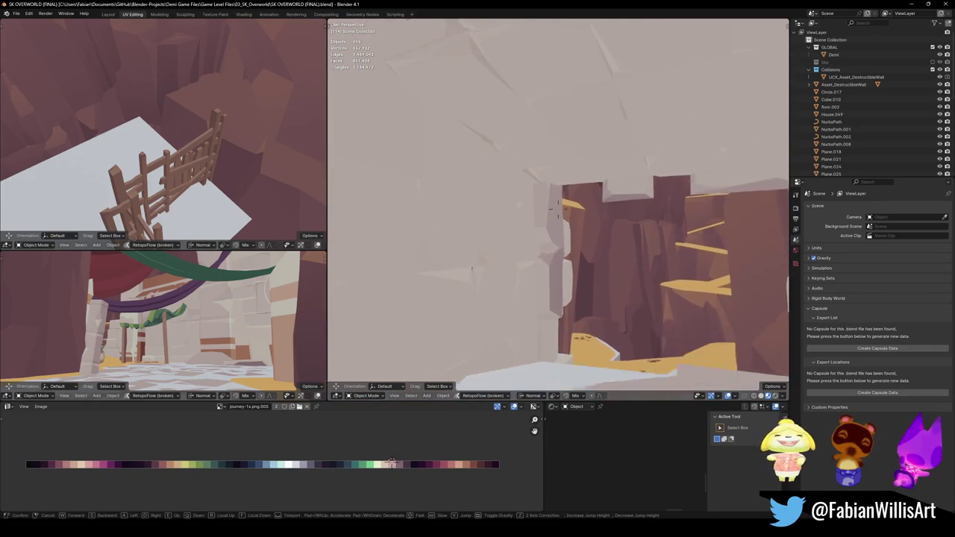
key("w")
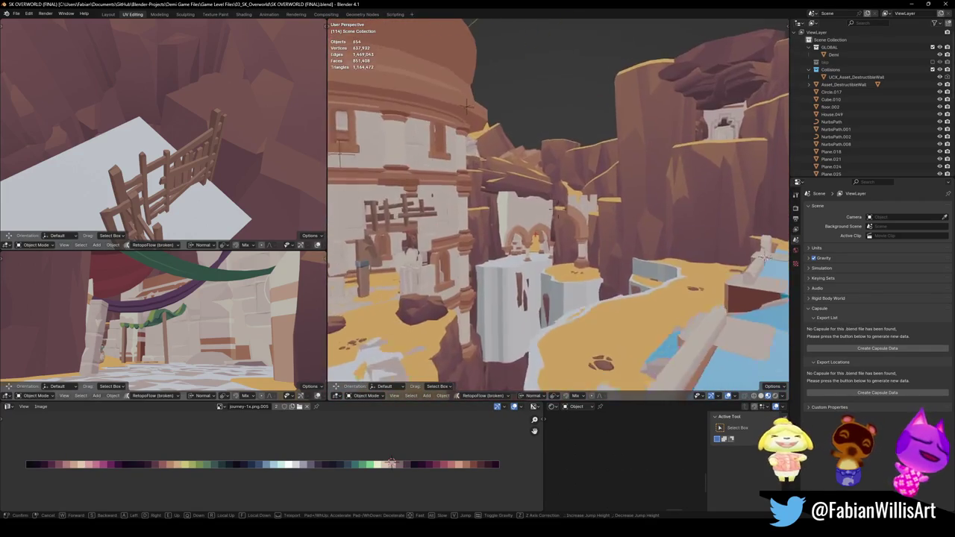
key("w")
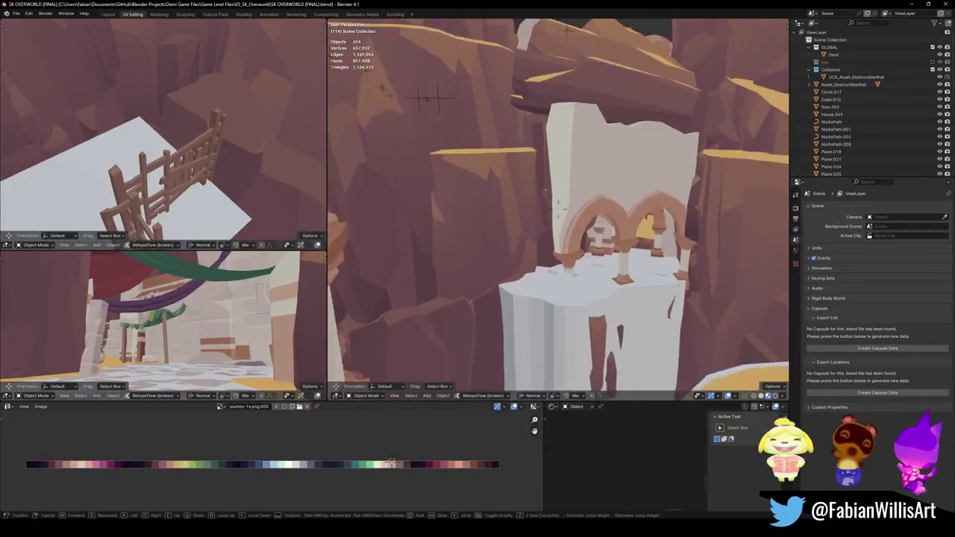
key("w")
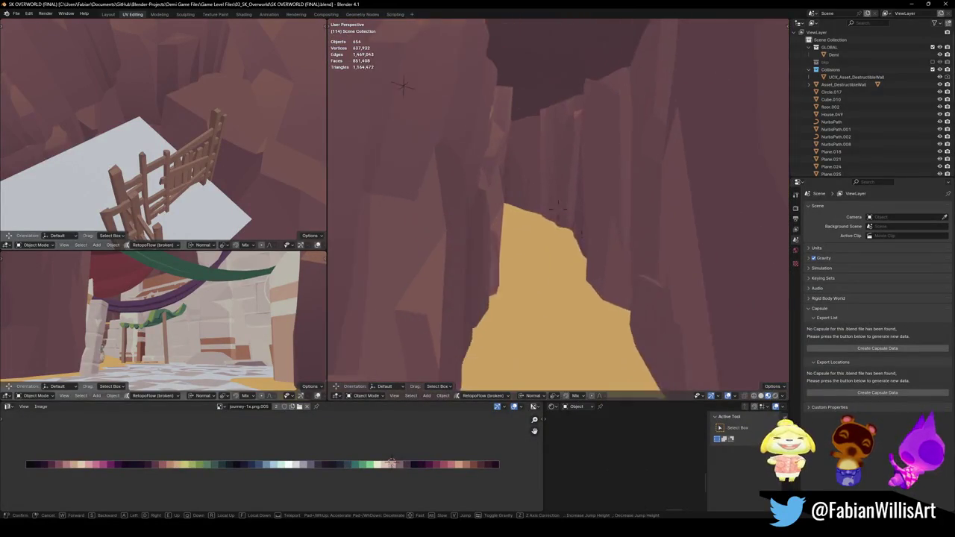
key("w")
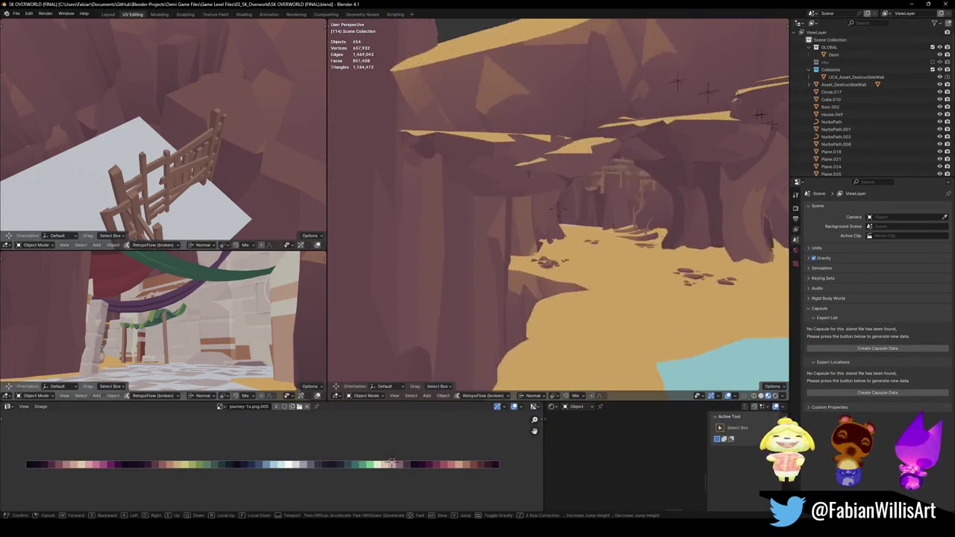
- Pause at the canyon overlook, then walk on to the waterfall under the skull arch
left_click(517, 270)
key("shift+grave")
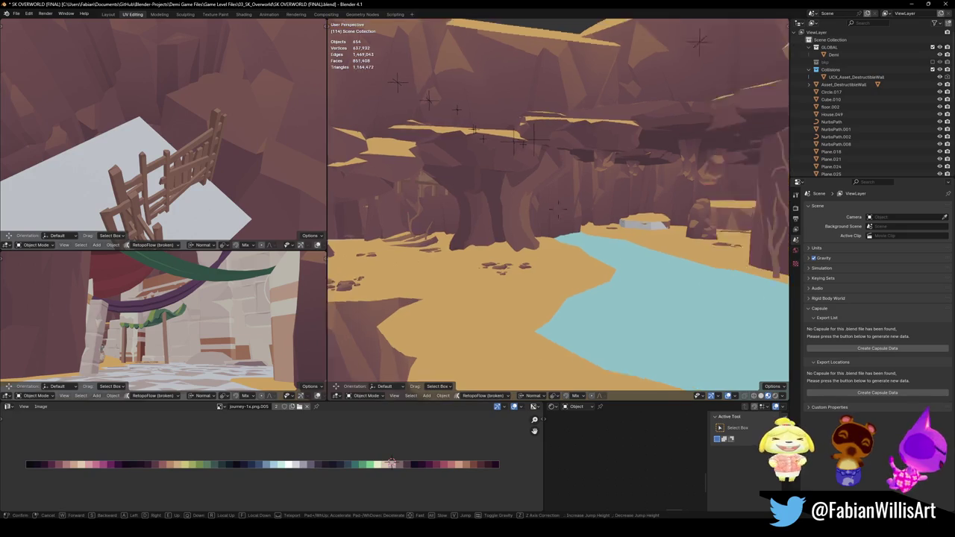
key("w")
key("w")
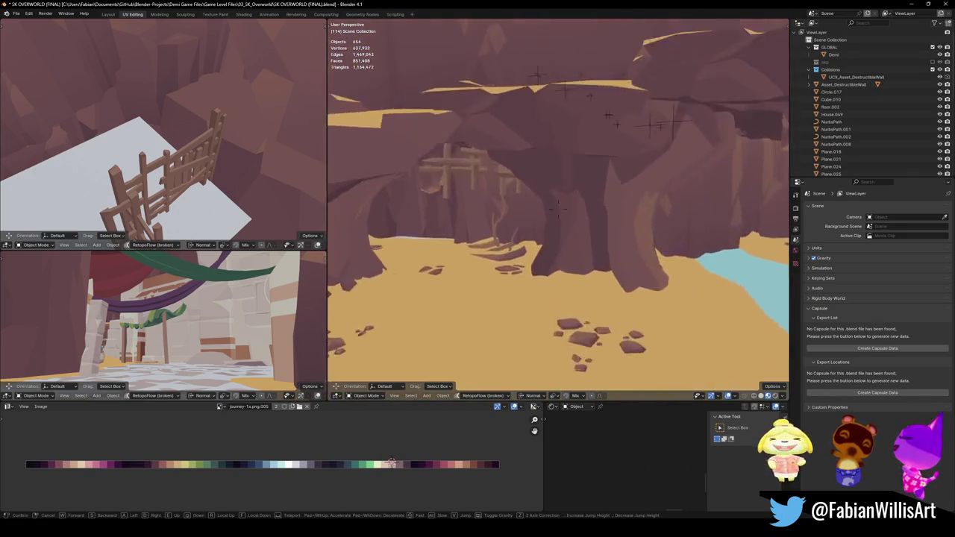
key("w")
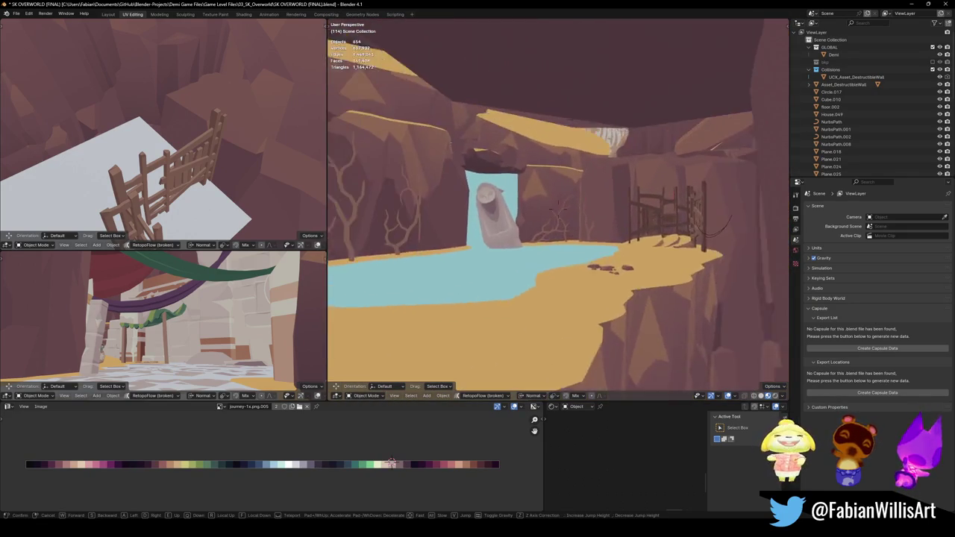
key("w")
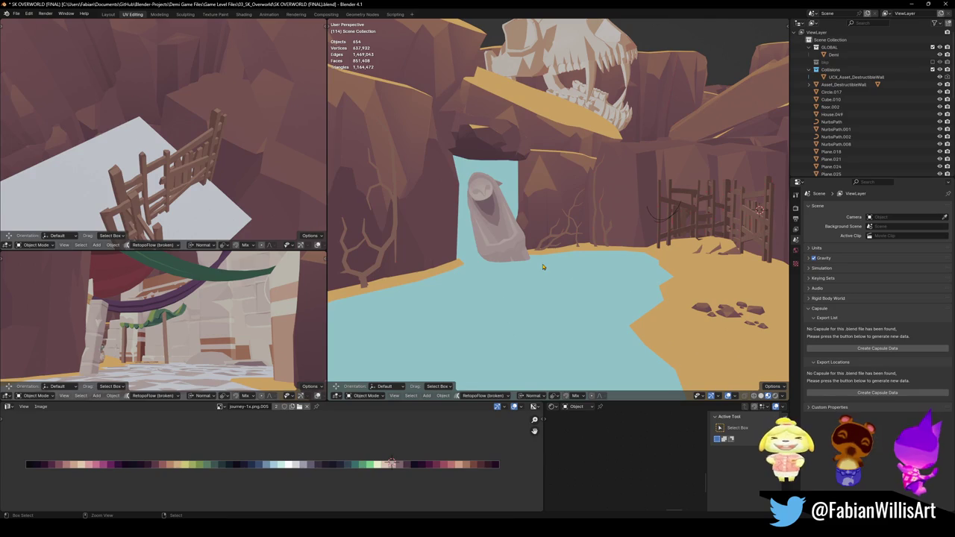
- Walk from the owl statue through the cave and ruins' gateway, then back out toward the cliff walls
left_click(492, 234)
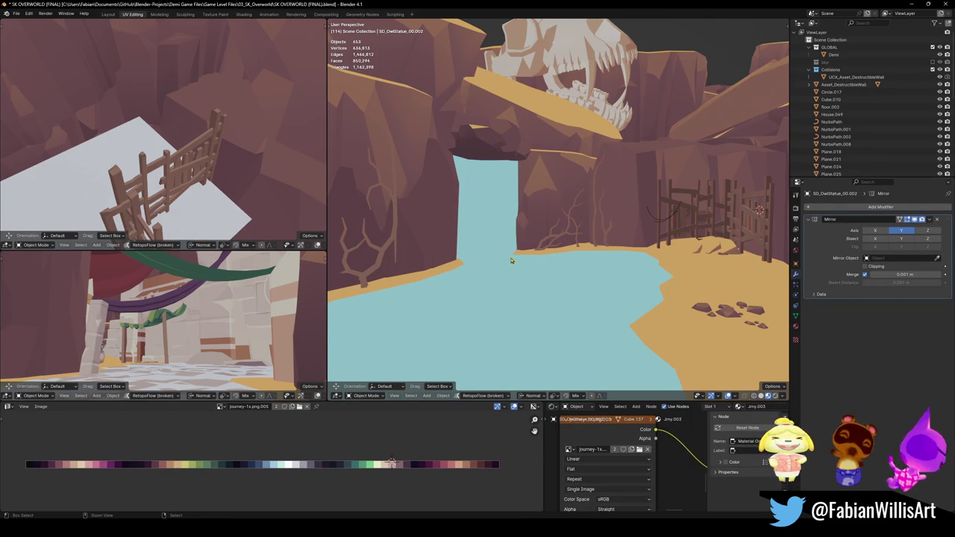
key("shift+grave")
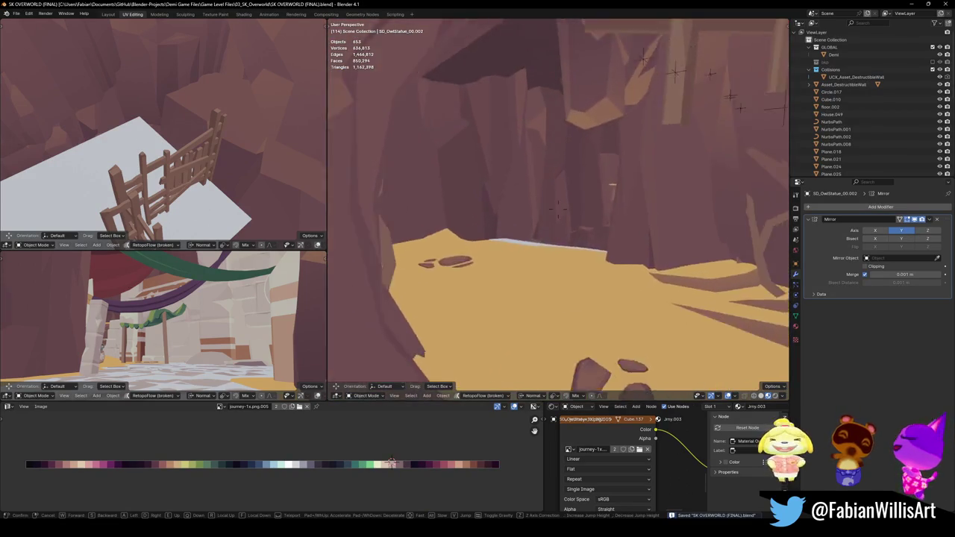
key("w")
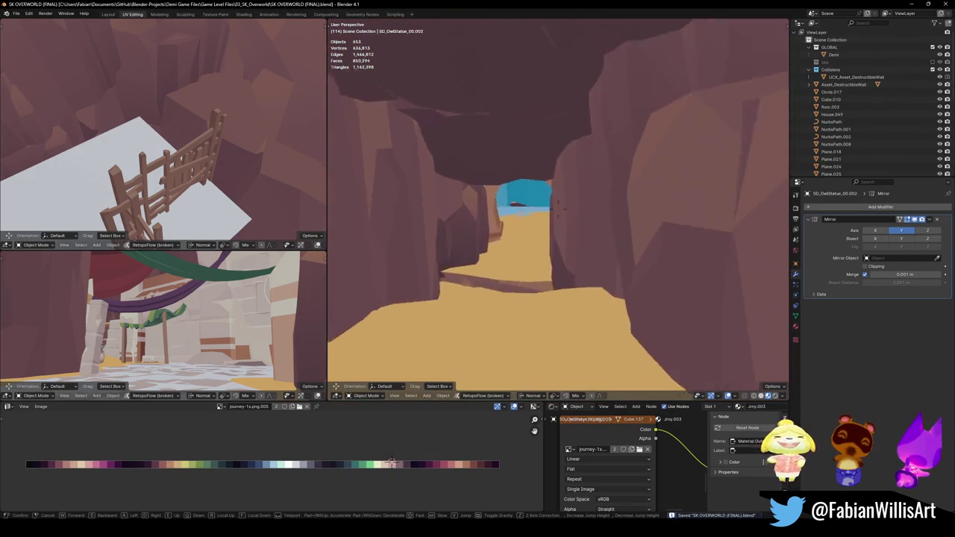
key("w")
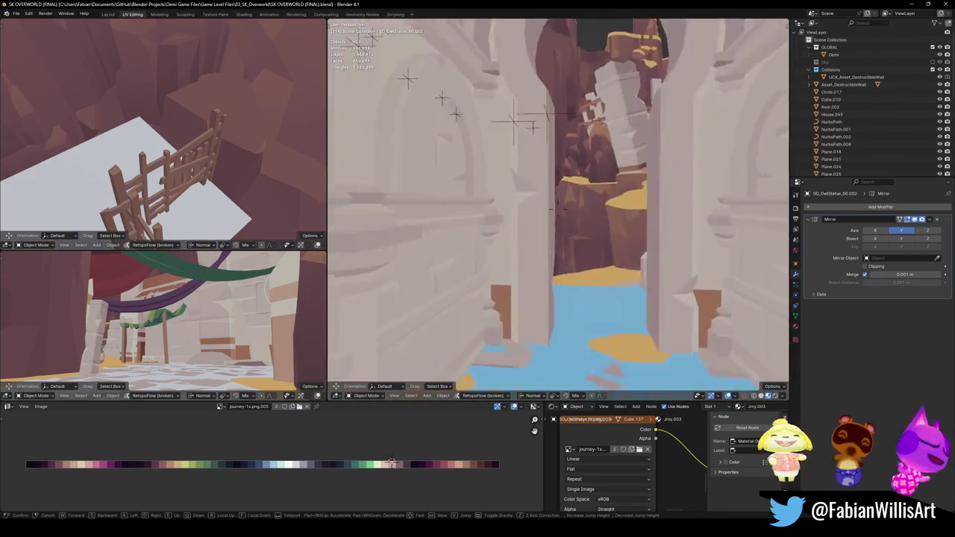
key("w")
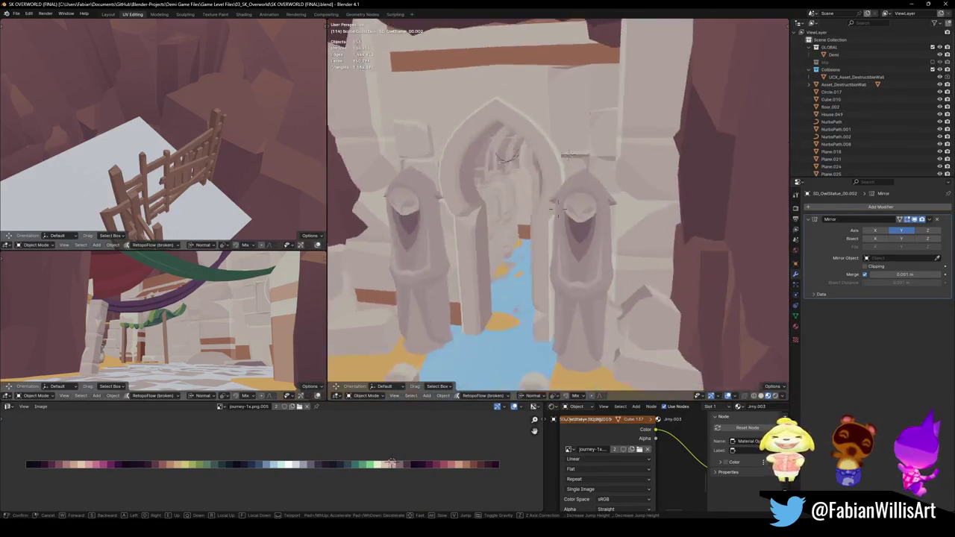
key("w")
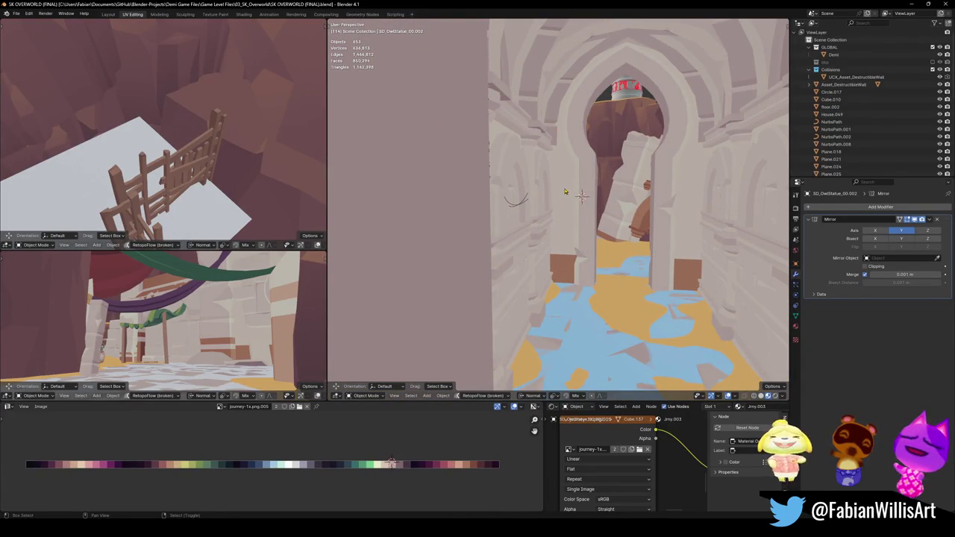
key("shift+grave")
key("s")
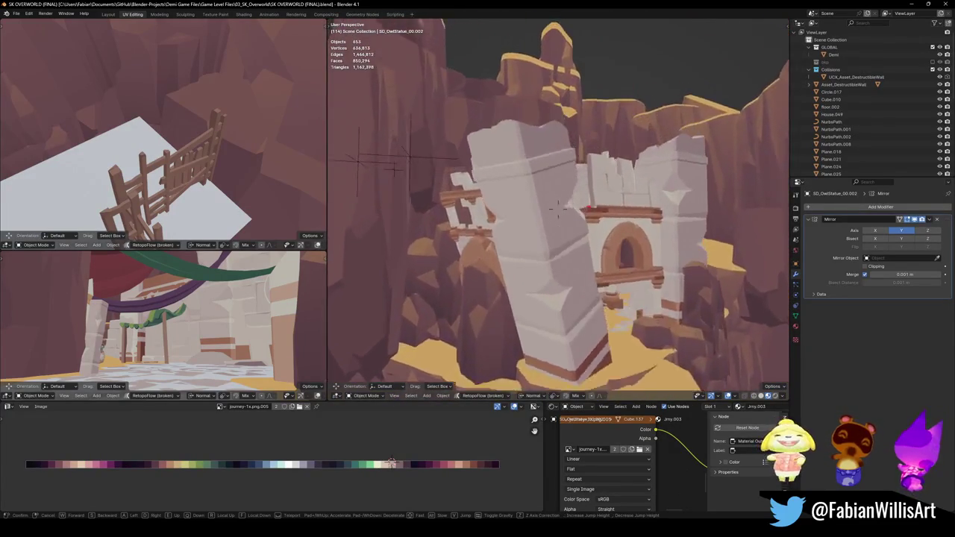
key("s")
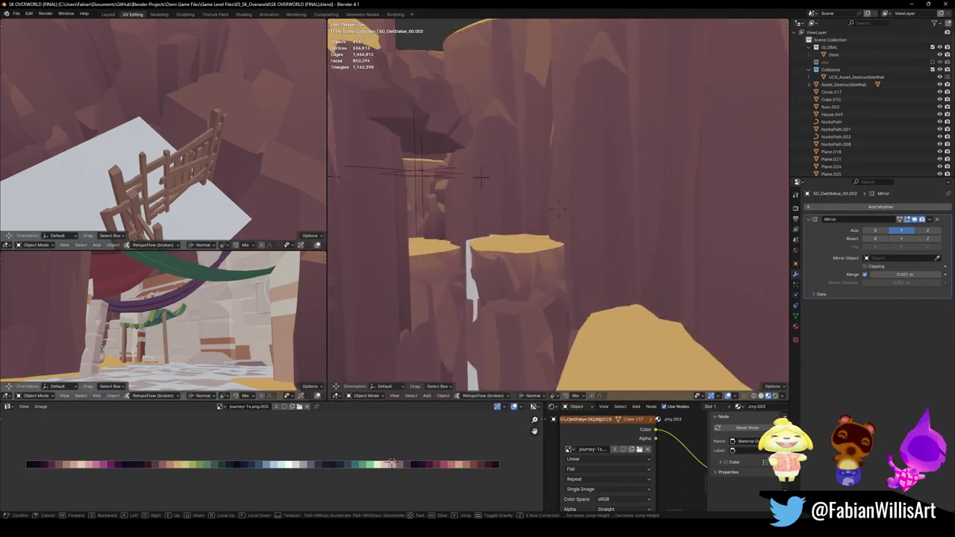
- Walk through the rocky passage into the sandy courtyard and select the rubble rock cluster
key("w")
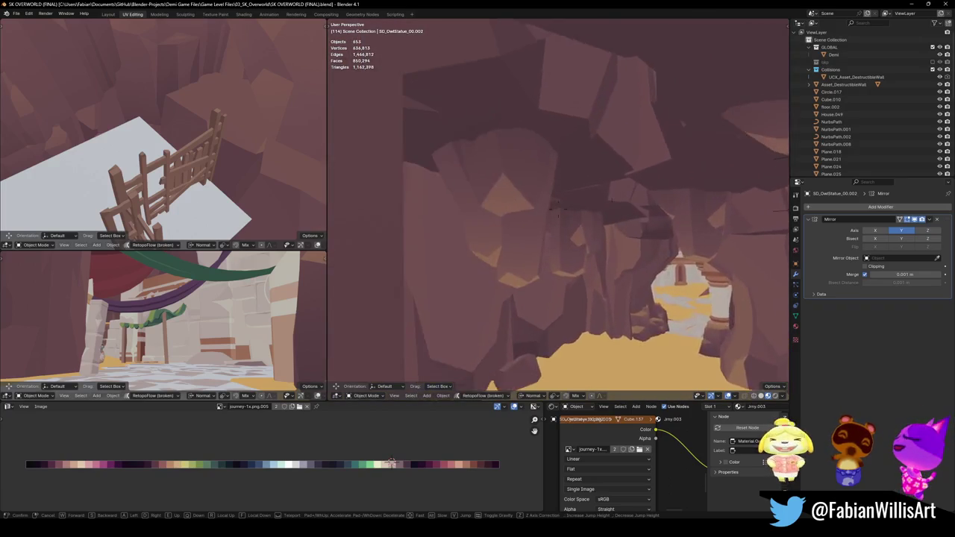
key("w")
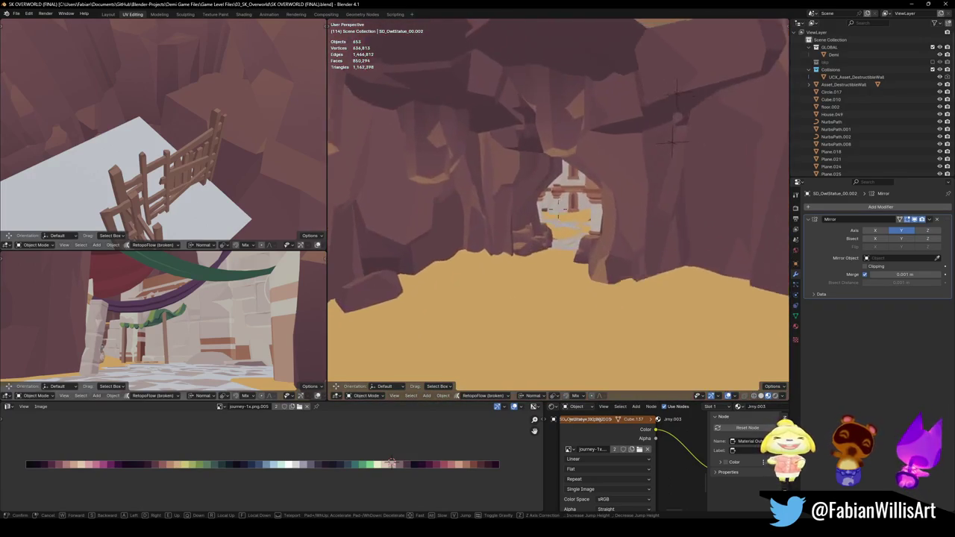
key("w")
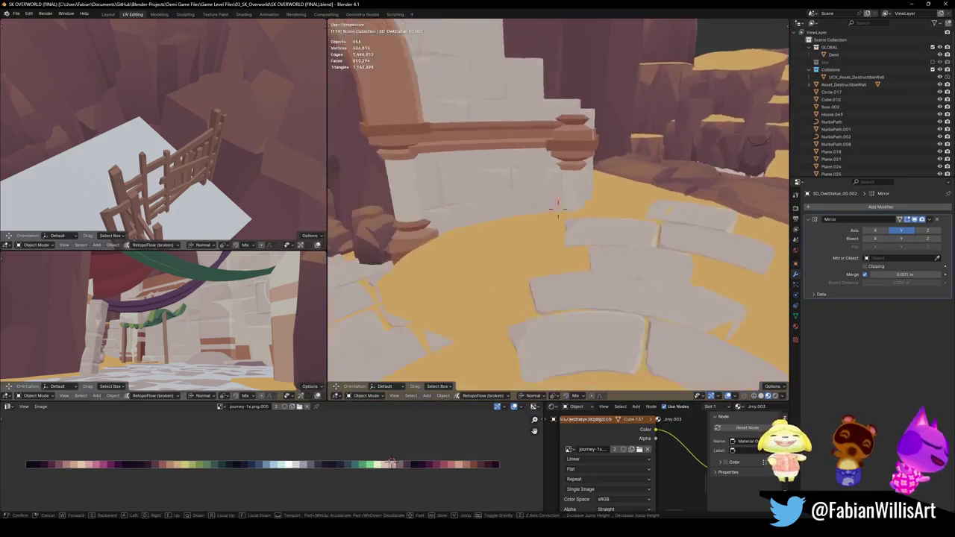
key("w")
left_click(558, 207)
key("shift+grave")
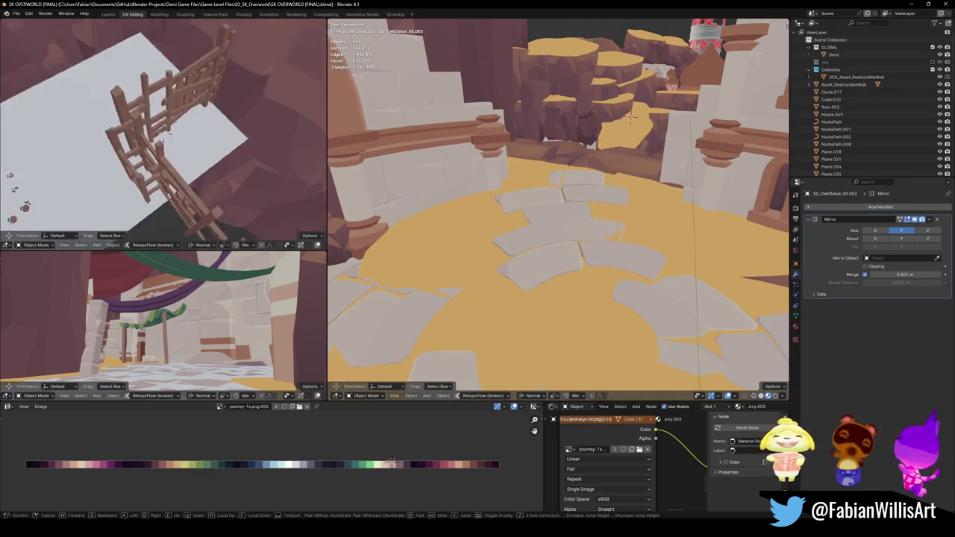
left_click(165, 133)
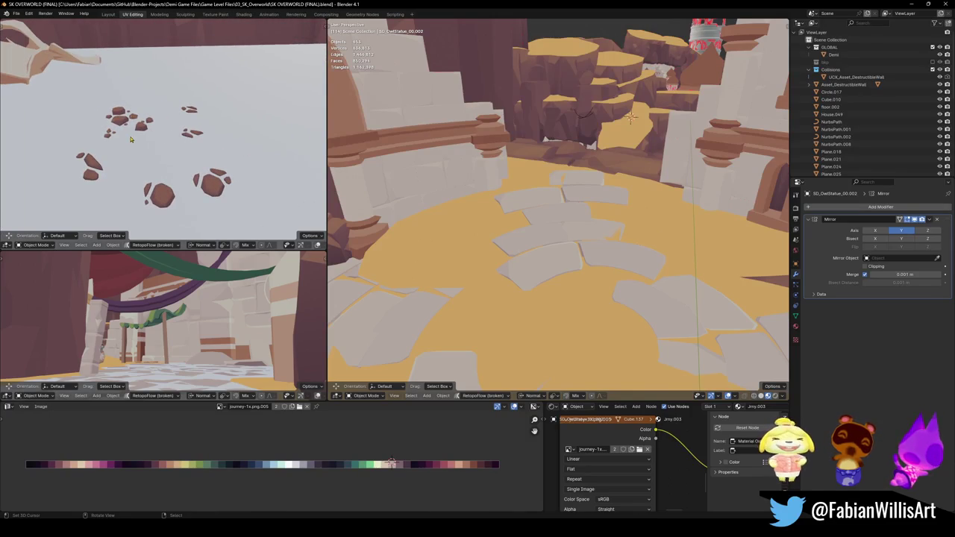
- Duplicate the rubble cluster onto the sand floor and scale it up flat
left_click(156, 193)
key("shift+d")
right_click(613, 175)
key("shift+grave")
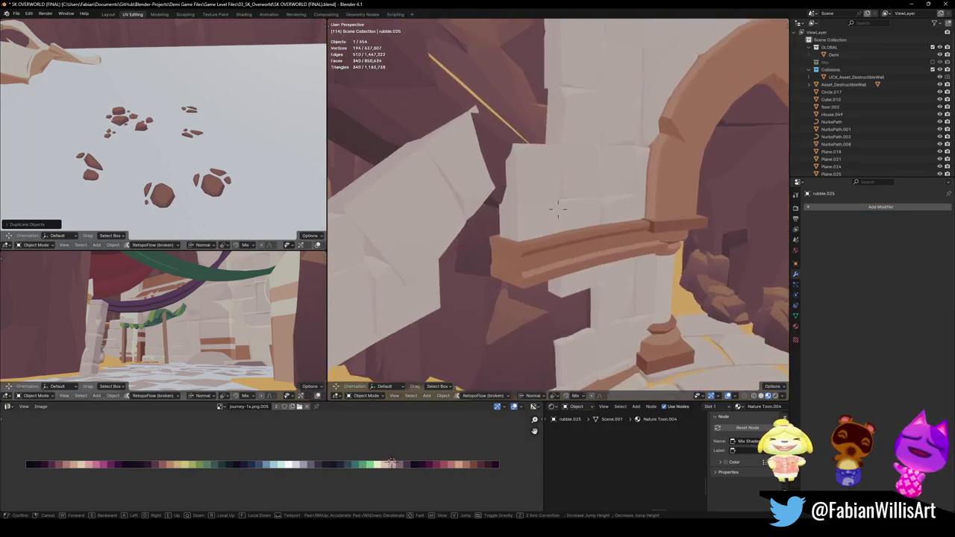
left_click(650, 229)
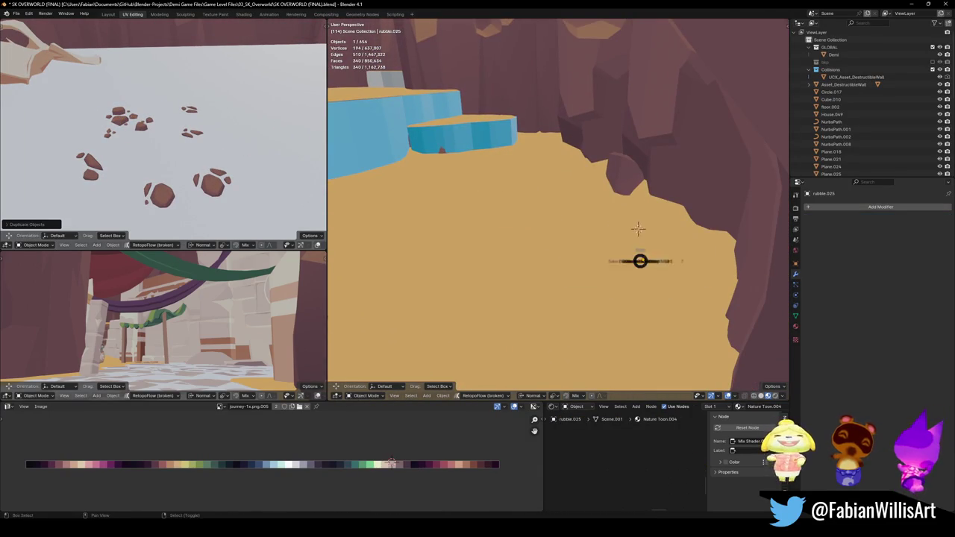
key("s")
key("shift+z")
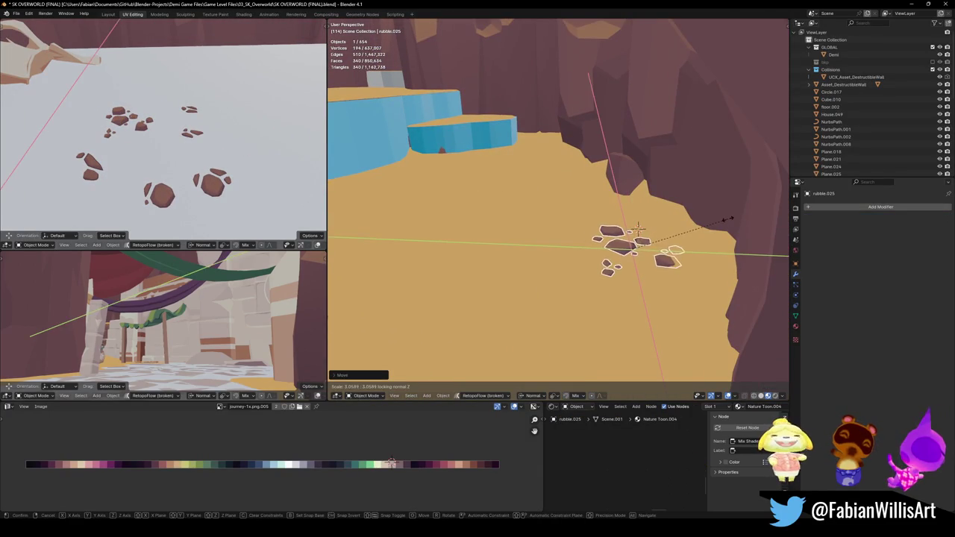
left_click(700, 236)
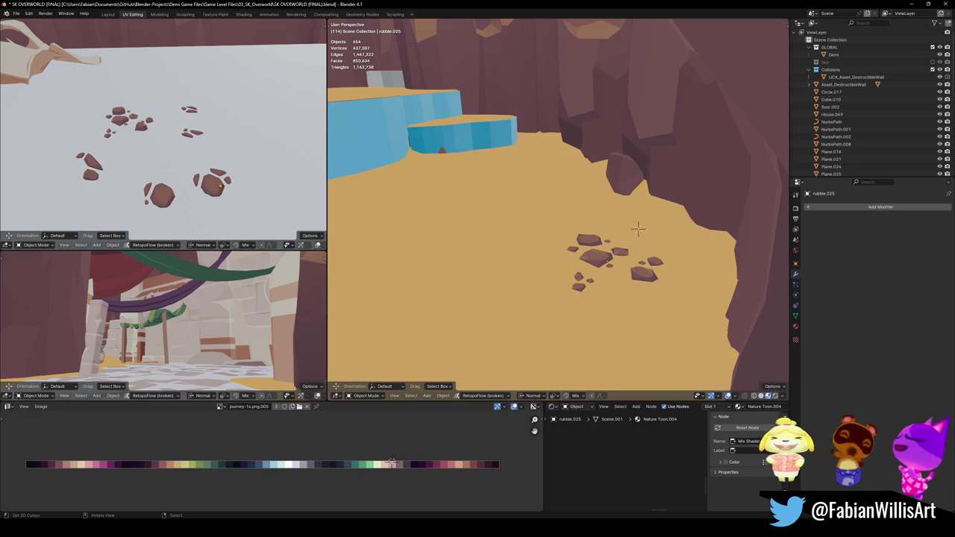
- Duplicate another rubble rock, snap it to a cursor point on the sand, shrink it, and delete an unwanted copy
key("shift+d")
key("Escape")
left_click(412, 202, "shift")
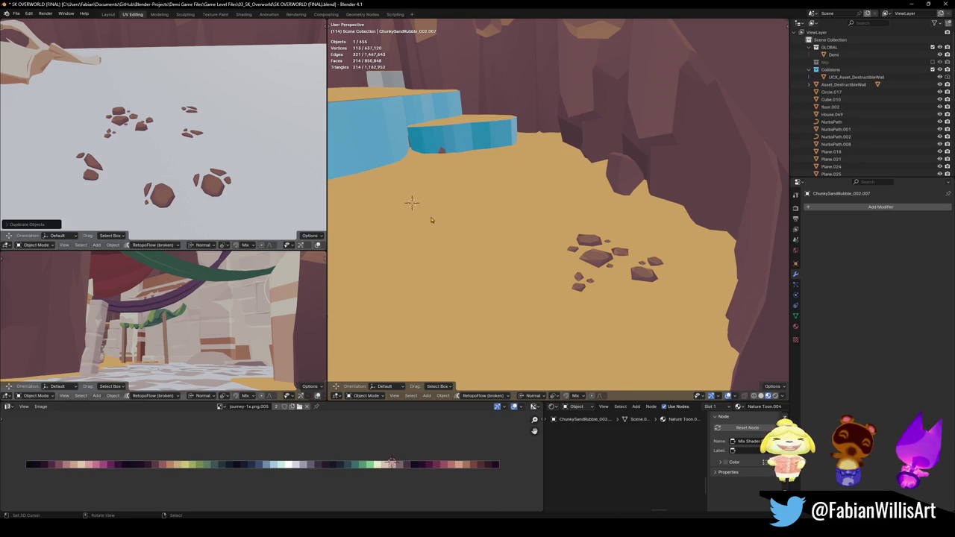
key("shift+s")
left_click(365, 201)
key("s")
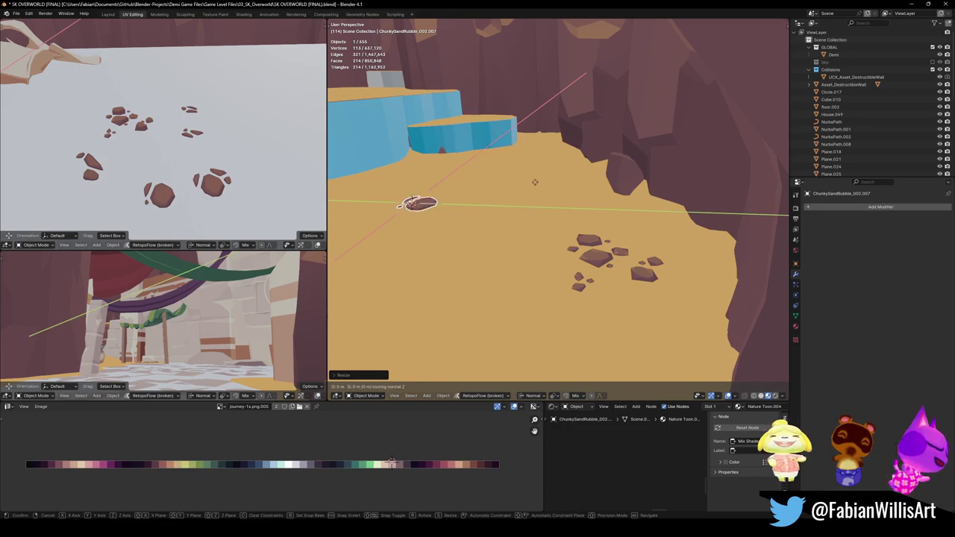
left_click(382, 146)
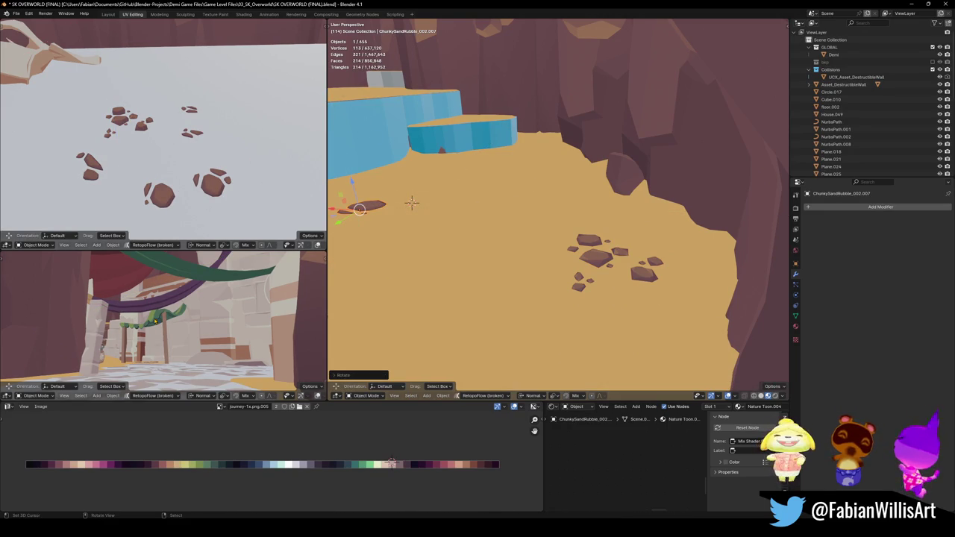
key("Delete")
- Copy one more rubble rock, snap it to a new spot on the sand floor and scale it
middle_click_drag(388, 223, 461, 207)
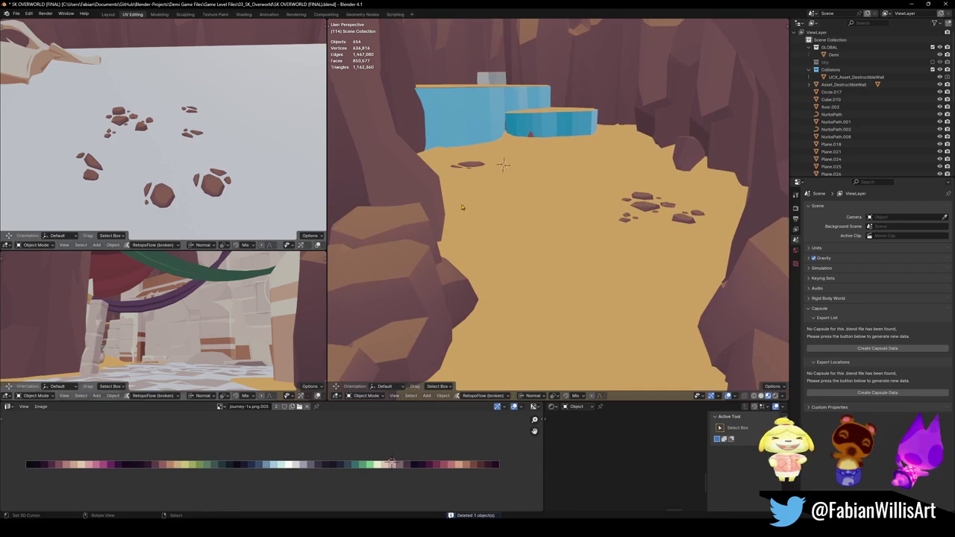
left_click(468, 164)
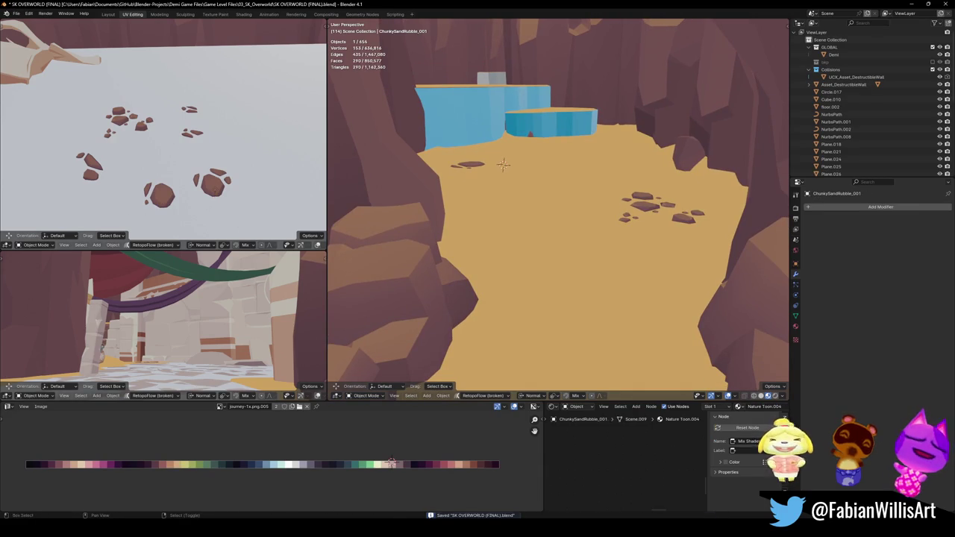
key("shift+d")
key("Escape")
key("shift+s")
left_click(418, 232)
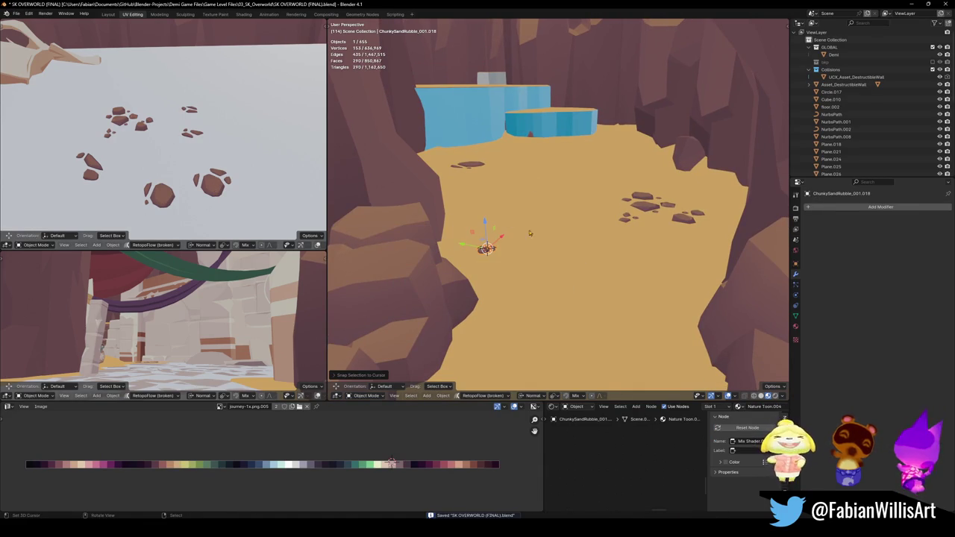
key("s")
left_click(566, 257)
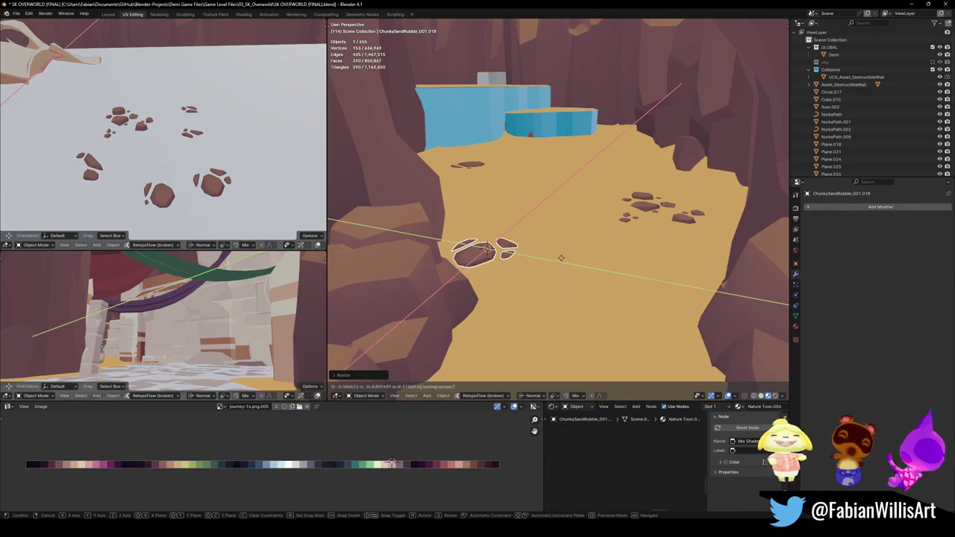
- Slide the first rubble cluster flat to a new spot on the sand and save the file
left_click(652, 209)
key("g")
key("shift+z")
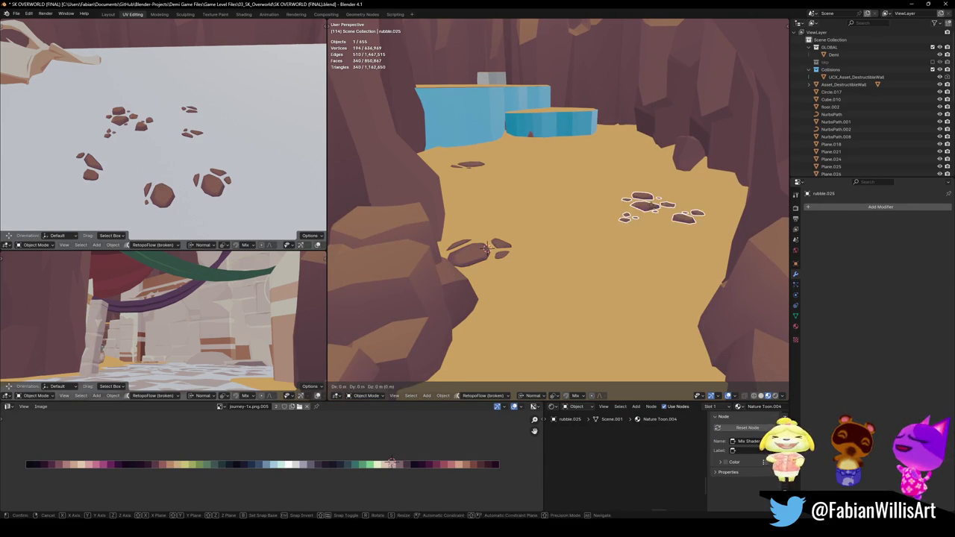
left_click(545, 237)
left_click(545, 236)
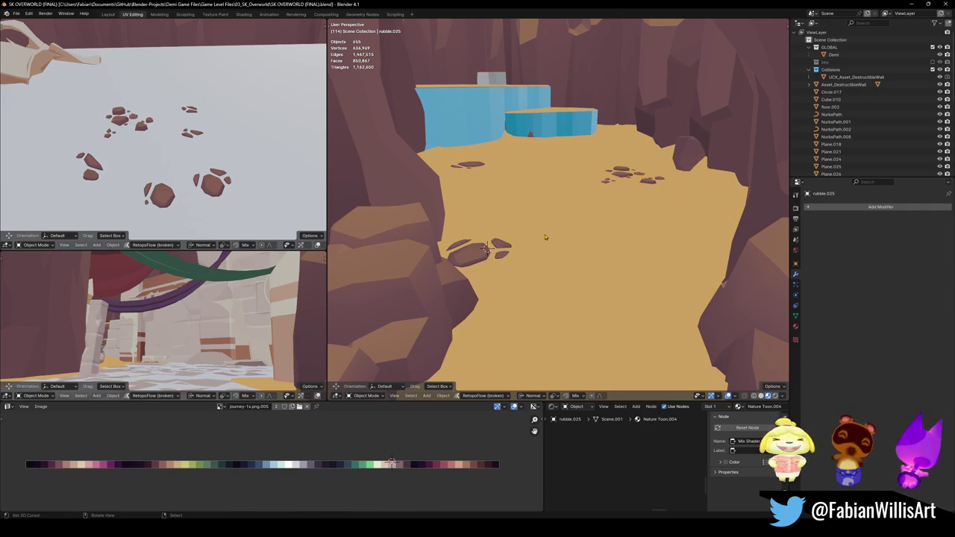
key("ctrl+s")
key("shift+grave")
- Snap the flat plane to a ledge point beside the water, then delete it and undo
key("w")
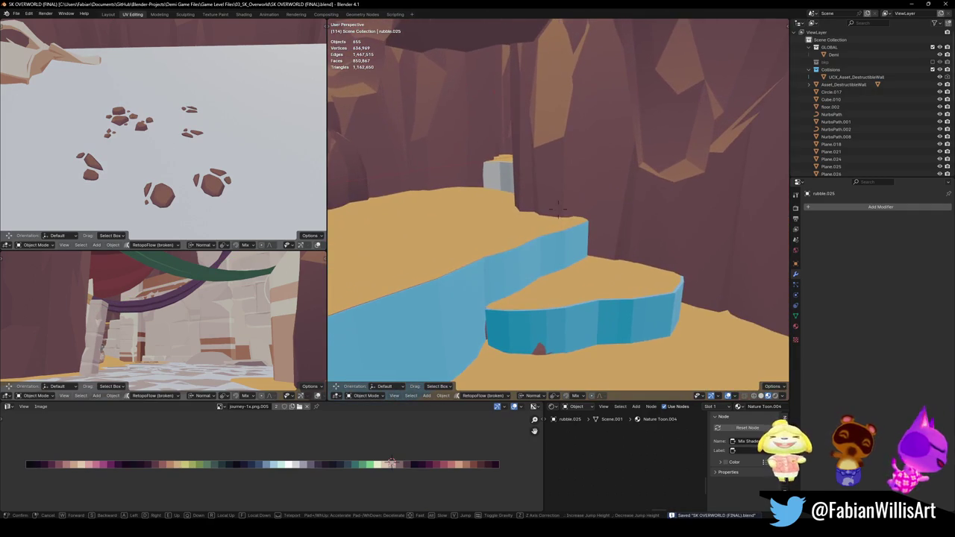
left_click(558, 211)
left_click(185, 138, "shift")
right_click(602, 279, "shift")
key("shift+s")
left_click(603, 233)
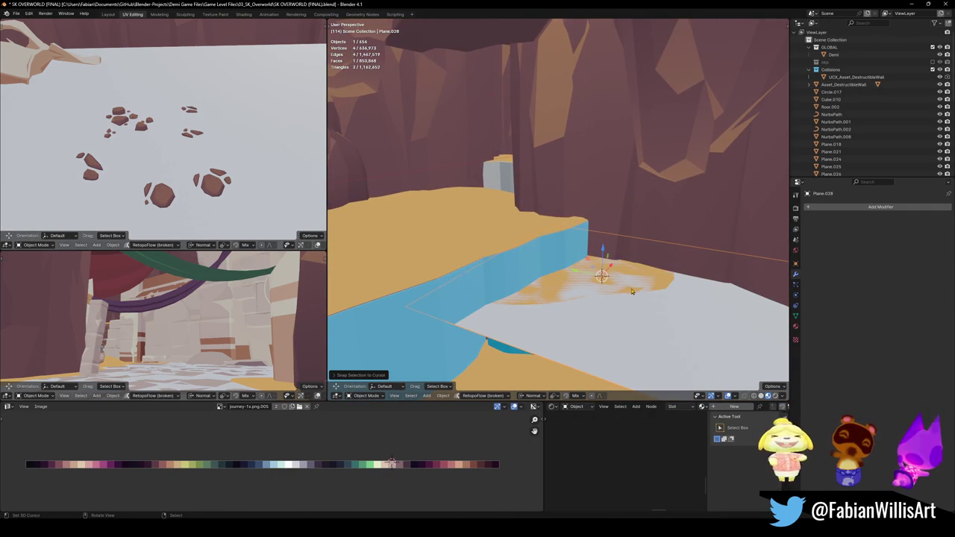
key("Delete")
key("ctrl+z")
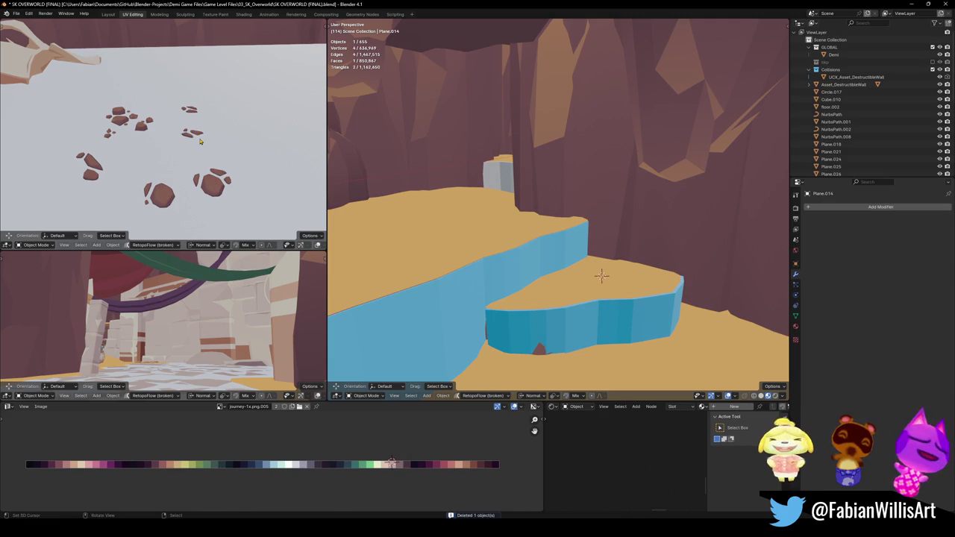
- Enlarge a rubble rock flat on the ground and move it onto the lower ledge
left_click(195, 135)
key("shift+s")
key("s")
key("shift+z")
left_click(693, 288)
key("g")
key("shift+z")
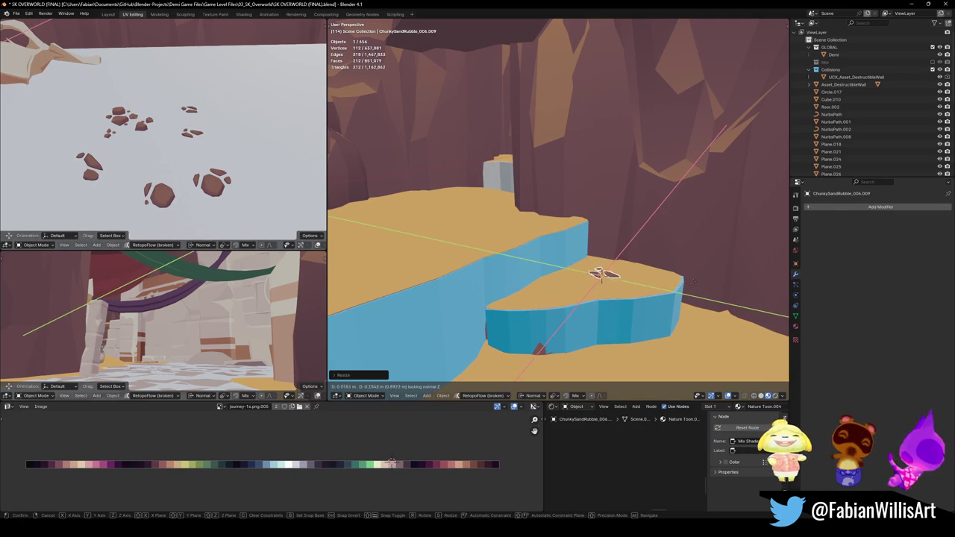
left_click(601, 275)
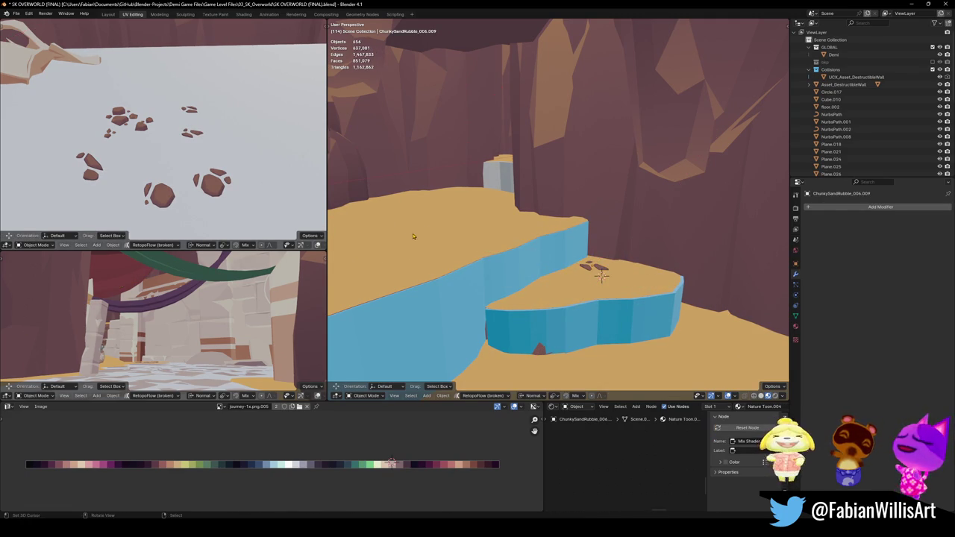
- Duplicate a rubble cluster, snap it to the placement point, and move it across the upper ledge
key("shift+d")
key("Escape")
key("shift+s")
left_click(529, 254)
left_click(526, 247)
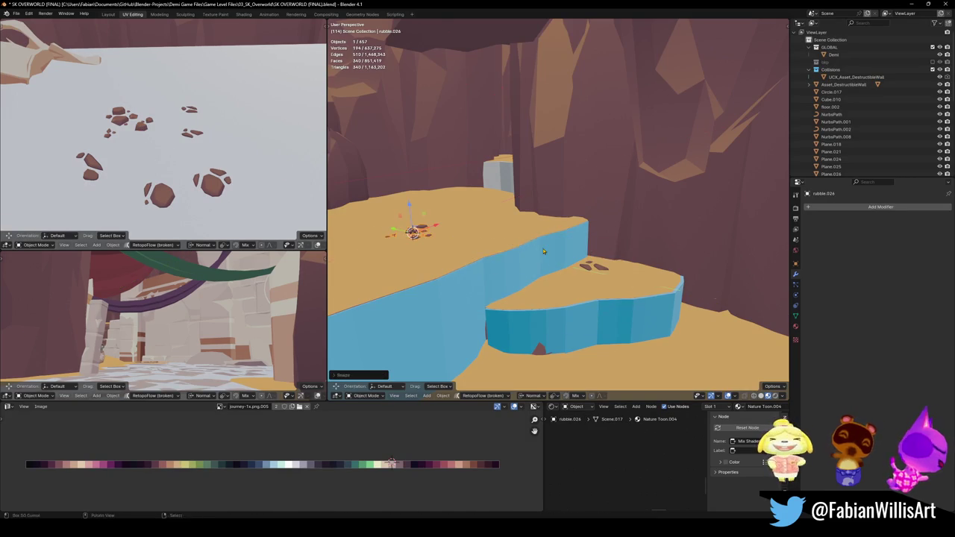
middle_click_drag(526, 247, 561, 282)
key("g")
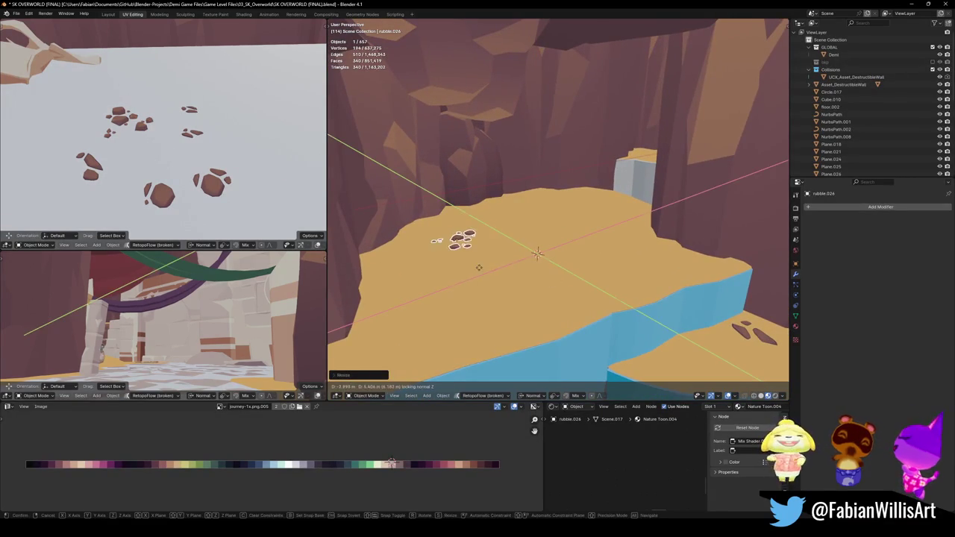
left_click(439, 194)
- Drop a rotated copy of the rubble cluster lower on the ledge
key("shift+d")
left_click(415, 337)
key("r")
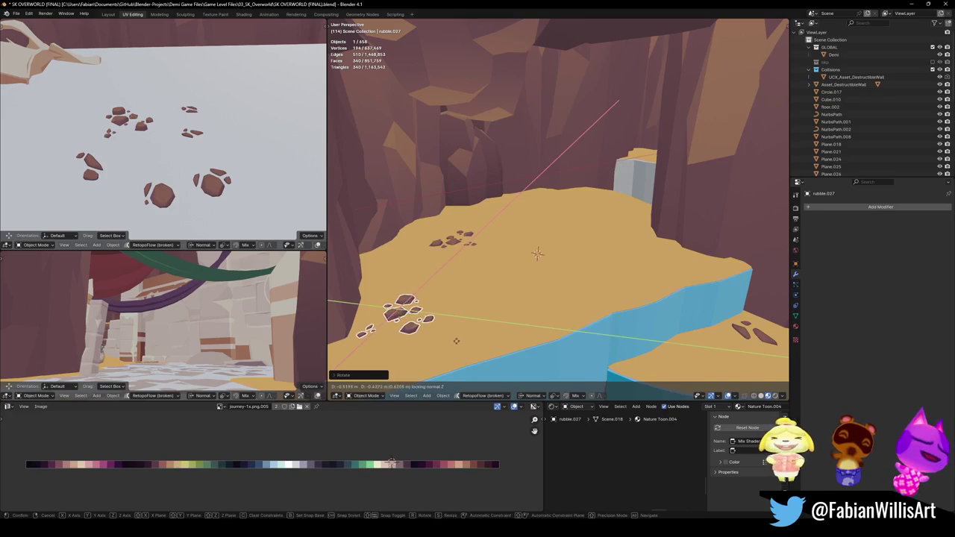
left_click(437, 320)
mouse_move(437, 320)
middle_mouse_down()
mouse_move(642, 195)
mouse_move(454, 257)
middle_mouse_up()
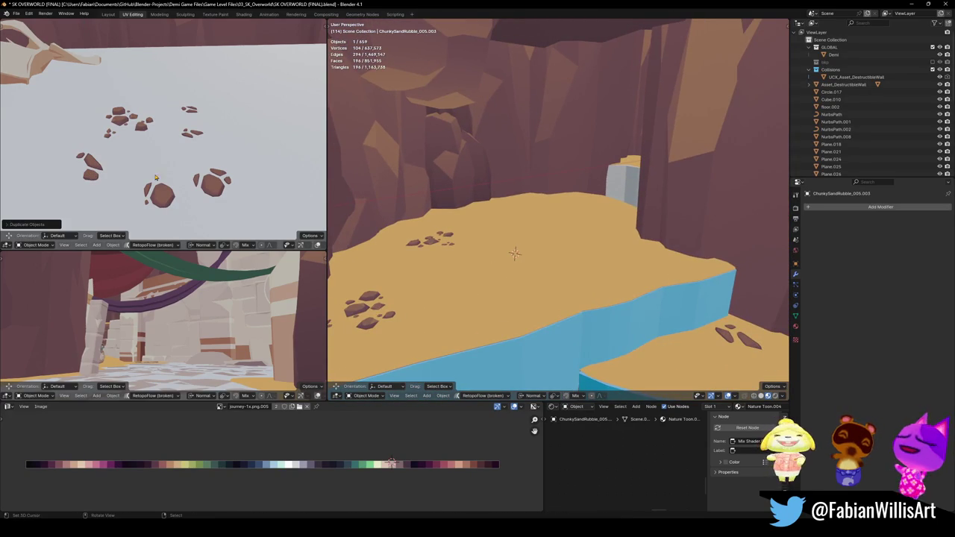
- Resize the rock flat, turn it around Z, and place it near the upper ledge edge
key("s")
key("shift+z")
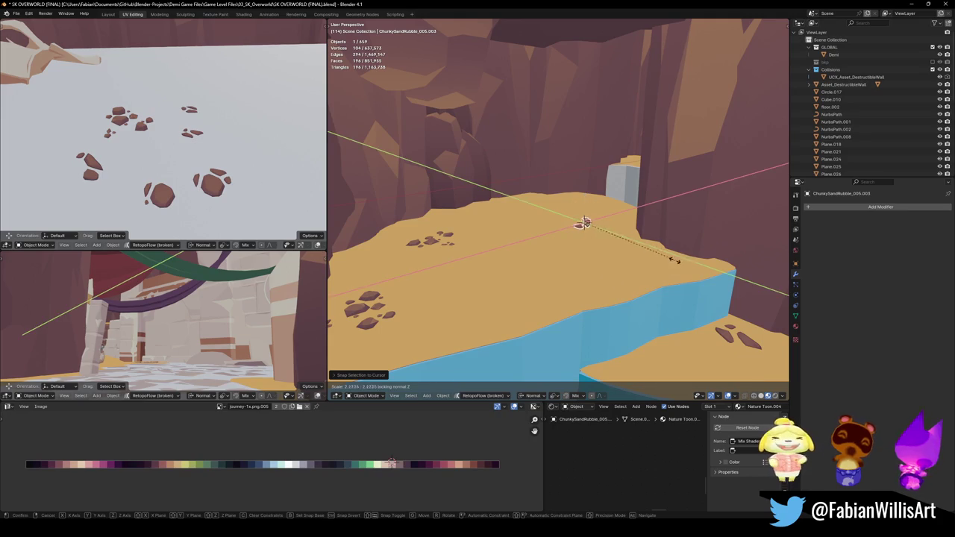
left_click(716, 261)
key("r")
key("z")
left_click(669, 205)
key("g")
left_click(641, 224)
key("r")
left_click(674, 257)
left_click(674, 257)
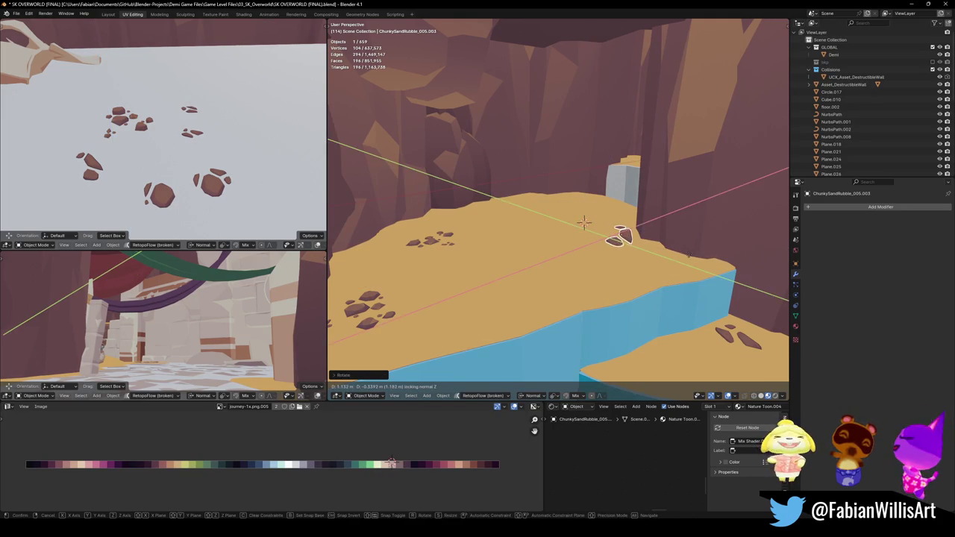
mouse_move(674, 256)
middle_mouse_down()
mouse_move(556, 234)
mouse_move(558, 242)
middle_mouse_up()
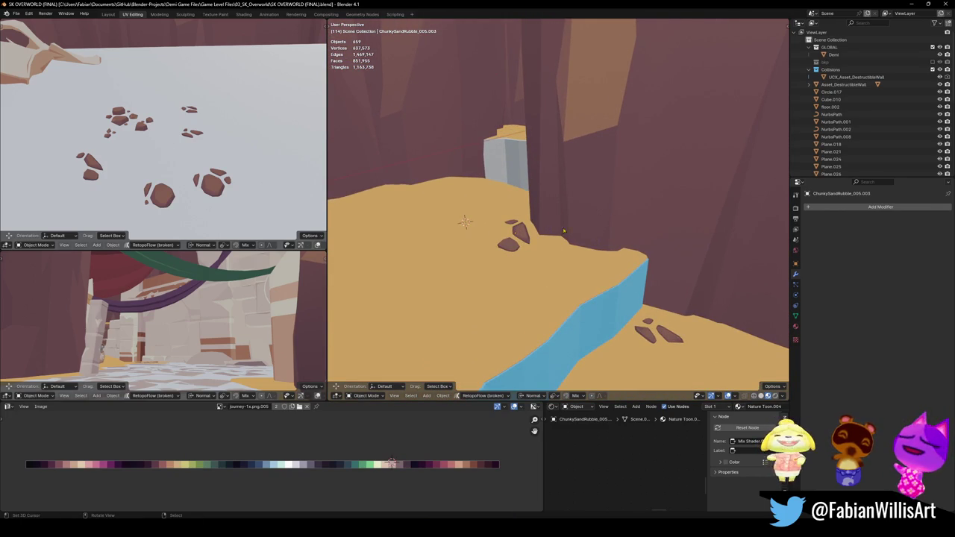
key("shift+grave")
- Fly forward through the canyon toward the pillars until the view is under the rock overhang
key("w")
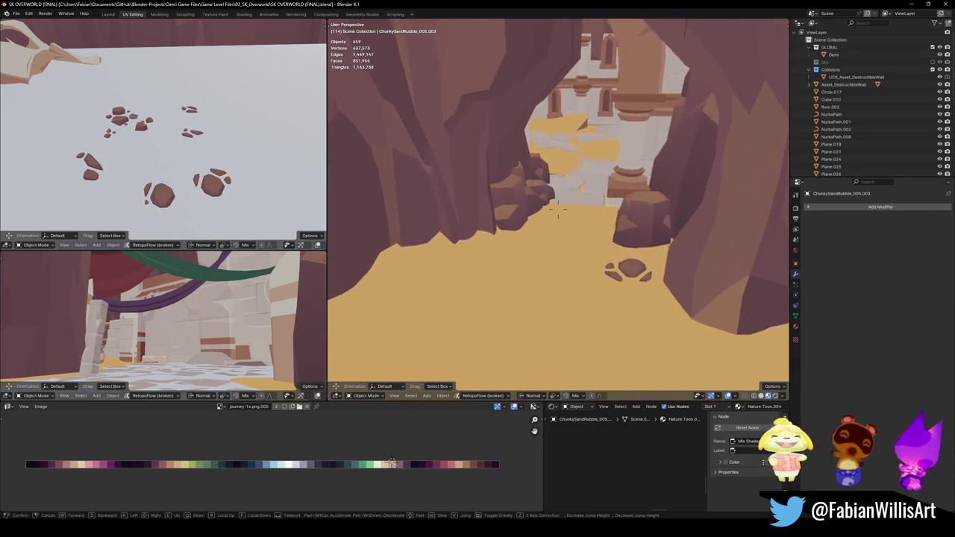
key("w")
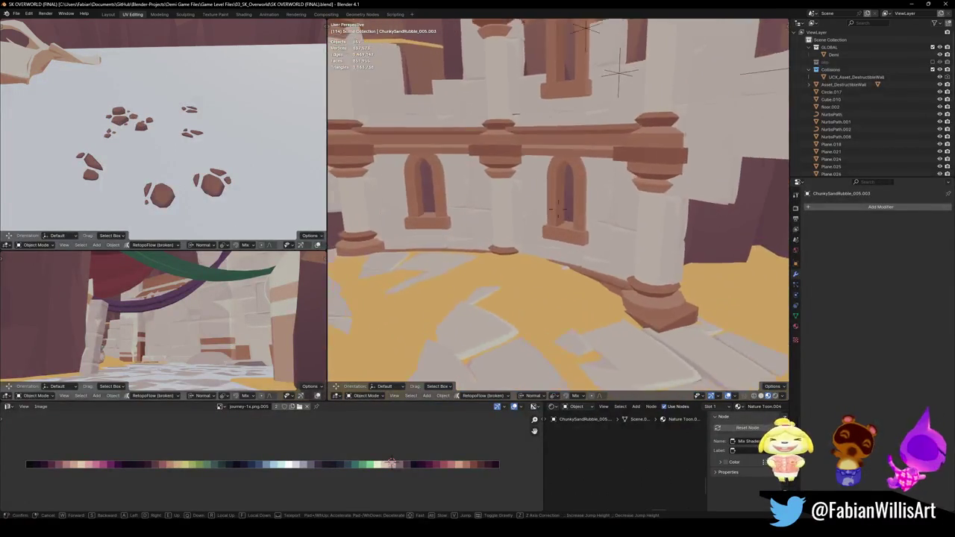
key("w")
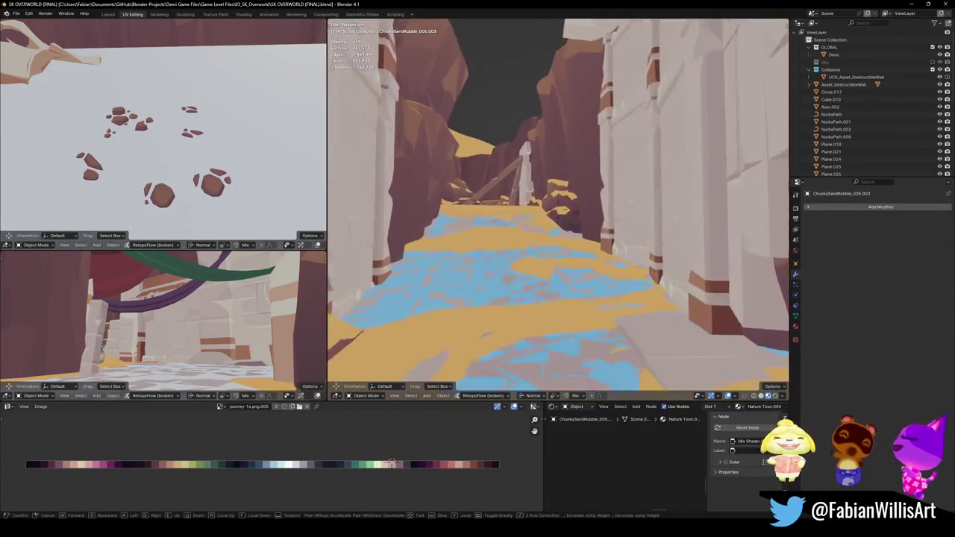
key("w")
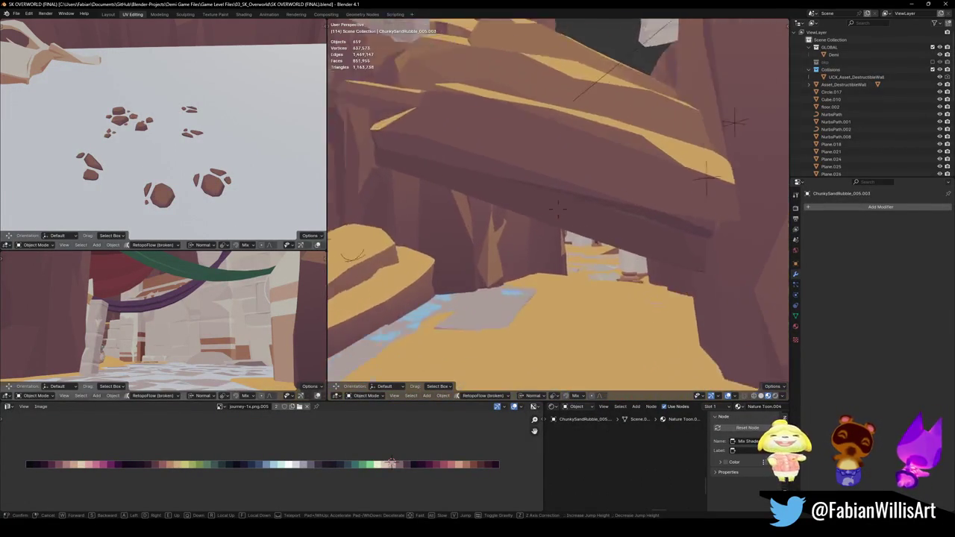
key("w")
left_click(558, 211)
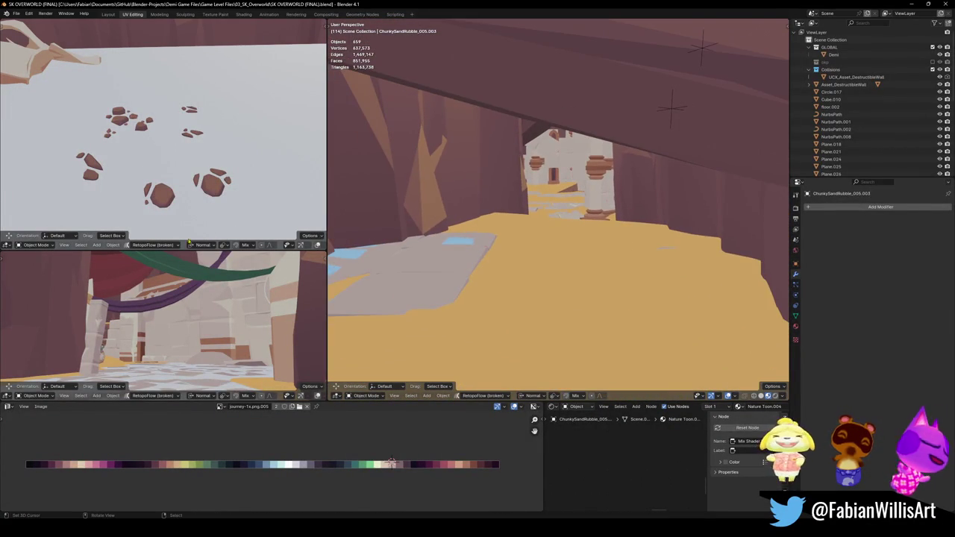
- Snap the rubble to the 3D cursor, scale it flat, and move it further right
key("shift+s")
left_click(600, 273)
key("s")
key("shift+z")
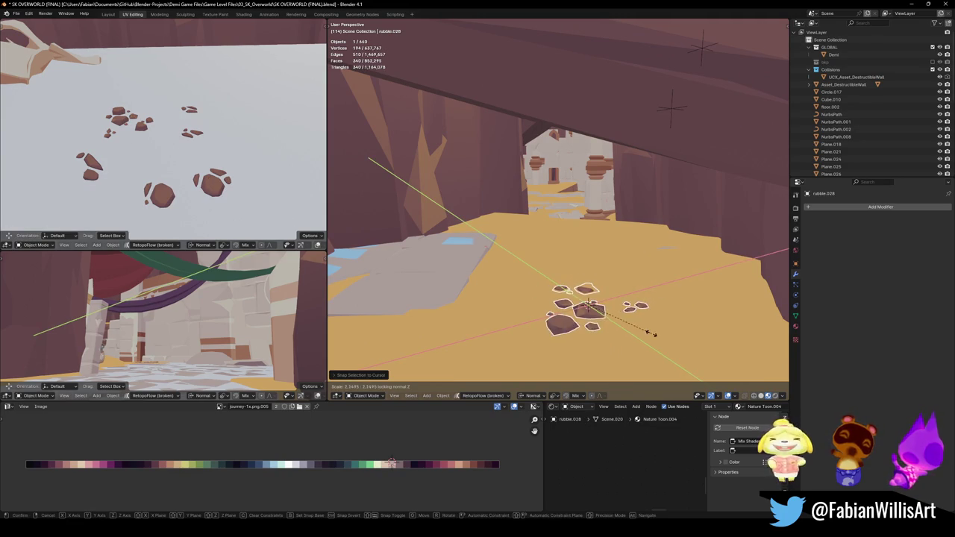
left_click(643, 334)
key("g")
key("shift+z")
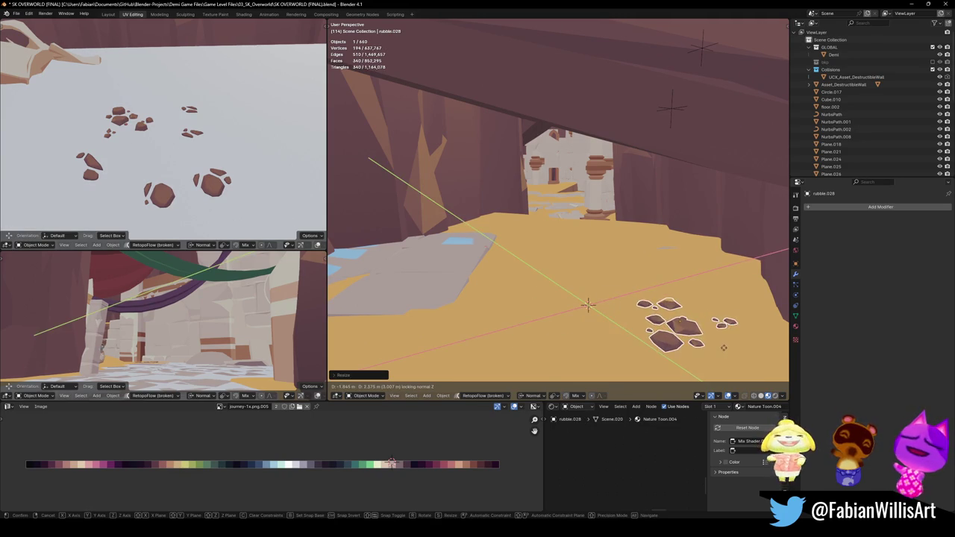
left_click(723, 347)
- Move in close and set the rubble's height so it rests on the sand
key("w")
left_click(614, 279)
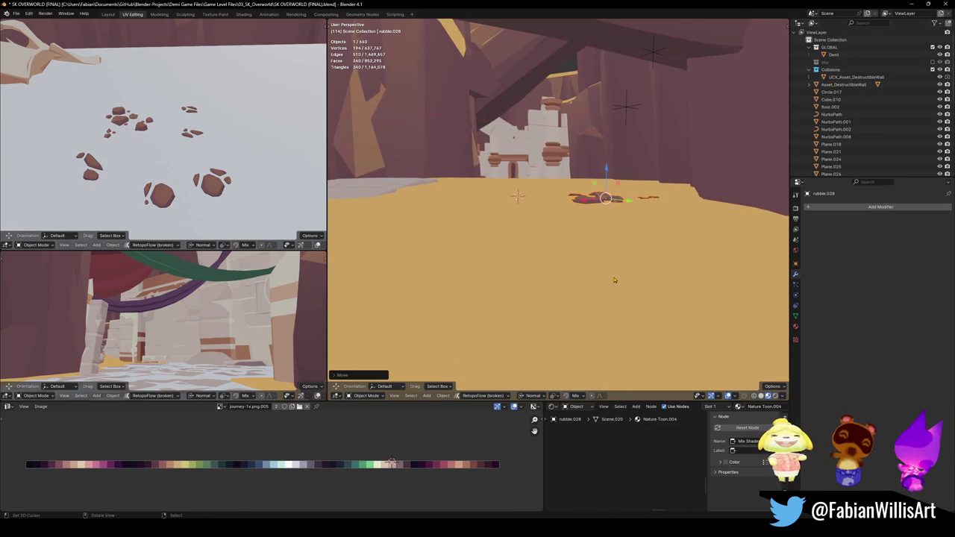
key("g")
key("z")
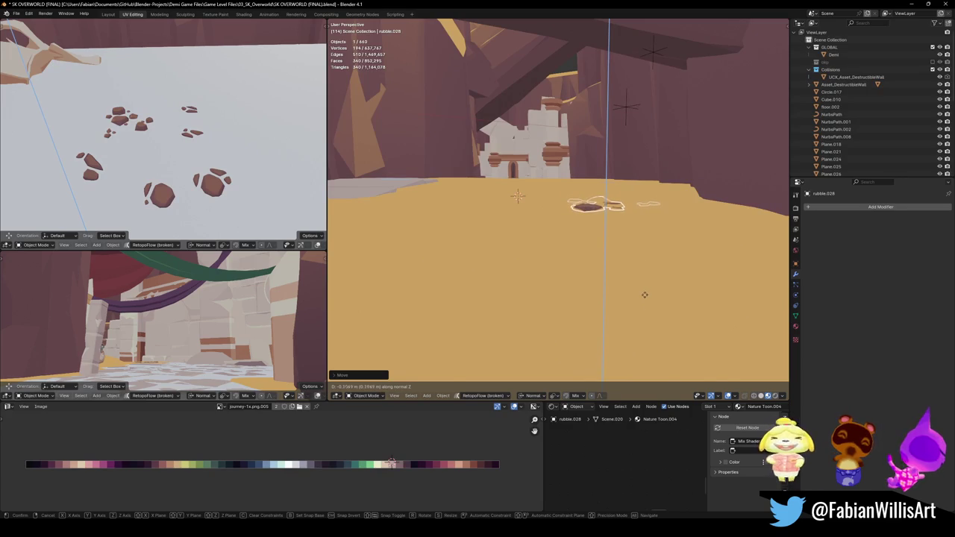
left_click(644, 294)
mouse_move(644, 295)
middle_mouse_down()
mouse_move(613, 282)
mouse_move(552, 212)
middle_mouse_up()
- Rotate the rubble, settle its height on the sand, and save the level
left_click(552, 209)
key("r")
key("r")
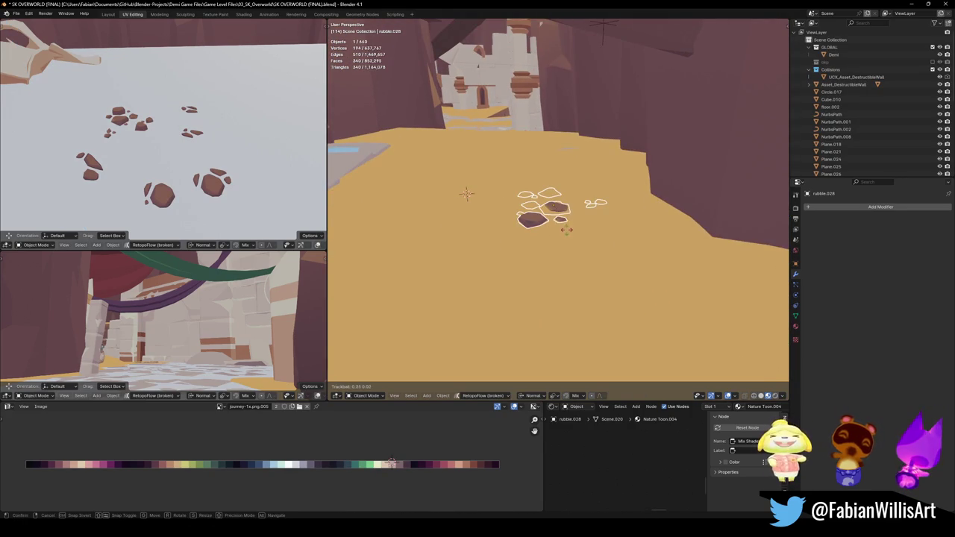
left_click(561, 288)
key("g")
key("z")
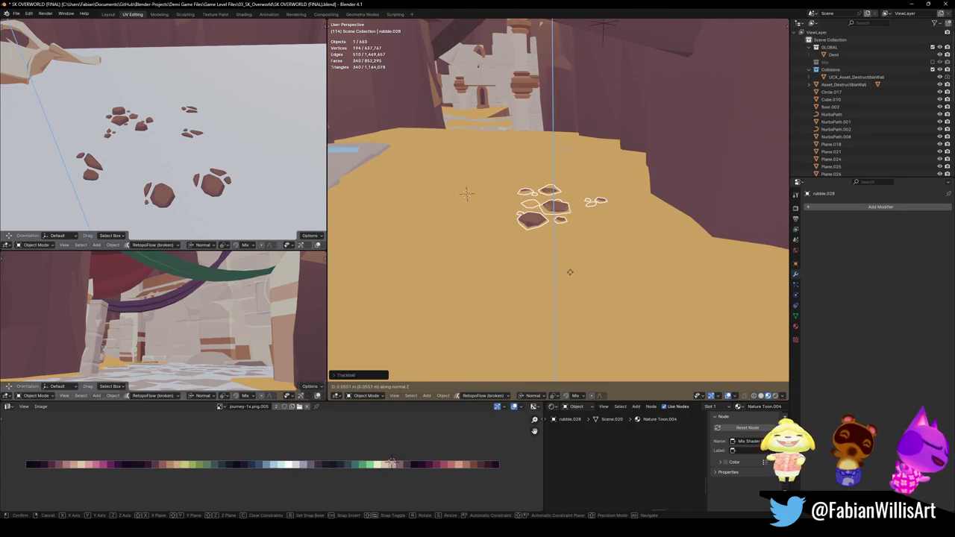
left_click(572, 269)
left_click(572, 269)
mouse_move(572, 270)
middle_mouse_down()
mouse_move(572, 254)
mouse_move(537, 234)
mouse_move(575, 222)
middle_mouse_up()
key("ctrl+s")
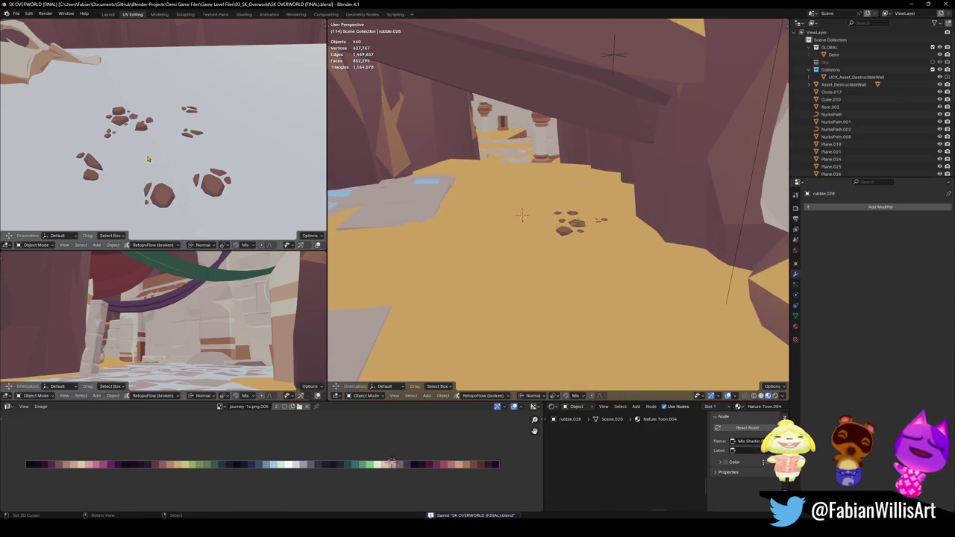
- Duplicate the rubble in place, rotate it, align transforms to normal, and enlarge it flat
middle_click_drag(578, 182, 554, 224)
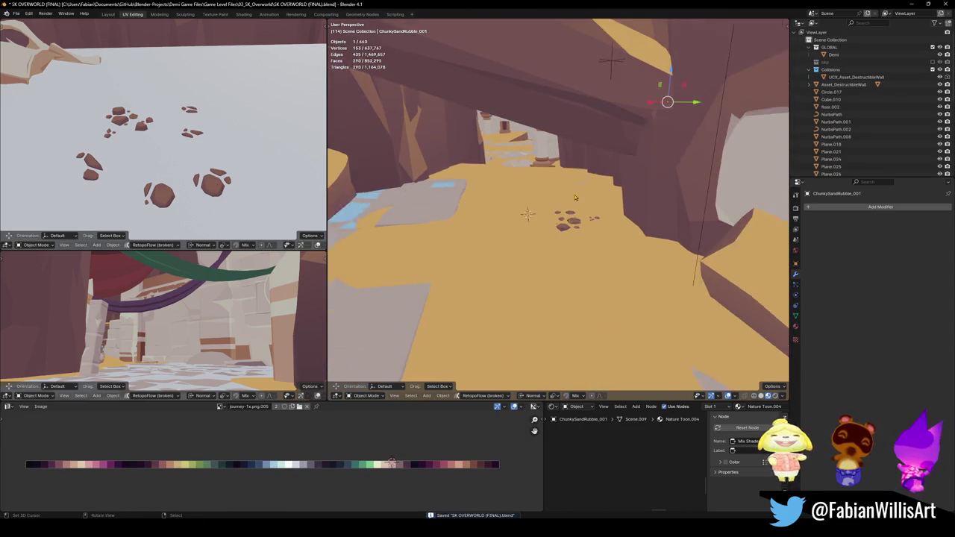
key("shift+d")
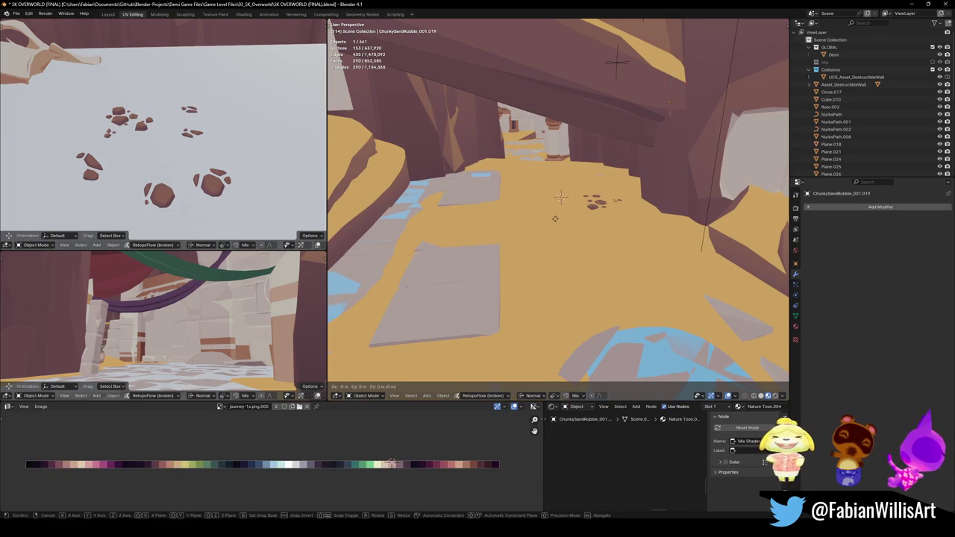
right_click(556, 223)
mouse_move(556, 222)
middle_mouse_down()
mouse_move(480, 280)
mouse_move(546, 276)
middle_mouse_up()
key("KP_Decimal")
key("r")
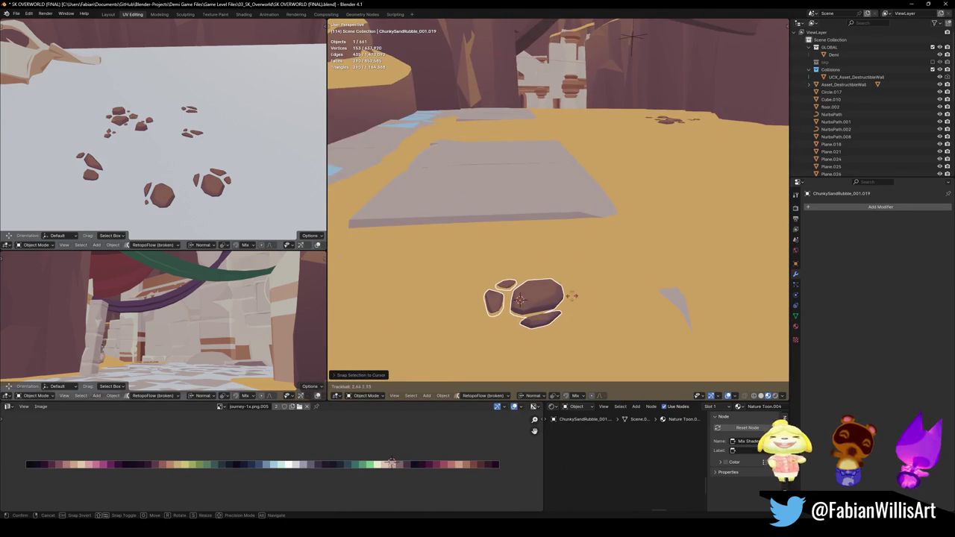
key("Return")
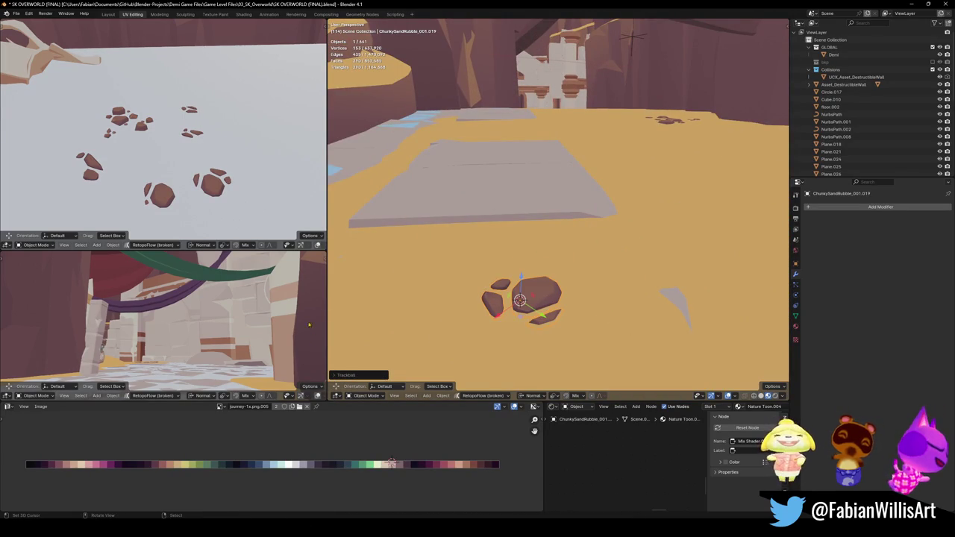
left_click(552, 324)
key("s")
key("shift+z")
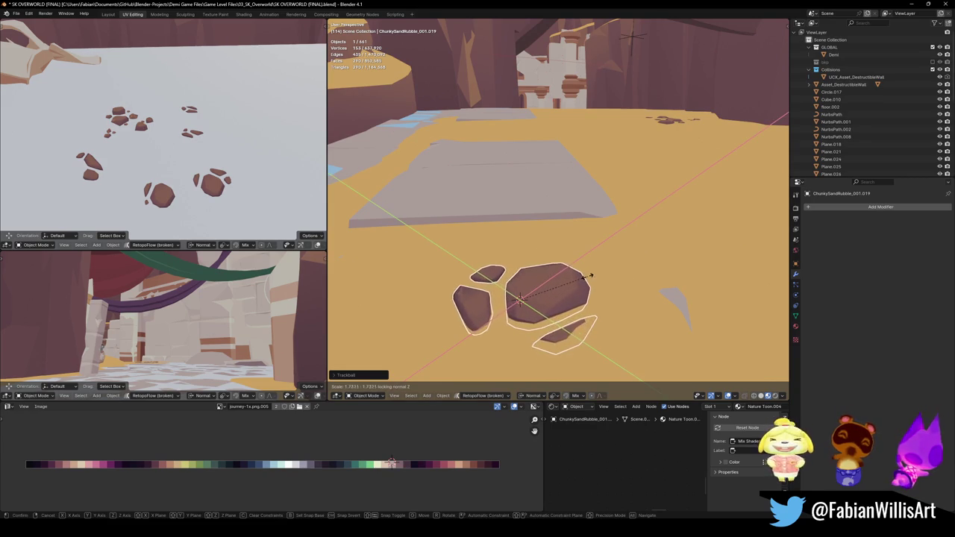
left_click(547, 305)
key("alt+a")
- Adjust the copied rubble piece's height and rotate it freely
mouse_move(573, 288)
middle_mouse_down()
mouse_move(563, 241)
mouse_move(534, 230)
middle_mouse_up()
key("g")
key("z")
left_click(566, 240)
key("r")
key("r")
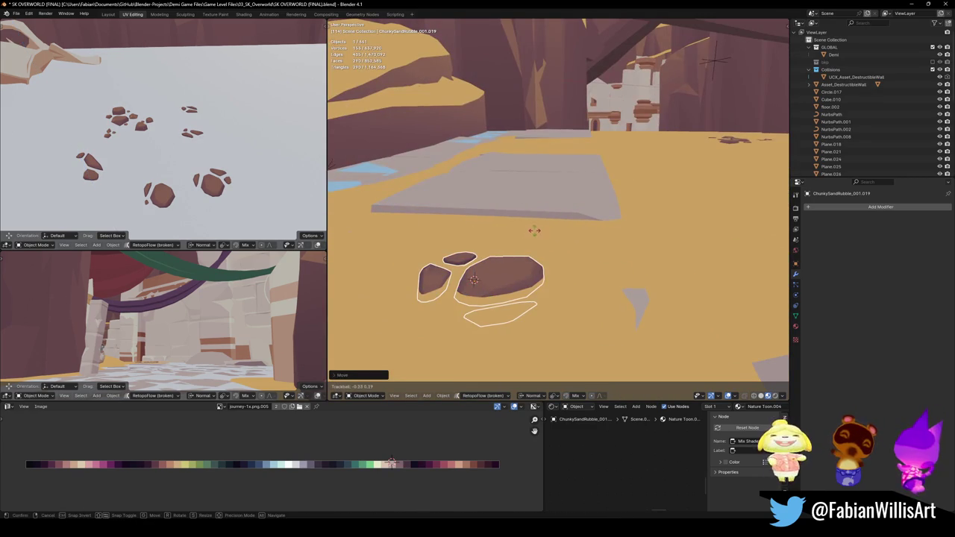
left_click(582, 176)
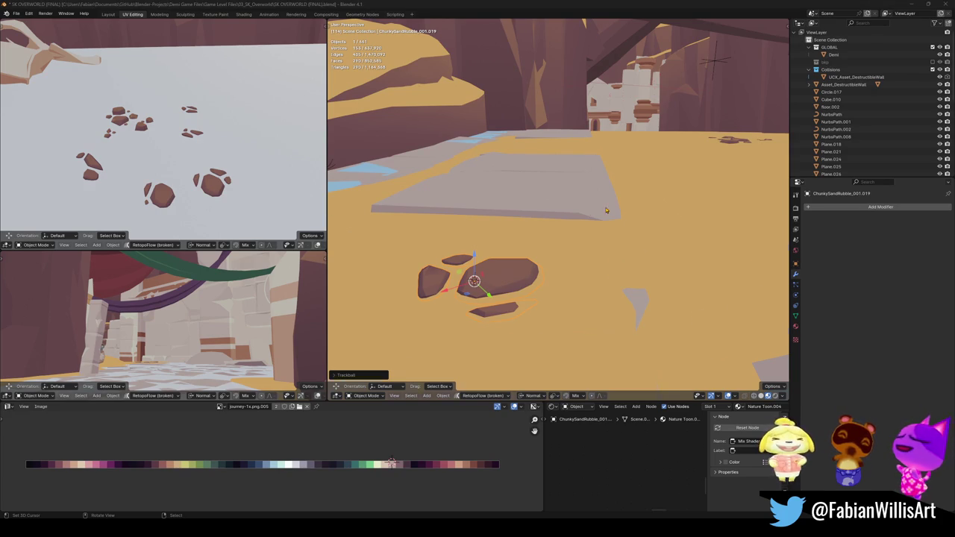
- Fly down the canyon to a view above the watery floor
key("shift+grave")
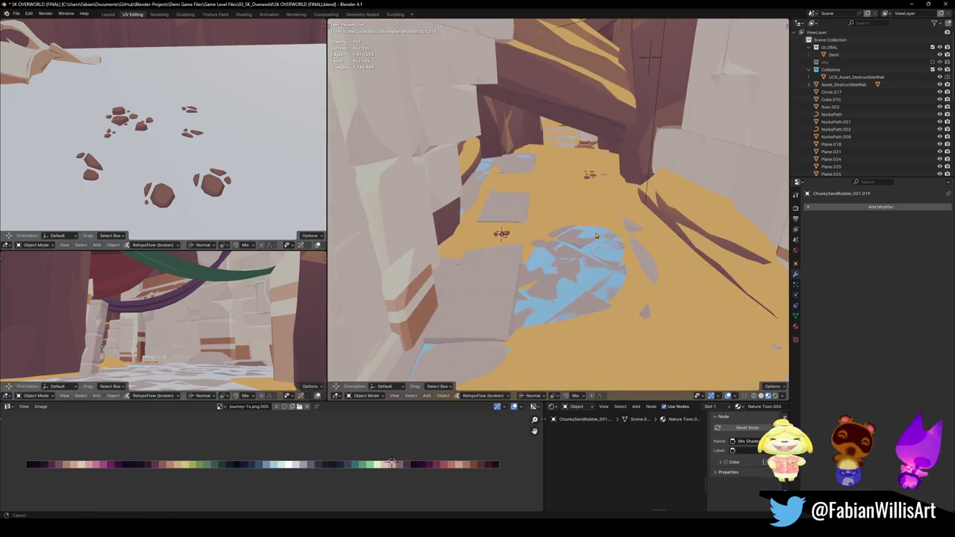
left_click(570, 252)
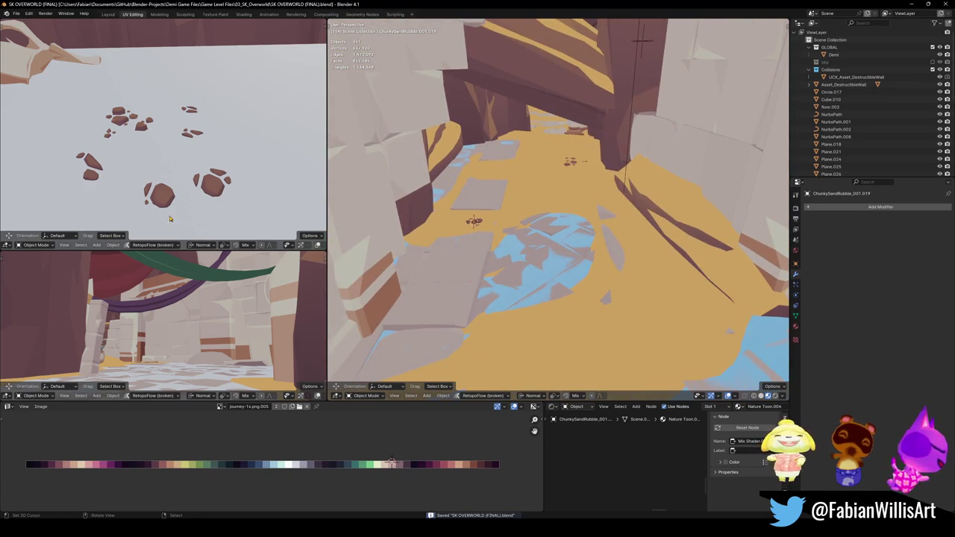
key("shift+grave")
left_click(548, 194)
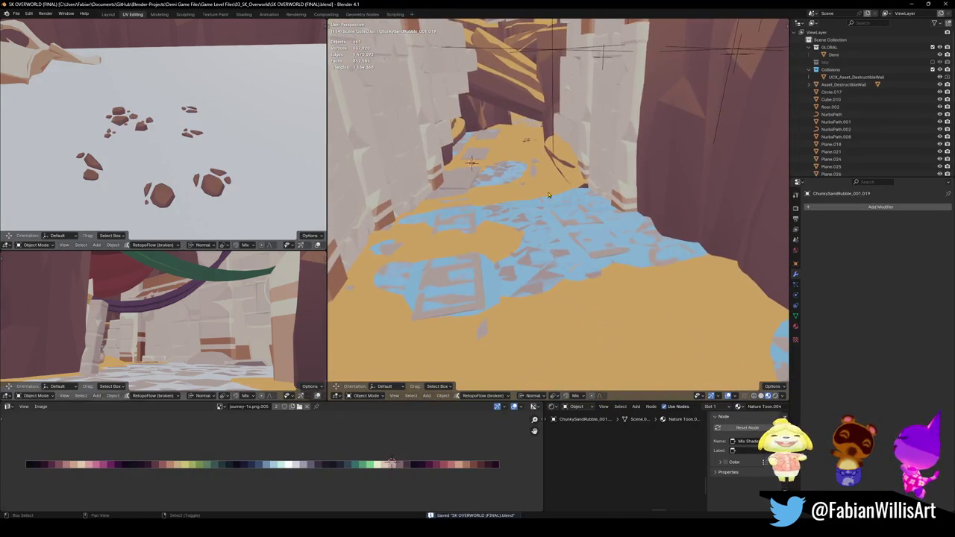
key("shift+grave")
left_click(531, 191)
- Duplicate the rubble, enlarge the copy, and save the level
key("shift+d")
key("Escape")
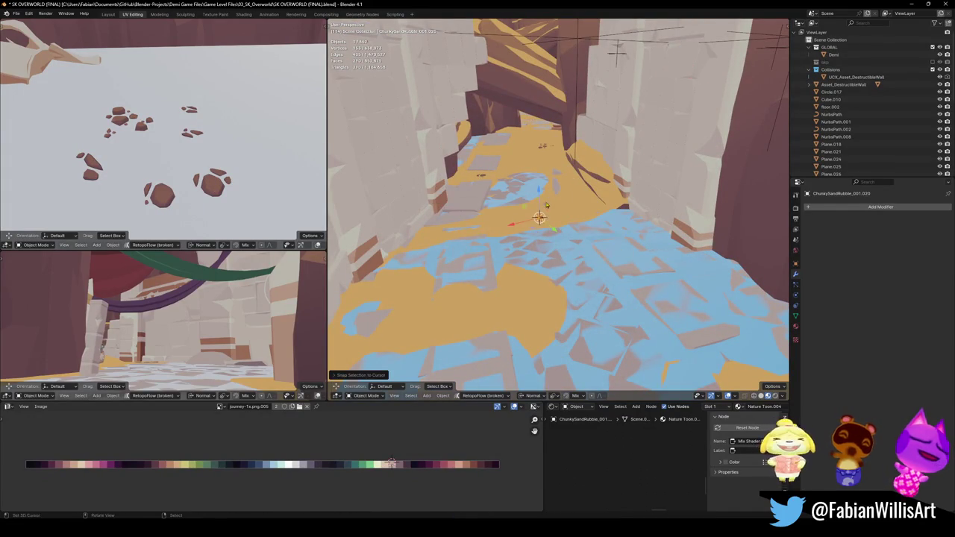
key("KP_Decimal")
key("s")
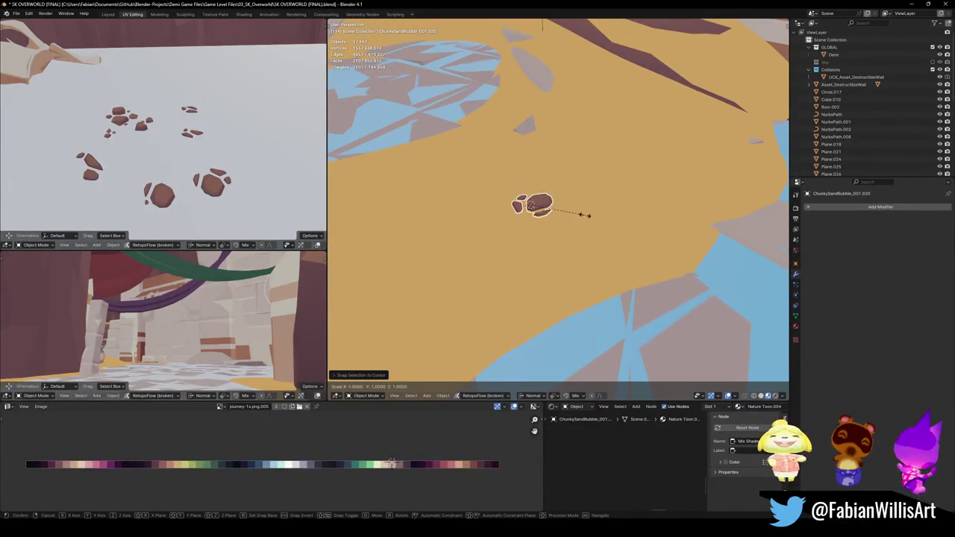
left_click(586, 201)
middle_click_drag(556, 208, 450, 224)
key("ctrl+s")
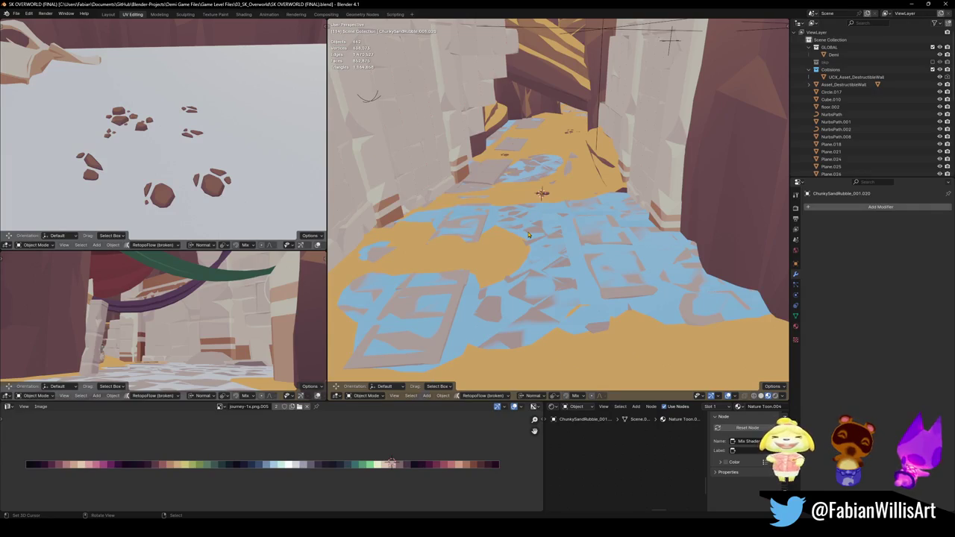
middle_click_drag(545, 238, 554, 198)
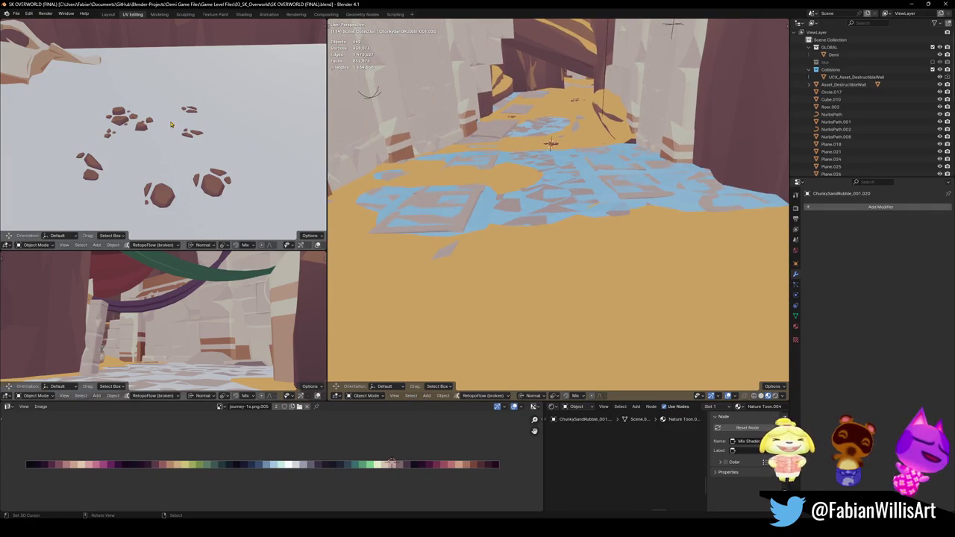
- Duplicate the rubble cluster, snap it to a marked sand spot, rotate it and shrink it slightly
key("shift+d")
key("Escape")
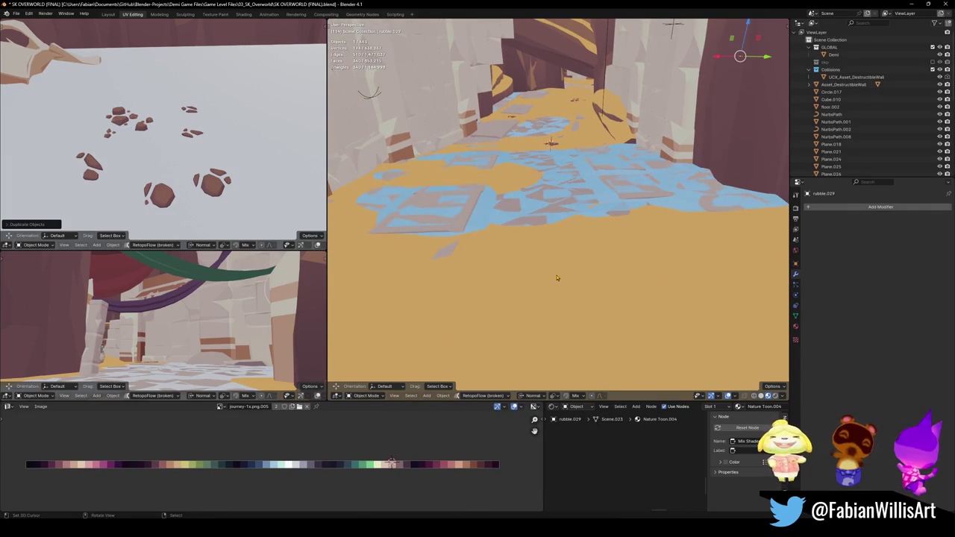
right_click(556, 277, "shift")
key("shift+s")
key("r")
key("r")
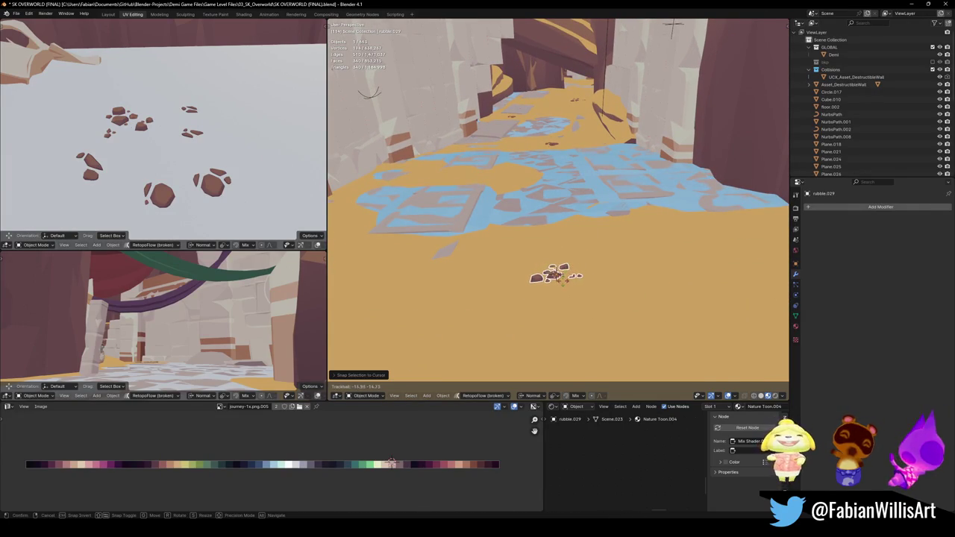
left_click(574, 276)
key("s")
left_click(594, 270)
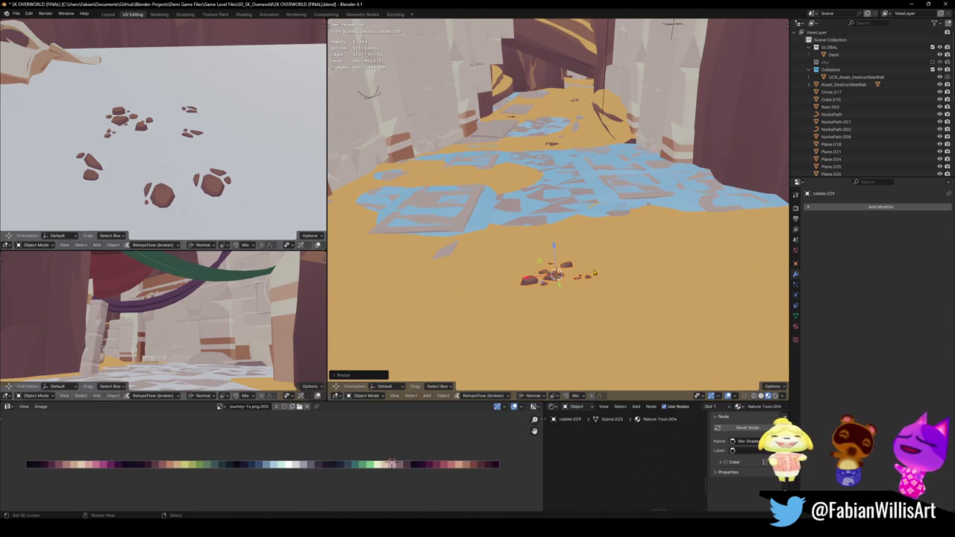
- Slide the rubble to the right along X and frame it in solid shading
key("g")
key("z")
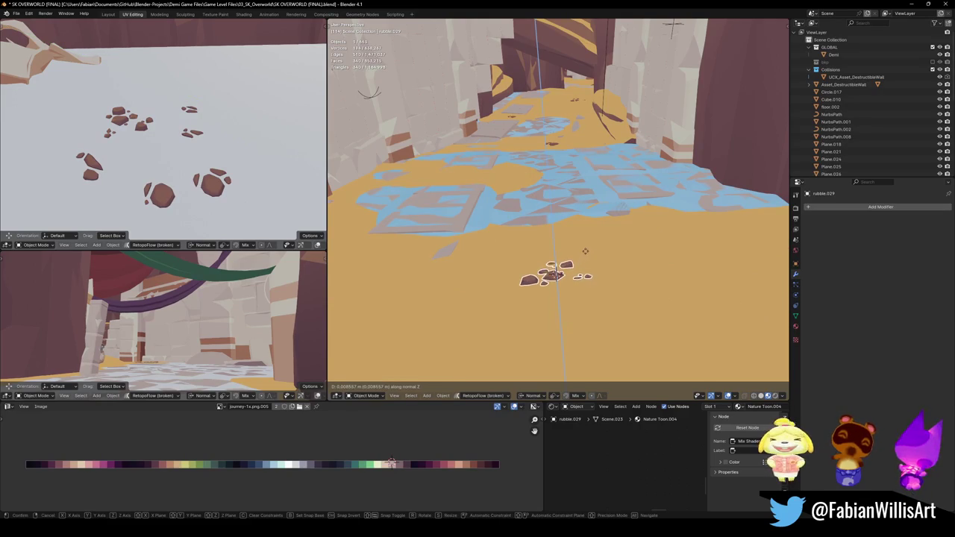
key("x")
left_click(731, 287)
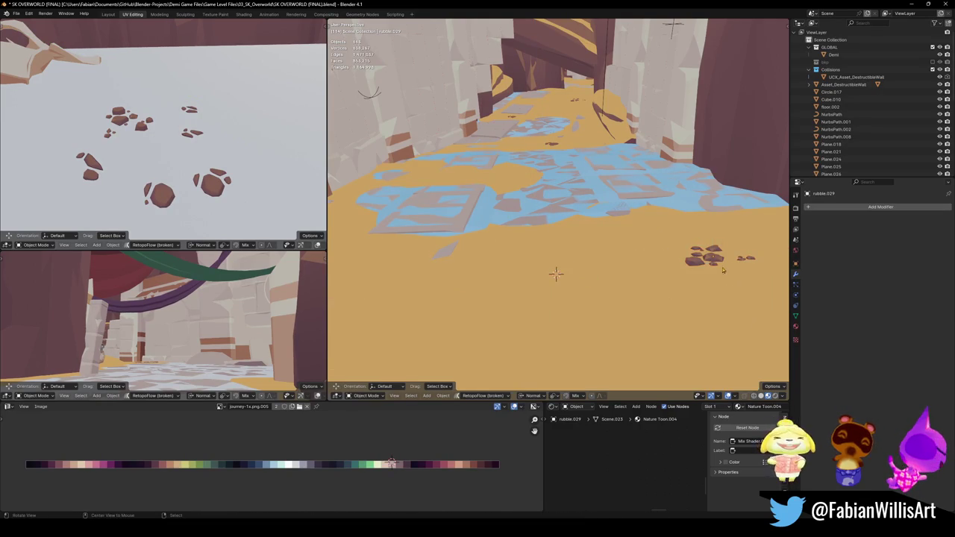
key("KP_Decimal")
mouse_move(571, 221)
middle_mouse_down()
mouse_move(582, 236)
mouse_move(539, 217)
middle_mouse_up()
key("z")
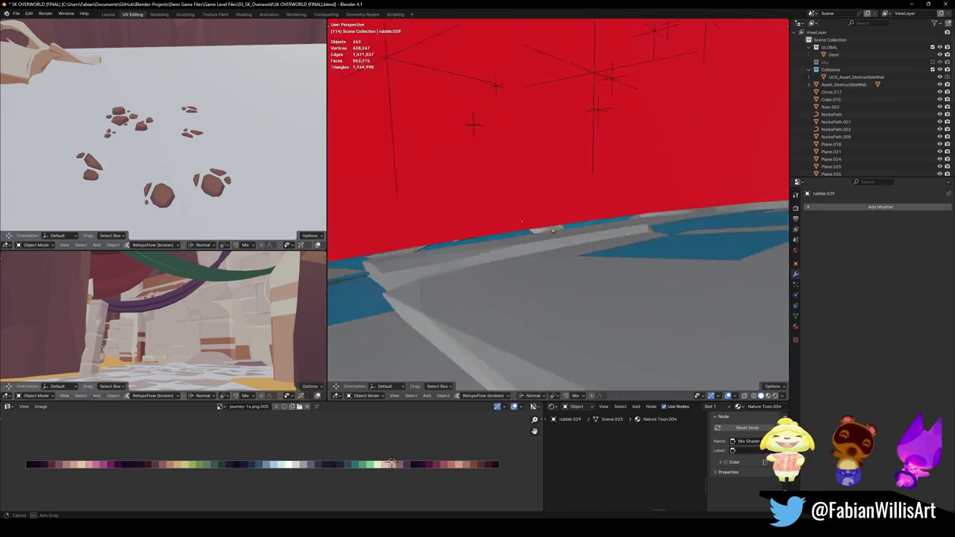
- Tilt the rubble pieces and sink them into the sand along Z
key("r")
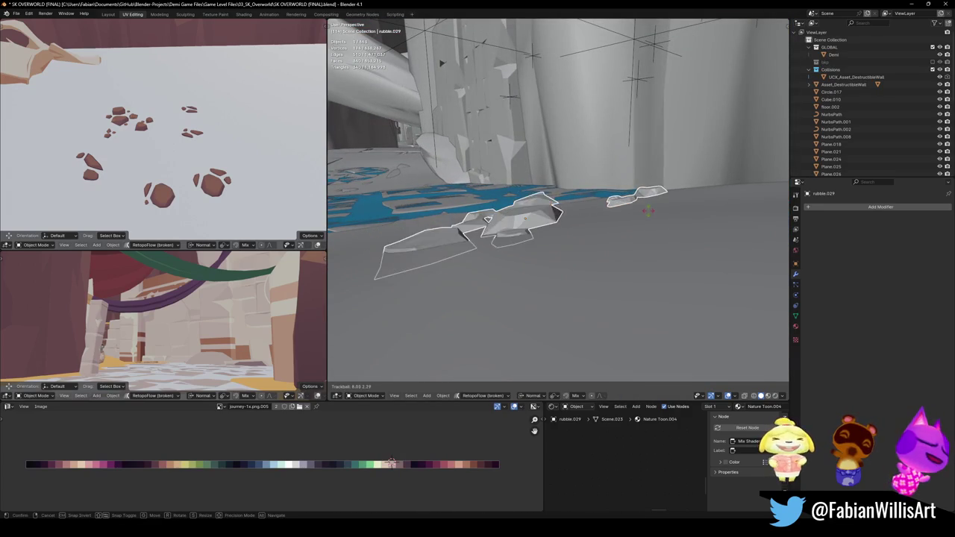
key("r")
mouse_move(648, 209)
middle_mouse_down()
mouse_move(666, 194)
mouse_move(680, 240)
middle_mouse_up()
left_click(666, 194)
key("g")
key("z")
left_click(641, 198)
key("alt+a")
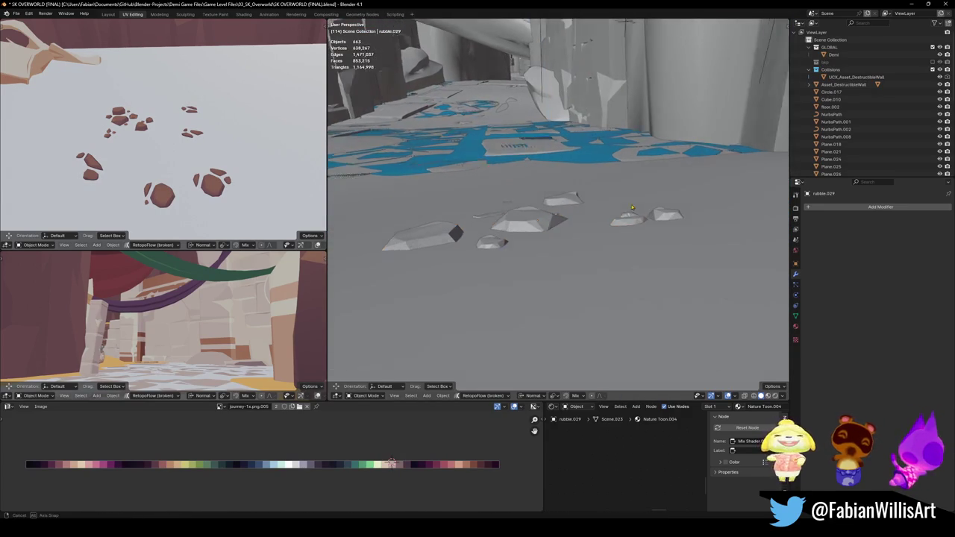
- Move the rubble cluster vertically to sit lower in the sand
key("g")
key("z")
right_click(695, 224)
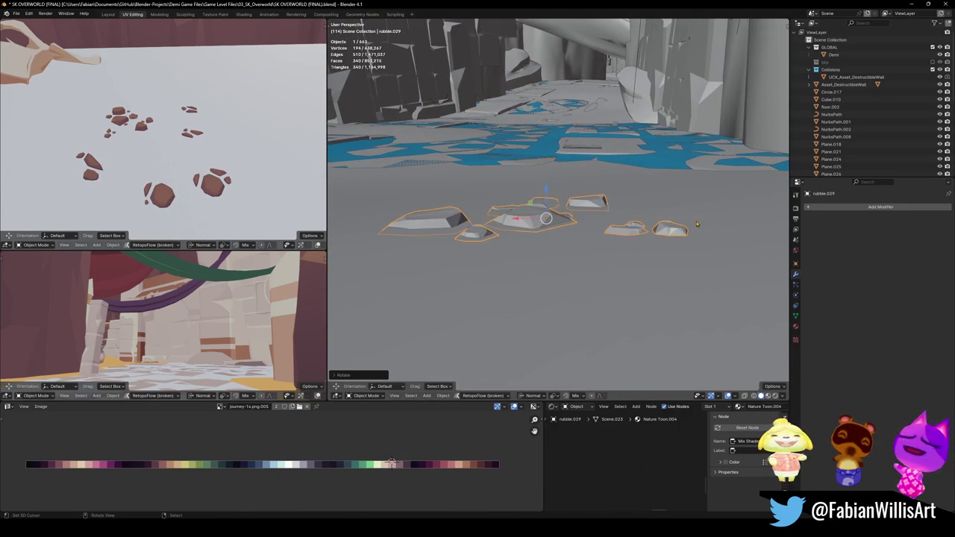
key("g")
key("z")
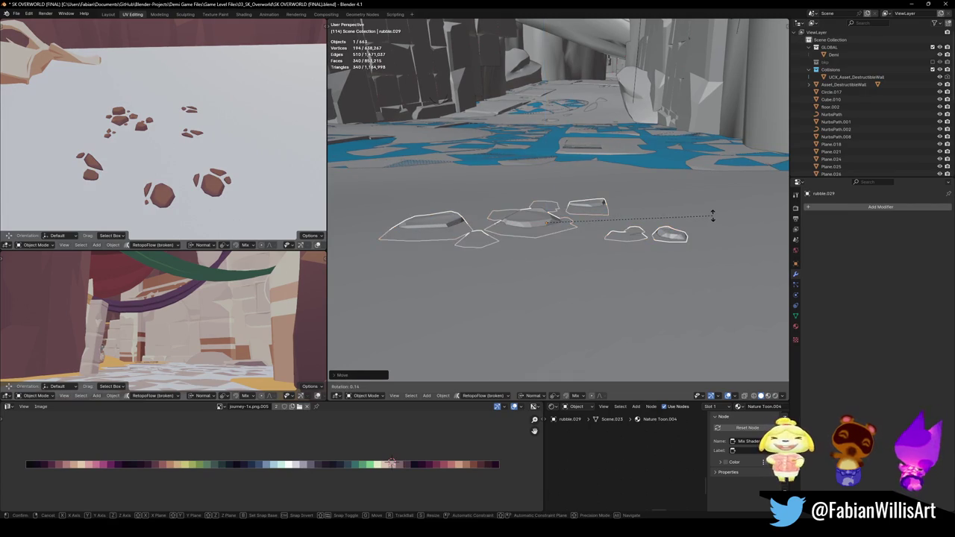
left_click(596, 218)
key("alt+a")
- Fine-tune the rubble's final height in the sand and save the level
mouse_move(596, 218)
middle_mouse_down()
mouse_move(587, 217)
mouse_move(595, 199)
mouse_move(600, 214)
mouse_move(569, 261)
middle_mouse_up()
key("ctrl+z")
key("g")
key("z")
left_click(595, 197)
key("alt+a")
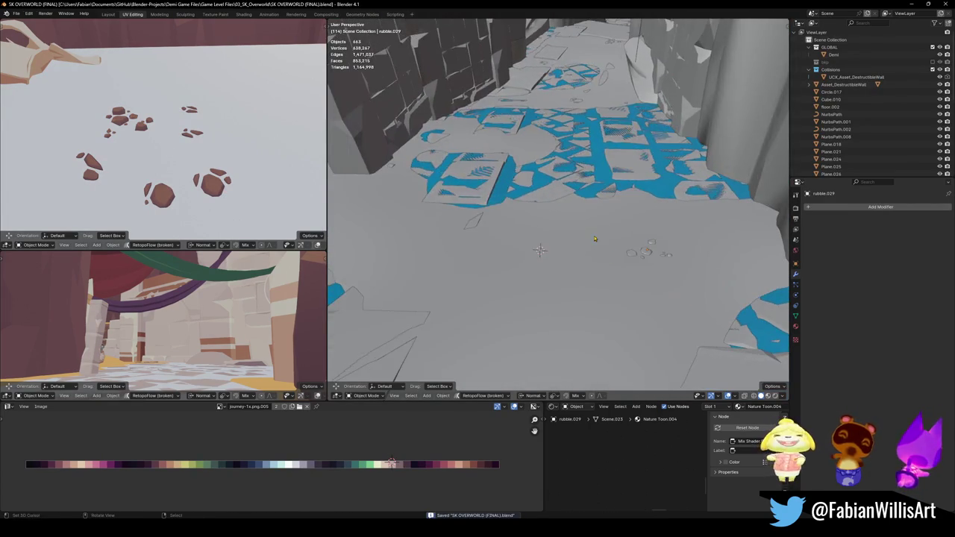
key("ctrl+s")
key("shift+grave")
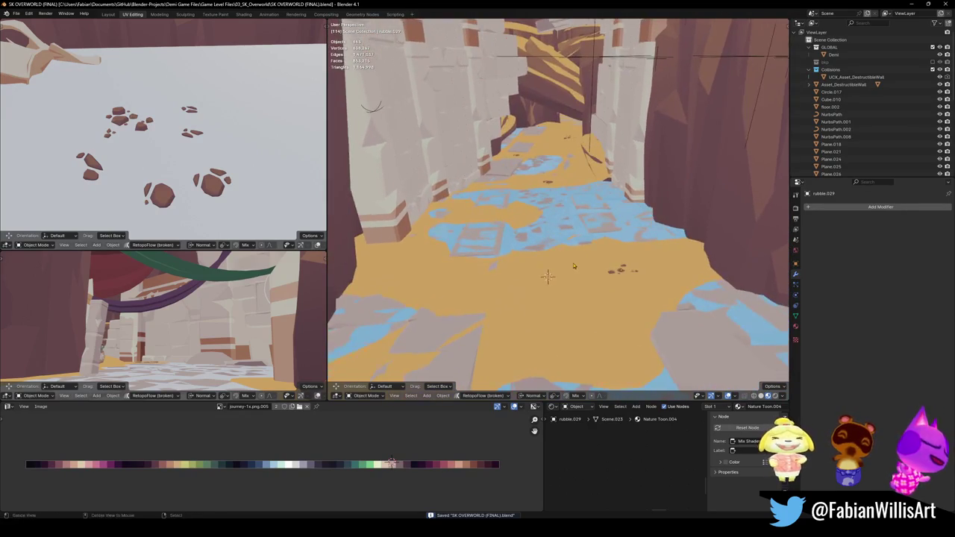
- Duplicate the rubble cluster and snap the copy to the cursor on the plaza's sand
key("w")
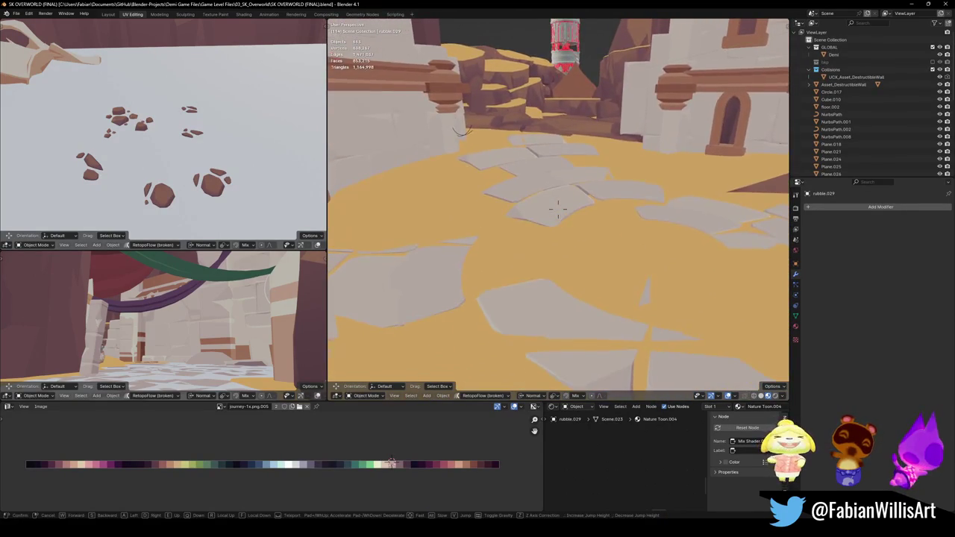
left_click(558, 212)
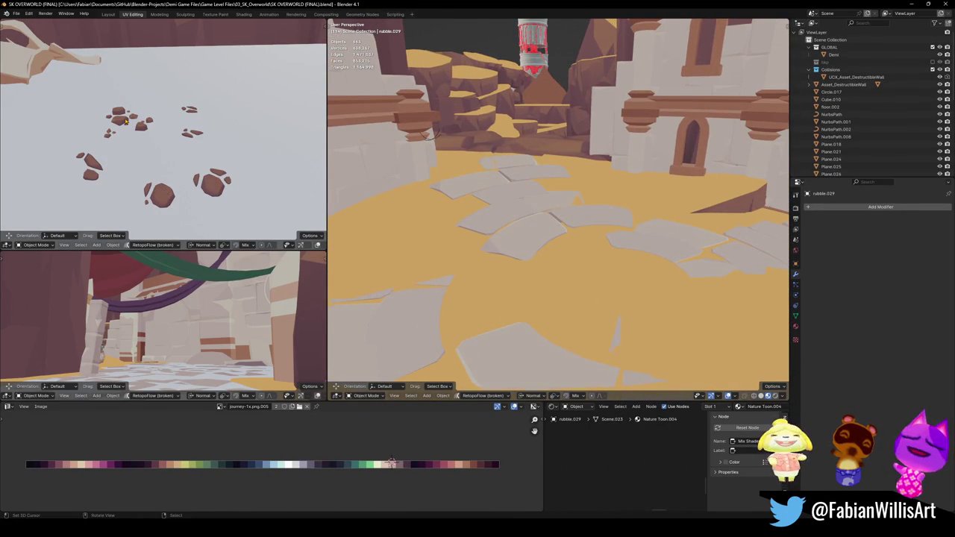
key("shift+d")
key("Escape")
key("shift+s")
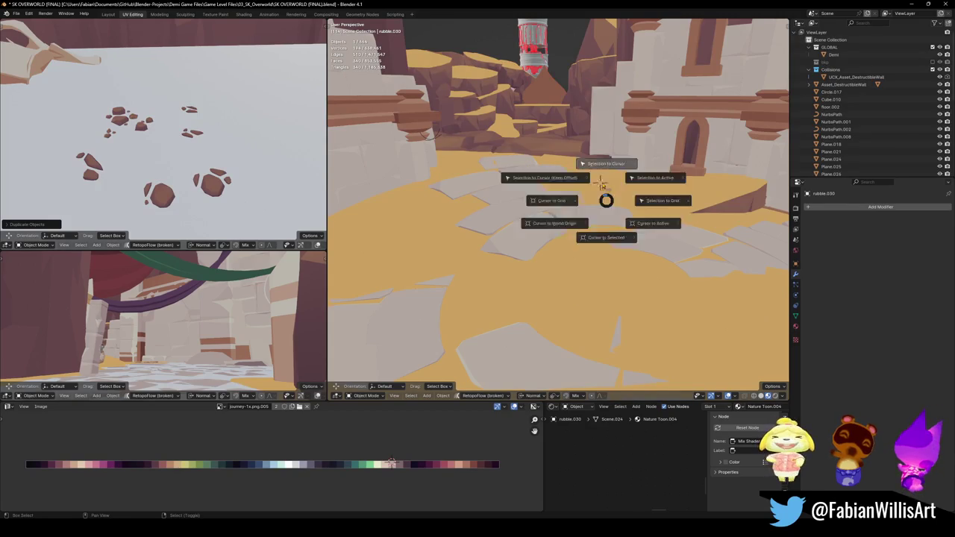
left_click(608, 191)
key("KP_Decimal")
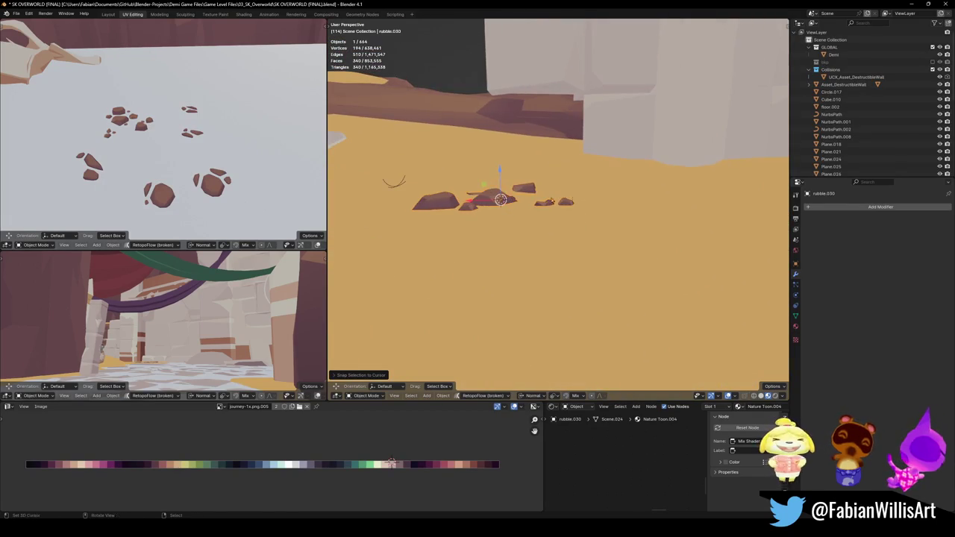
- Rotate the rubble copy so it sits naturally beside the stone path
key("r")
key("r")
key("Escape")
key("r")
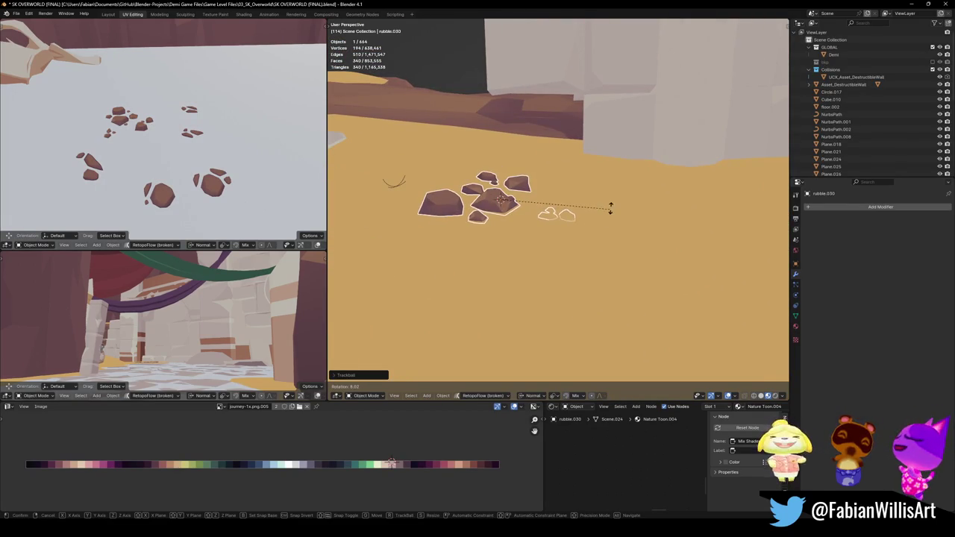
key("Escape")
mouse_move(613, 200)
middle_mouse_down()
mouse_move(566, 224)
mouse_move(656, 231)
middle_mouse_up()
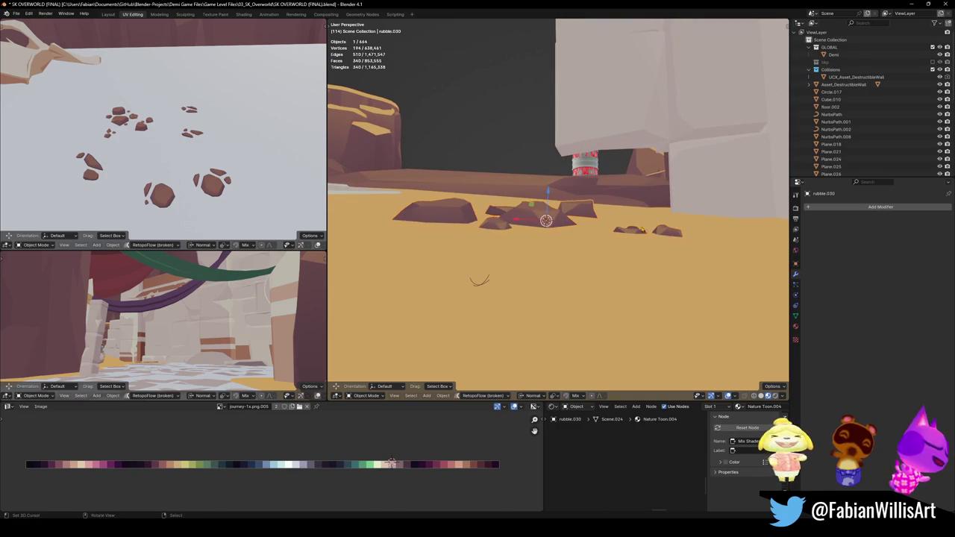
key("r")
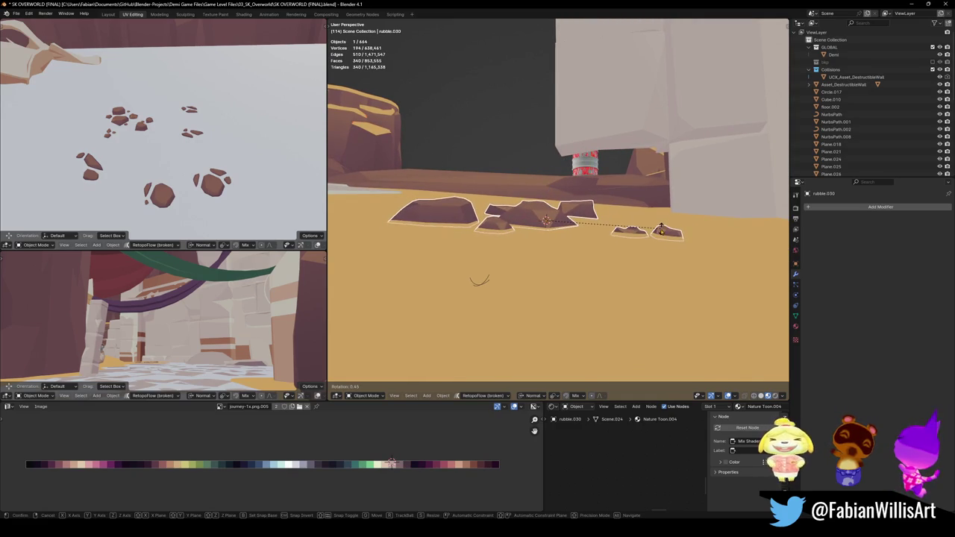
key("Escape")
mouse_move(660, 228)
middle_mouse_down()
mouse_move(524, 233)
mouse_move(430, 203)
mouse_move(580, 237)
middle_mouse_up()
- Select a rubble object, check it against the arch and stone path, and save the level
left_click(560, 235)
scroll(560, 235, "down", 5)
scroll(580, 238, "down", 2)
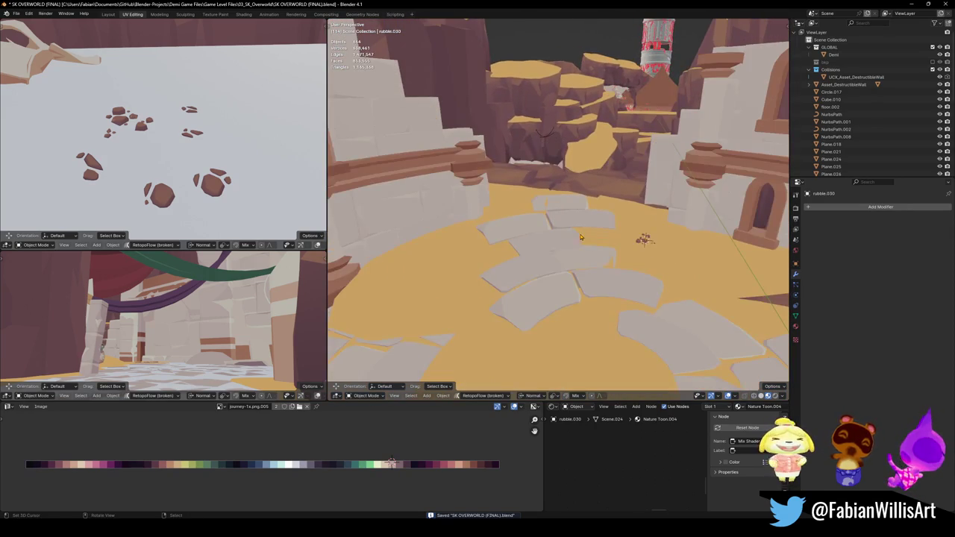
mouse_move(525, 251)
middle_mouse_down()
mouse_move(599, 261)
mouse_move(522, 246)
mouse_move(618, 246)
middle_mouse_up()
key("ctrl+s")
key("KP_Decimal")
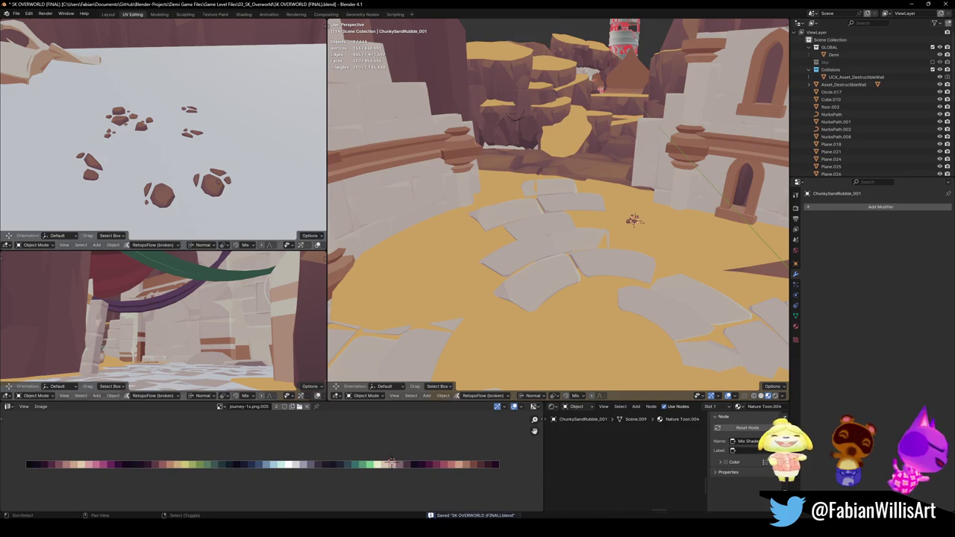
- Duplicate ChunkySandRubble_001, snap it left of the stone path, rotate it around X, and save
key("shift+d")
key("shift+s")
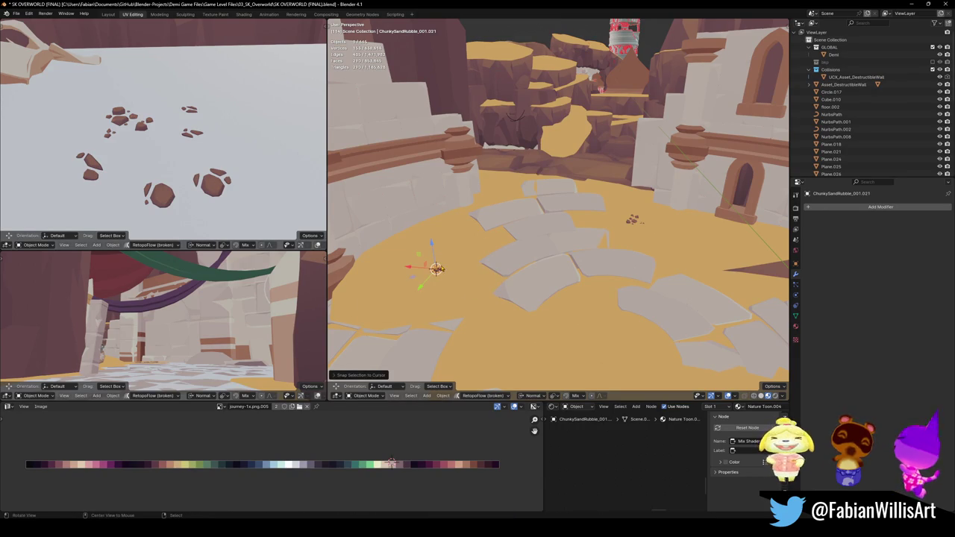
key("KP_Decimal")
key("r")
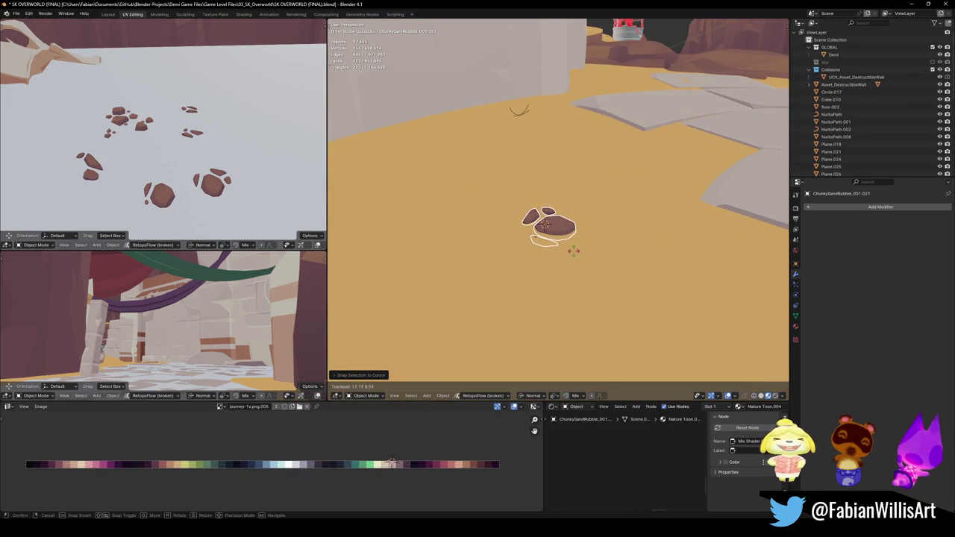
key("x")
left_click(597, 250)
mouse_move(596, 251)
middle_mouse_down()
mouse_move(607, 253)
mouse_move(542, 239)
middle_mouse_up()
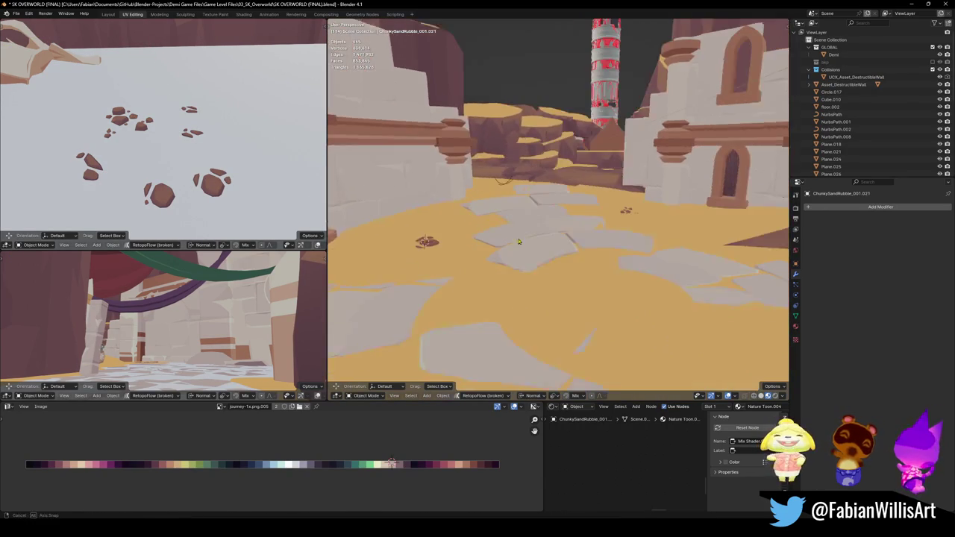
key("ctrl+s")
- Walk through the level past the tower into the waterfall canyon, then bring up Save As
key("shift+grave")
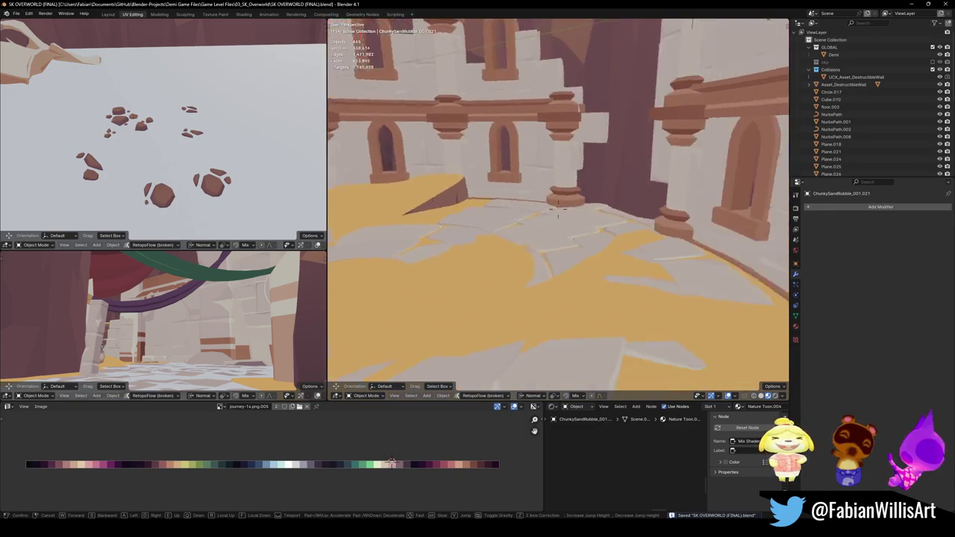
key("w")
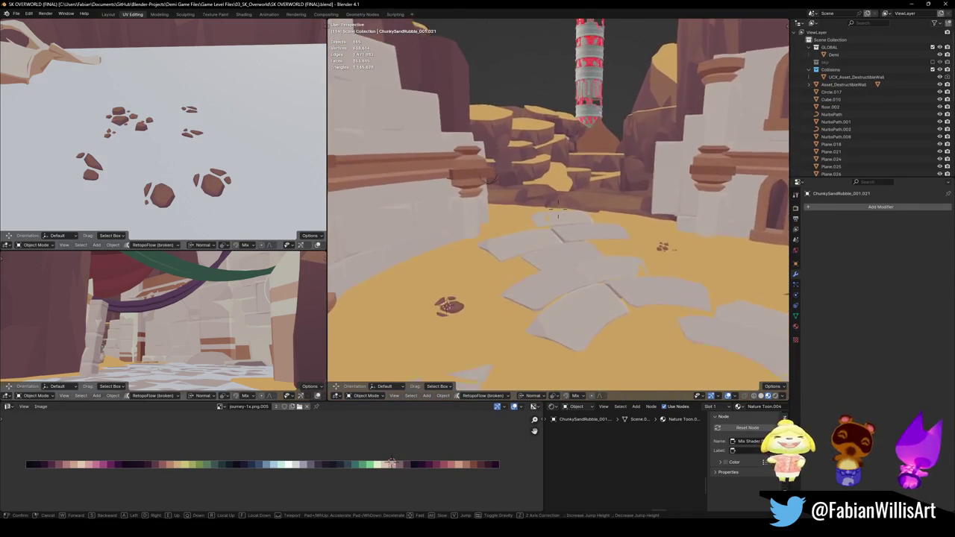
left_click(492, 255)
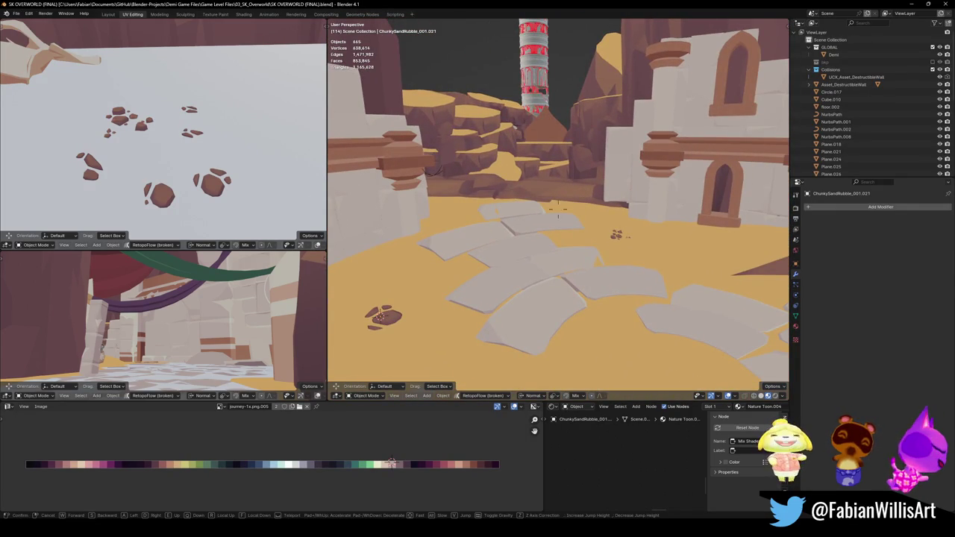
left_click(777, 131)
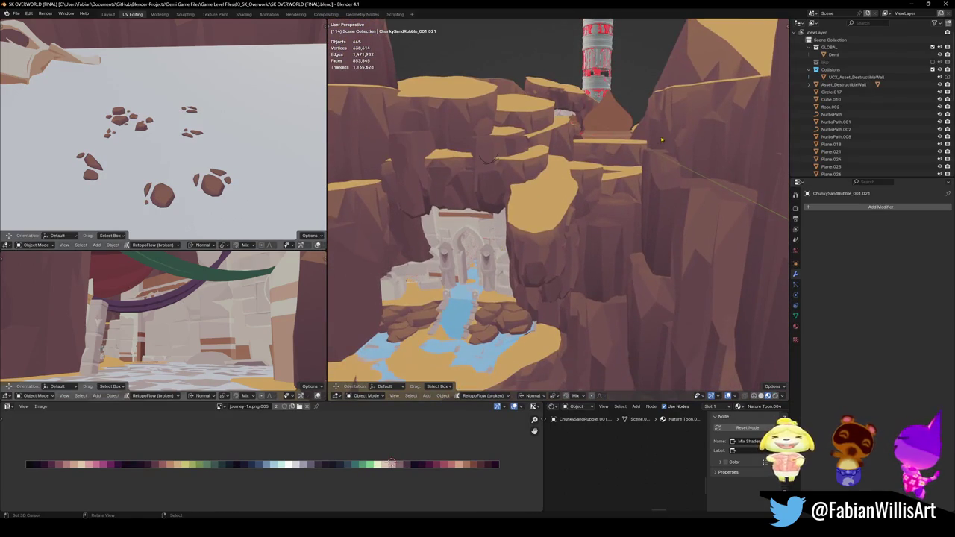
key("shift+grave")
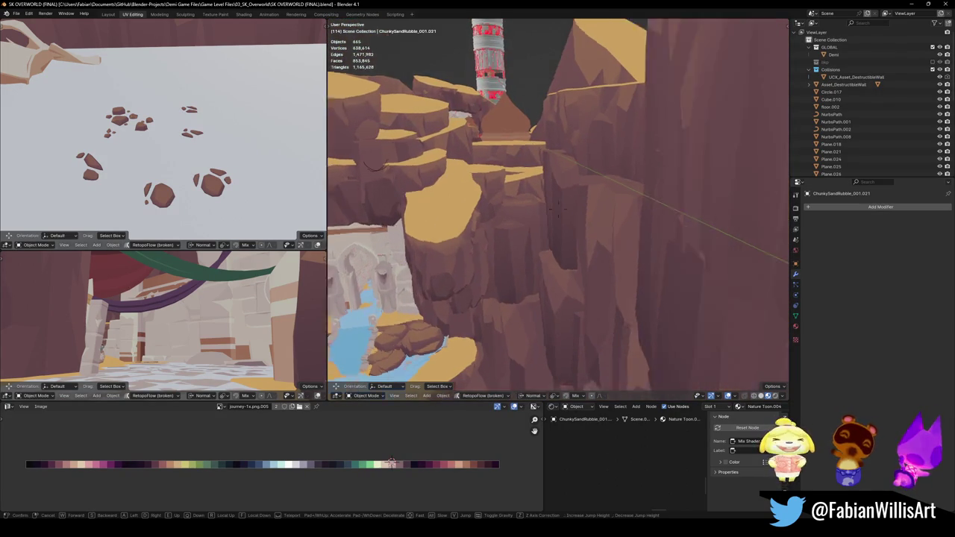
key("w")
key("s")
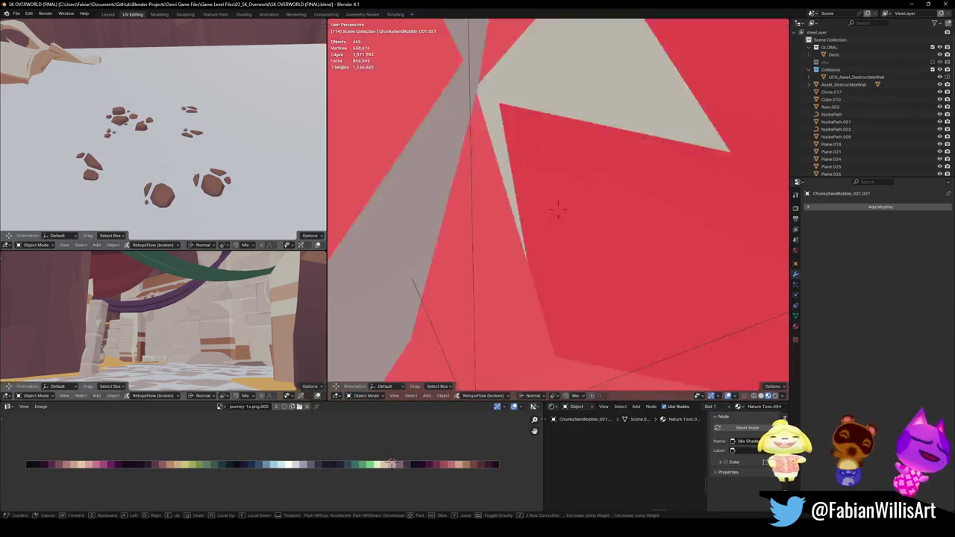
left_click(468, 249)
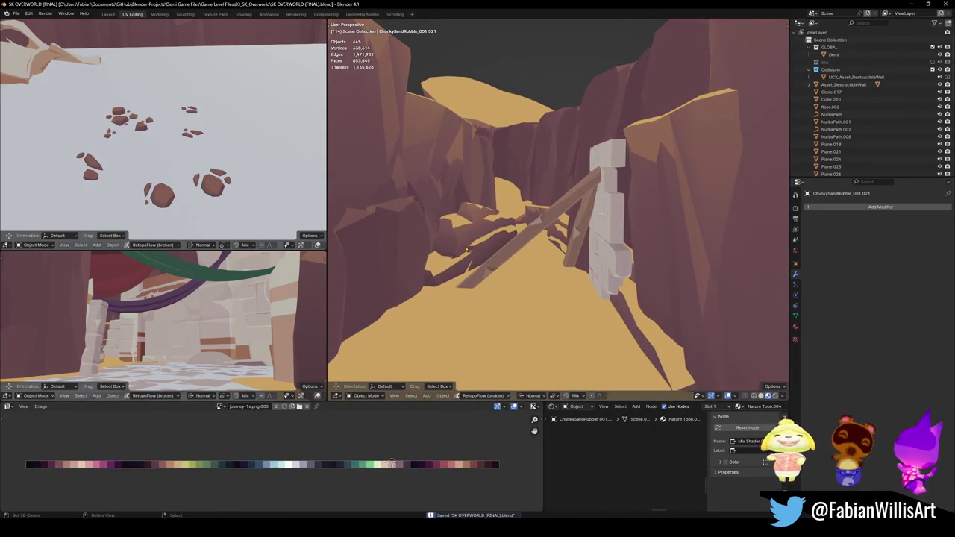
key("ctrl+shift+s")
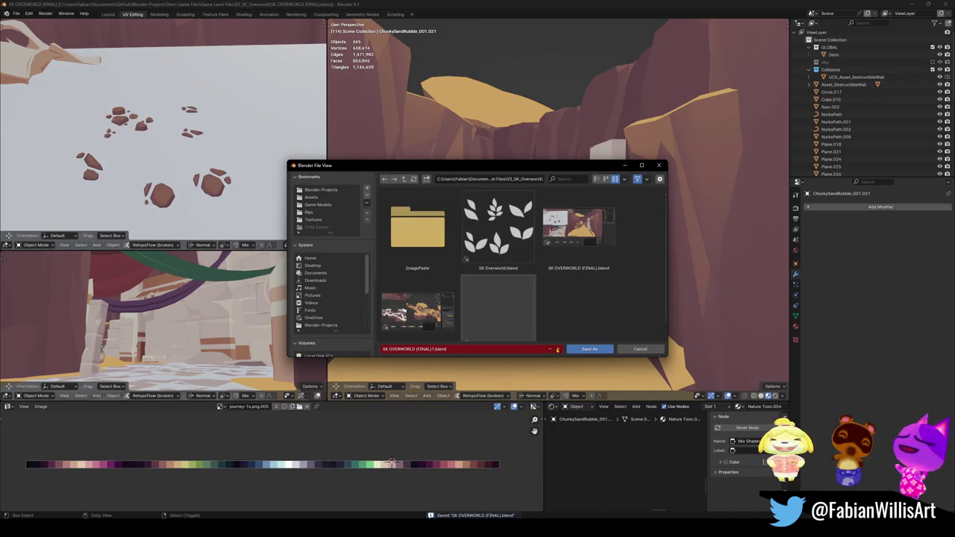
- Increment the file name's version number and save as SK OVERWORLD (FINAL)1.blend
left_click(557, 349)
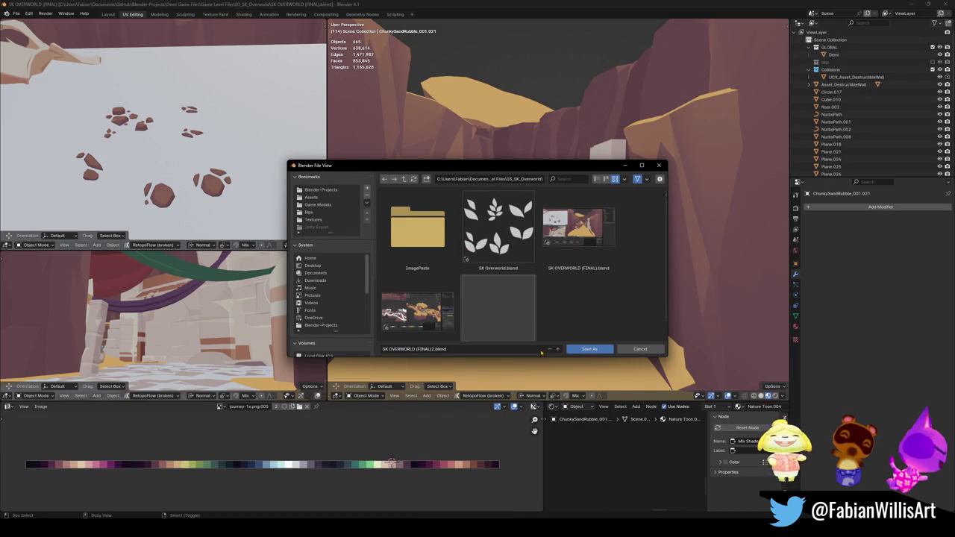
left_click(582, 349)
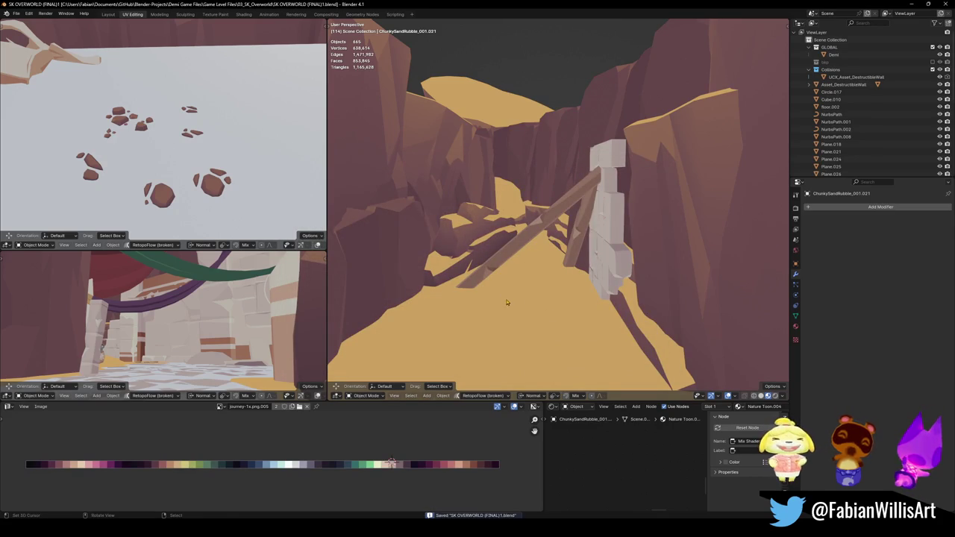
- Select the SK_OverworldTerrainTest terrain from above the arch and show its Quick Favorites menu
key("shift+grave")
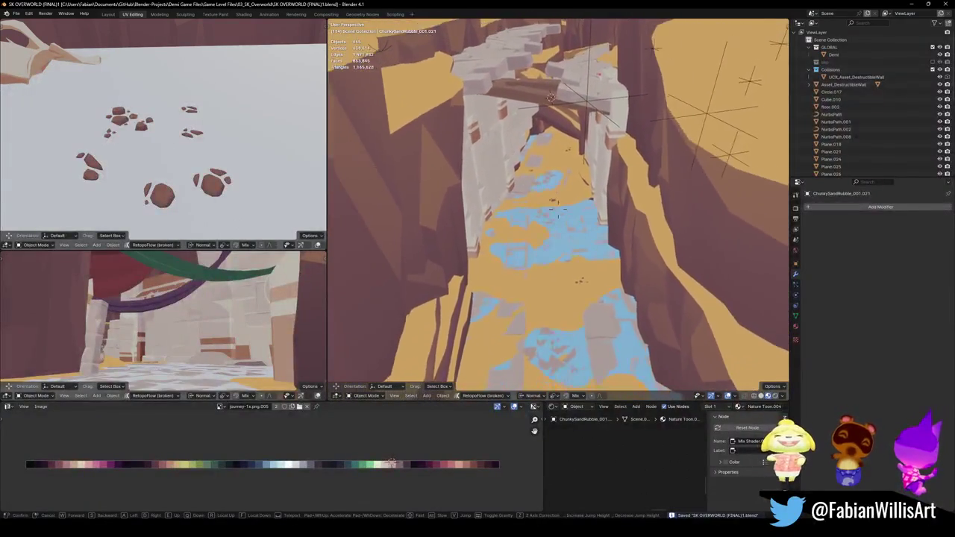
left_click(558, 210)
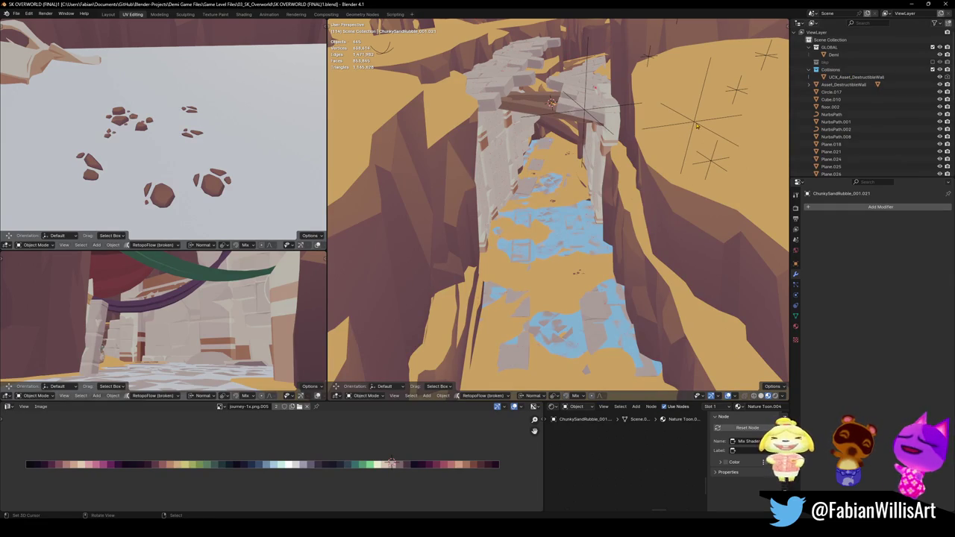
left_click(586, 113)
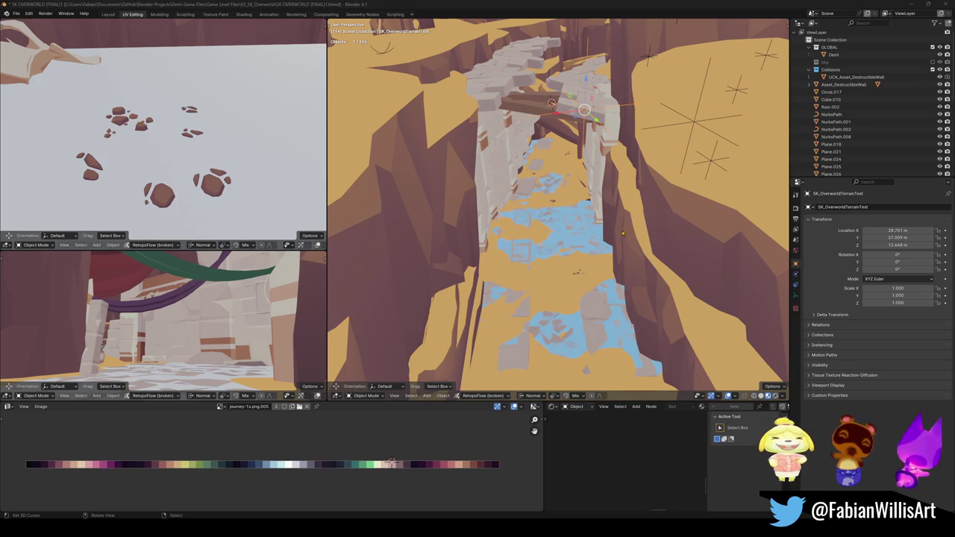
middle_click_drag(622, 234, 562, 243)
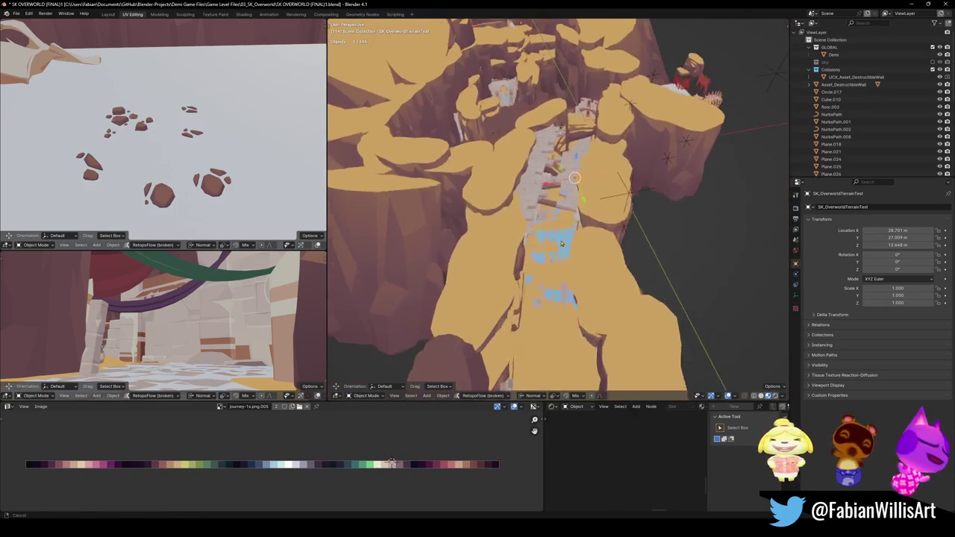
middle_click_drag(562, 243, 572, 192)
key("q")
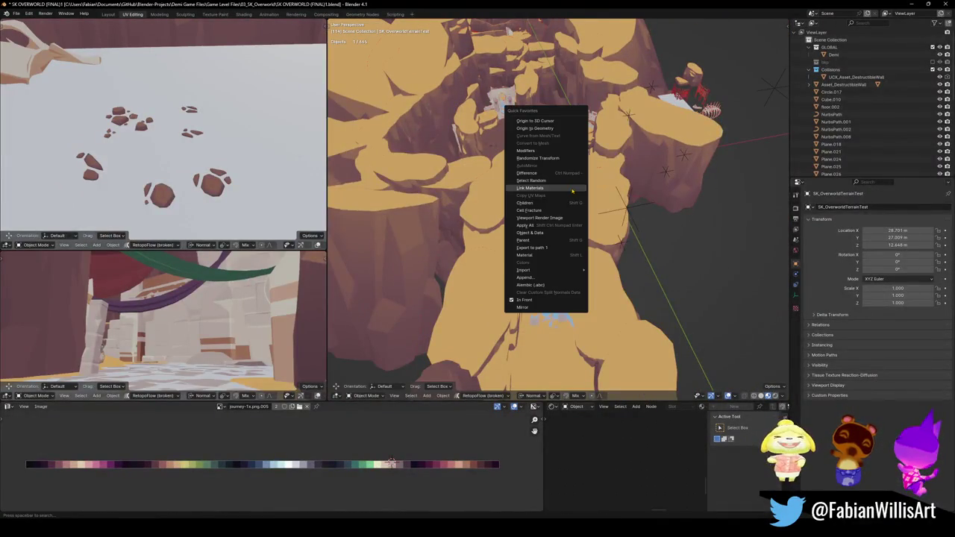
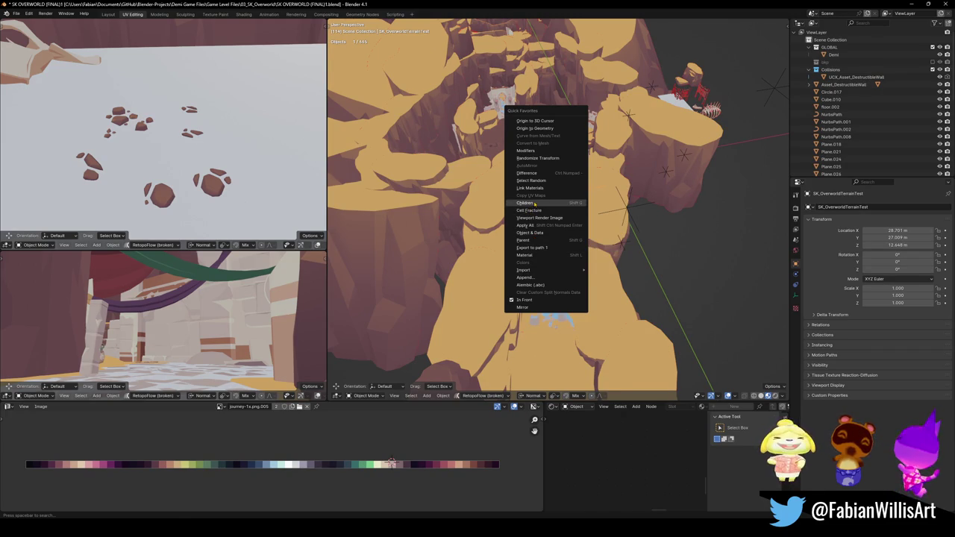
- Select the grouped terrain rocks and hide them, leaving the walls and floor pieces visible
left_click(535, 204)
key("ctrl+s")
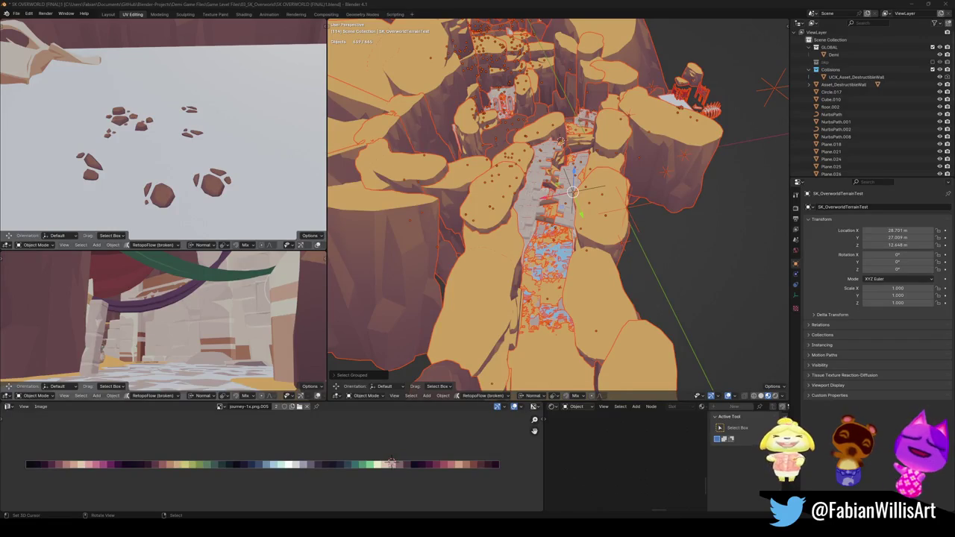
mouse_move(532, 177)
middle_mouse_down()
mouse_move(545, 206)
mouse_move(513, 234)
middle_mouse_up()
key("h")
key("alt+h")
- Delete the stray Cube.010 object
scroll(573, 209, "up", 4)
scroll(543, 218, "down", 5)
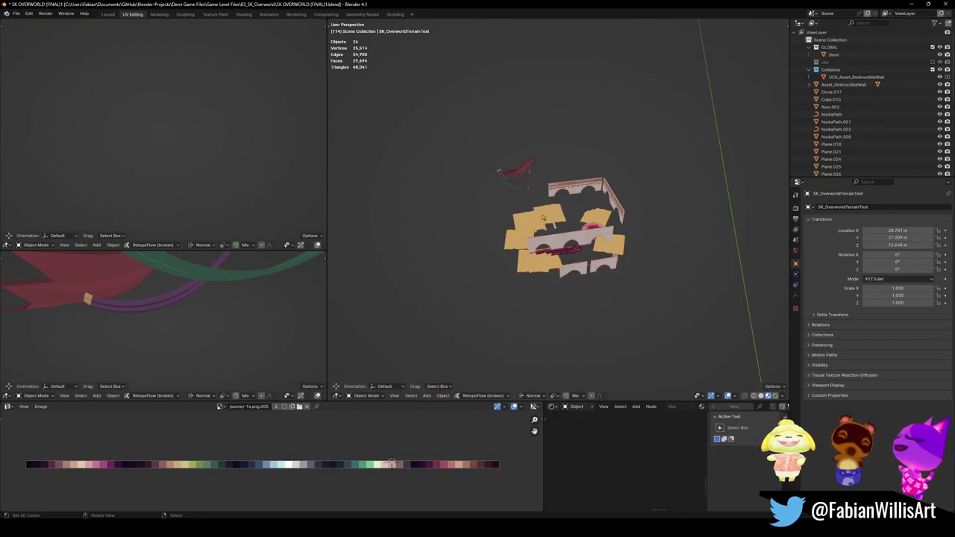
scroll(563, 218, "up", 3)
mouse_move(563, 217)
middle_mouse_down()
mouse_move(543, 187)
mouse_move(534, 218)
mouse_move(494, 198)
mouse_move(600, 238)
mouse_move(627, 199)
middle_mouse_up()
scroll(523, 226, "up", 5)
key("x")
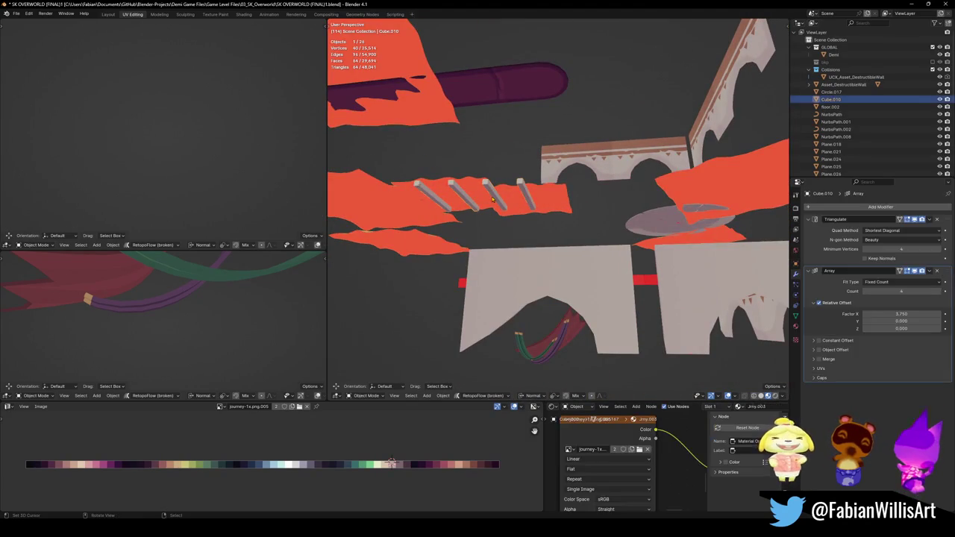
key("Return")
- Save the blend file as SK OVERWORLD (FINAL)1.blend
mouse_move(493, 189)
middle_mouse_down()
mouse_move(422, 259)
mouse_move(532, 312)
mouse_move(531, 241)
mouse_move(568, 258)
middle_mouse_up()
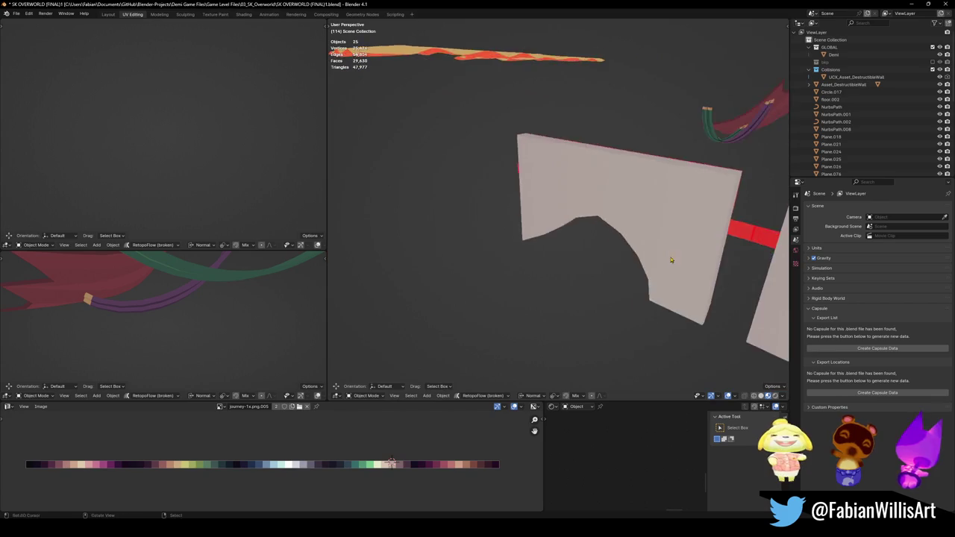
scroll(568, 258, "down", 2)
scroll(537, 232, "down", 2)
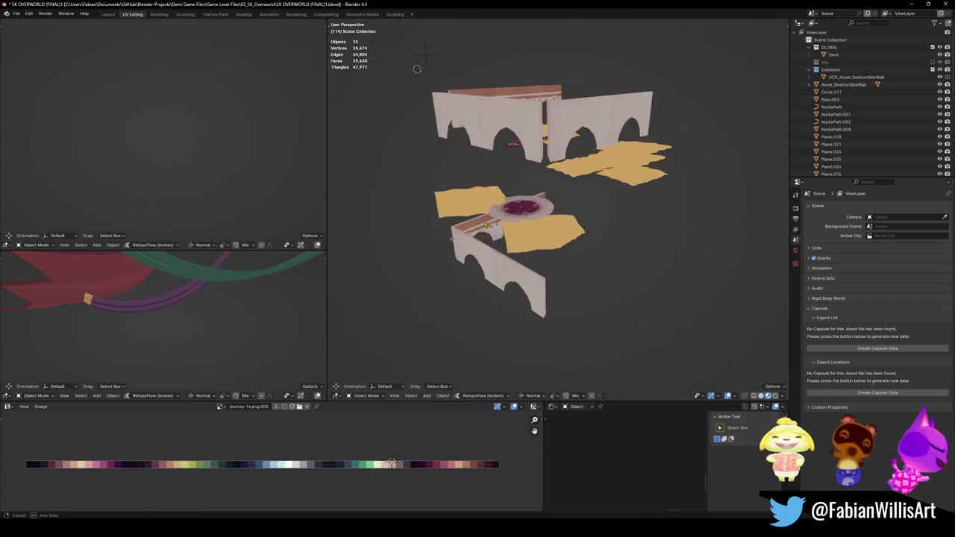
scroll(514, 213, "down", 3)
scroll(502, 202, "down", 1)
mouse_move(501, 203)
middle_mouse_down()
mouse_move(522, 216)
mouse_move(532, 122)
mouse_move(665, 118)
middle_mouse_up()
key("ctrl+s")
scroll(522, 216, "up", 3)
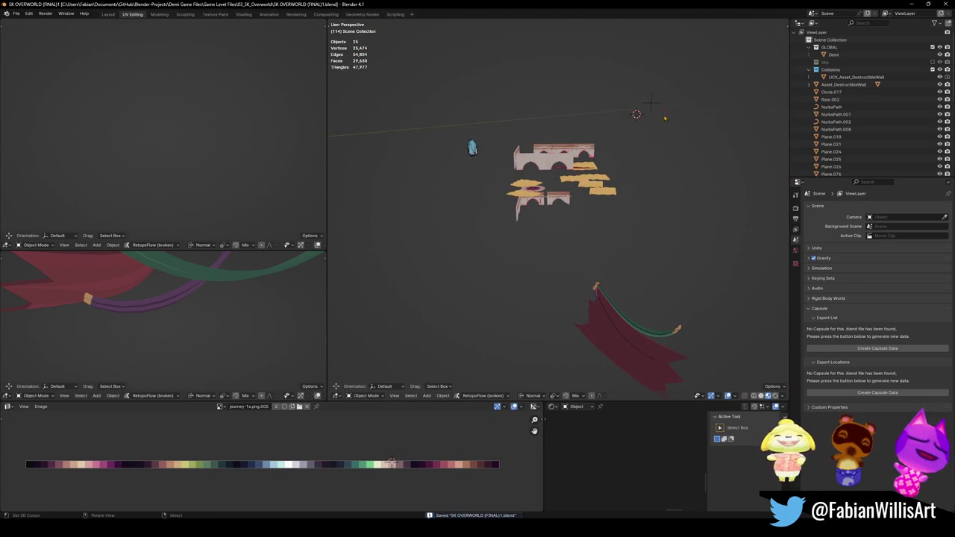
scroll(848, 133, "down", 4)
scroll(848, 133, "down", 5)
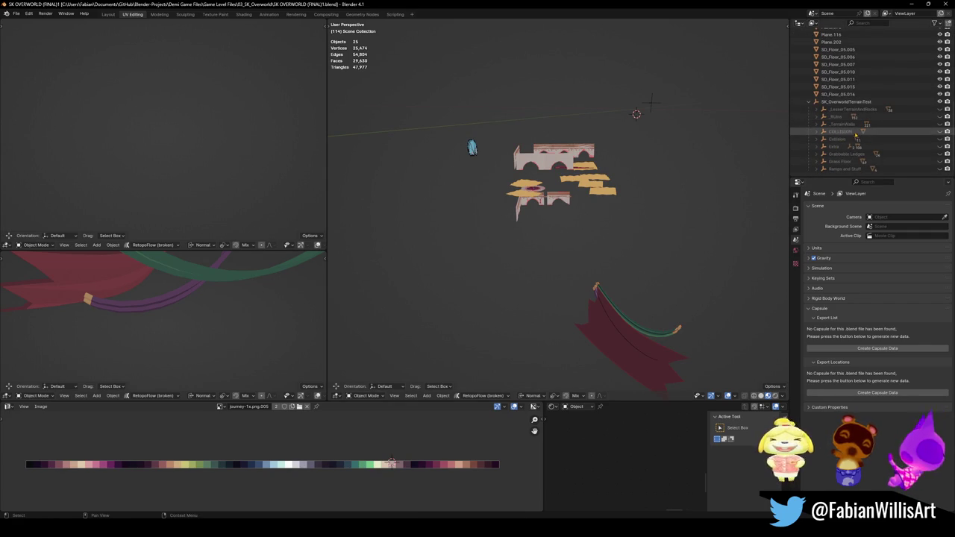
- Frame the _RUins object and select arch walls Plane.025, Plane.116 and Plane.024
left_click(835, 116)
key("KP_Decimal")
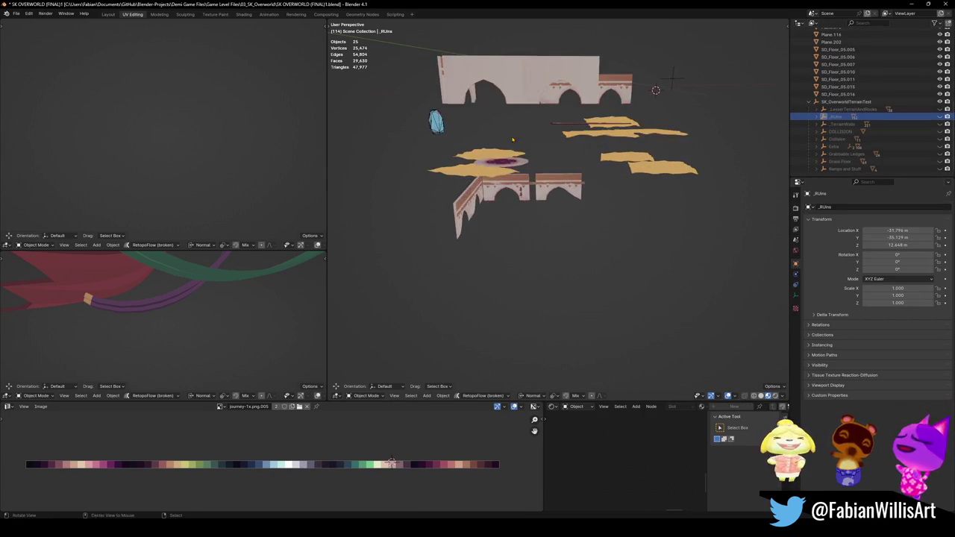
scroll(475, 213, "up", 6)
scroll(418, 223, "down", 3)
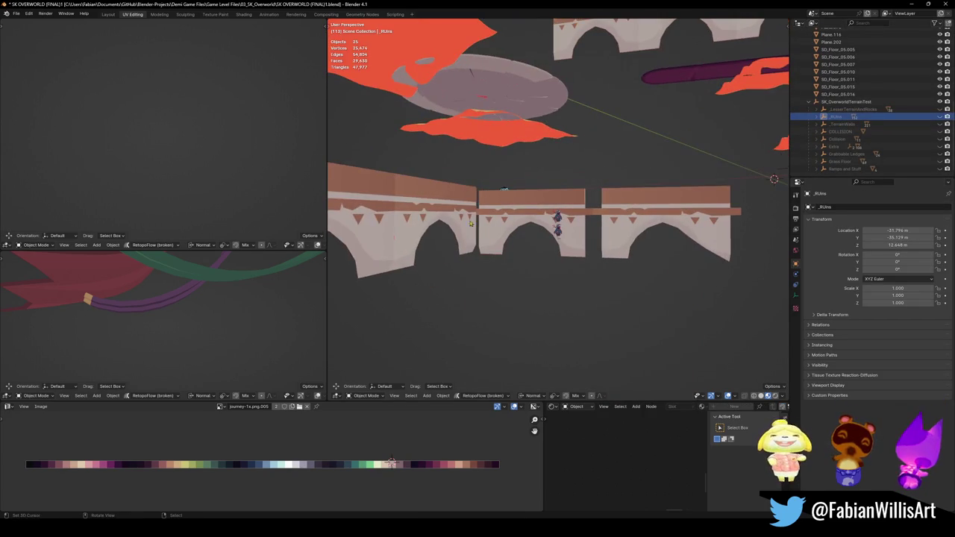
left_click(379, 233)
left_click(534, 223)
mouse_move(533, 223)
middle_mouse_down()
mouse_move(599, 221)
mouse_move(625, 286)
mouse_move(529, 164)
mouse_move(459, 164)
middle_mouse_up()
left_click(624, 286)
- Add L-shaped wall Plane.021, another wall, and finally the round platform Circle.017 as active
left_click(508, 172, "shift")
left_click(522, 171, "shift")
mouse_move(552, 187)
middle_mouse_down()
mouse_move(512, 226)
mouse_move(517, 301)
mouse_move(582, 230)
mouse_move(237, 214)
middle_mouse_up()
scroll(593, 225, "up", 5)
scroll(593, 225, "down", 2)
left_click(592, 225, "shift")
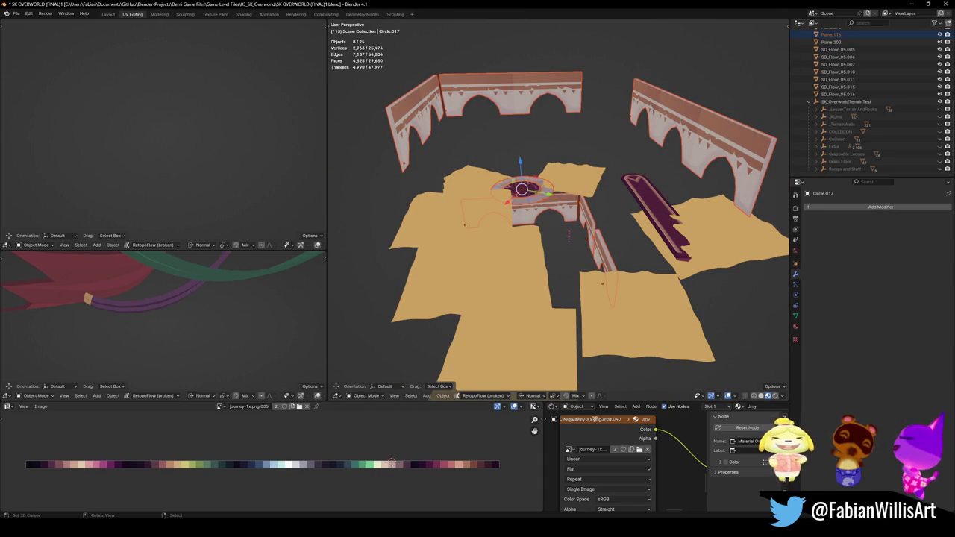
- Parent the walls to Circle.017 with Object (Keep Transform), then select wall Plane.021 alone
middle_click_drag(567, 284, 522, 254)
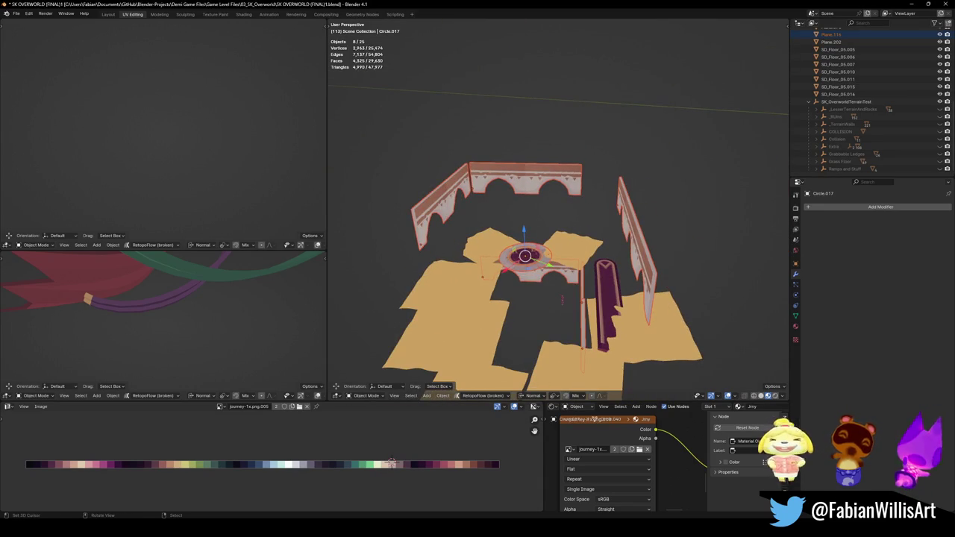
middle_click_drag(516, 318, 526, 310)
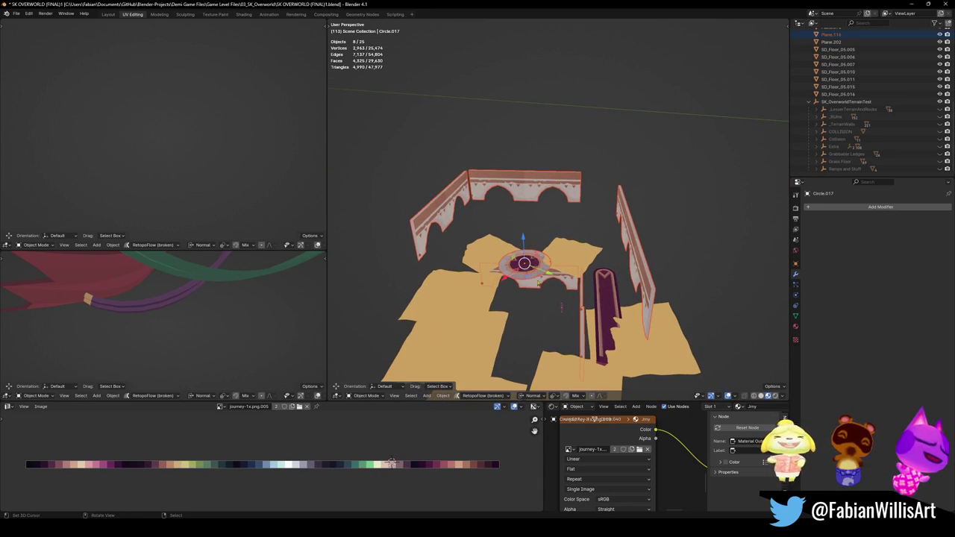
key("ctrl+p")
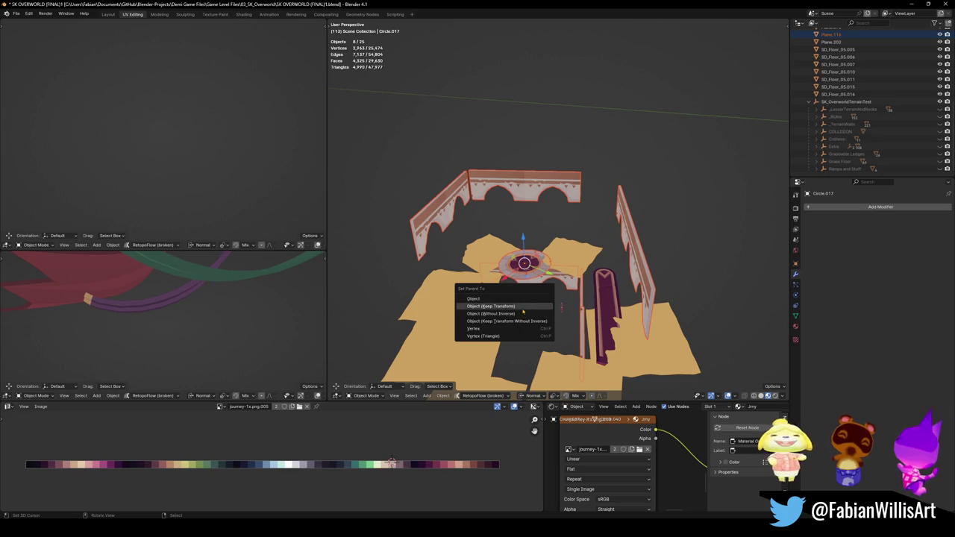
left_click(523, 309)
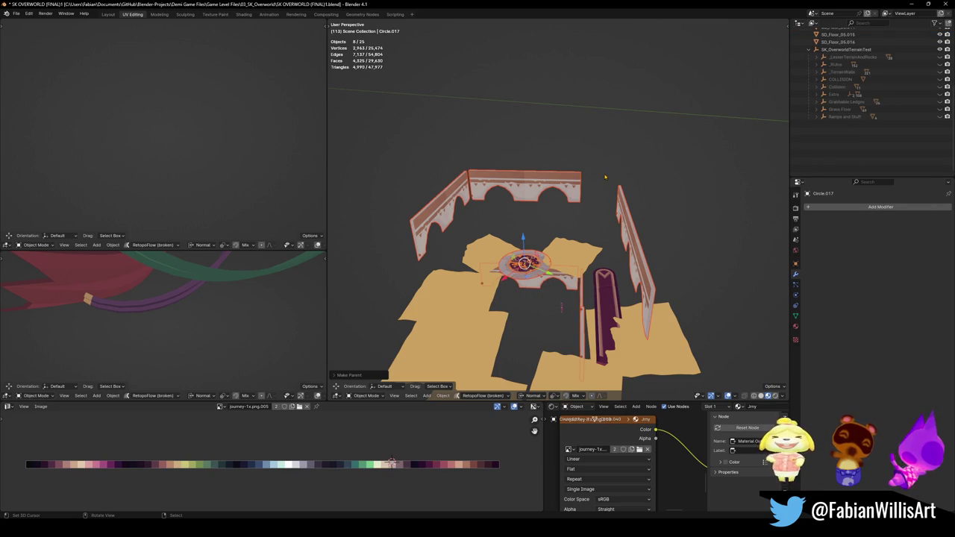
left_click(553, 197)
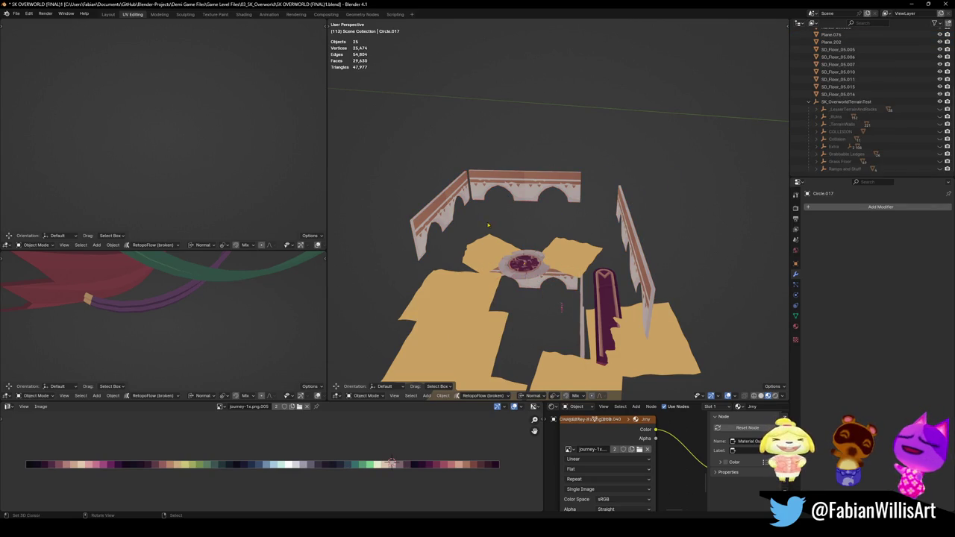
middle_click_drag(553, 196, 456, 212)
left_click(456, 212)
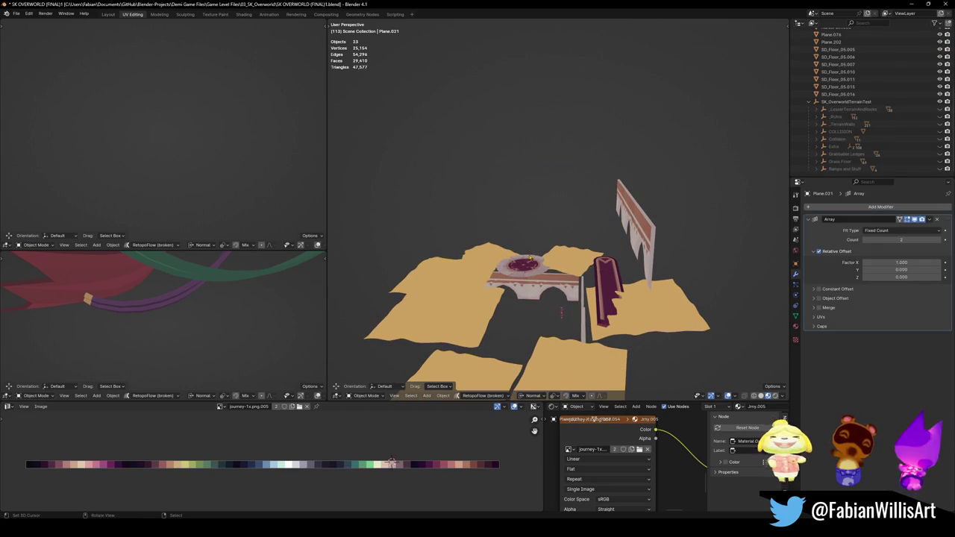
- Undo the recent wall-hiding actions
key("ctrl+z")
key("ctrl+z")
key("ctrl+z")
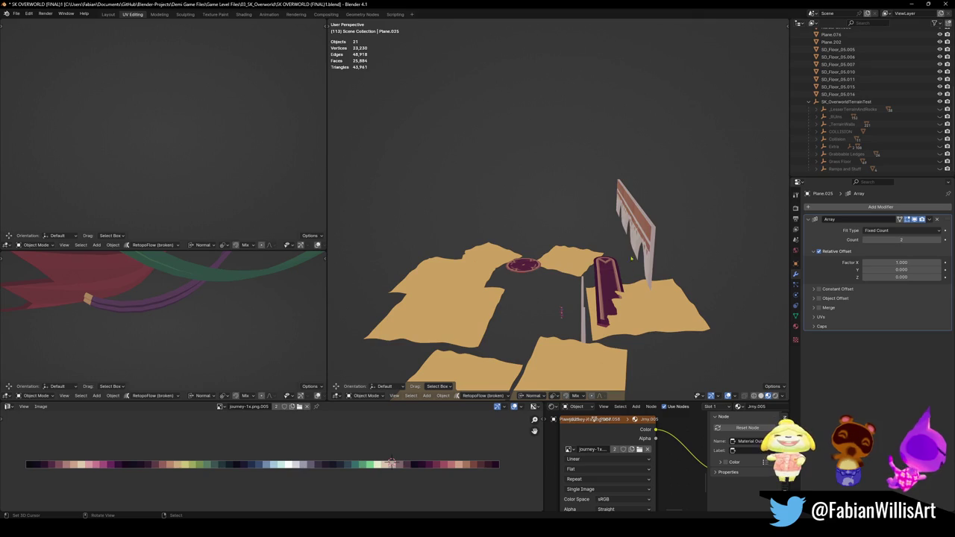
key("ctrl+z")
key("ctrl+z")
key("ctrl+z")
key("ctrl+z")
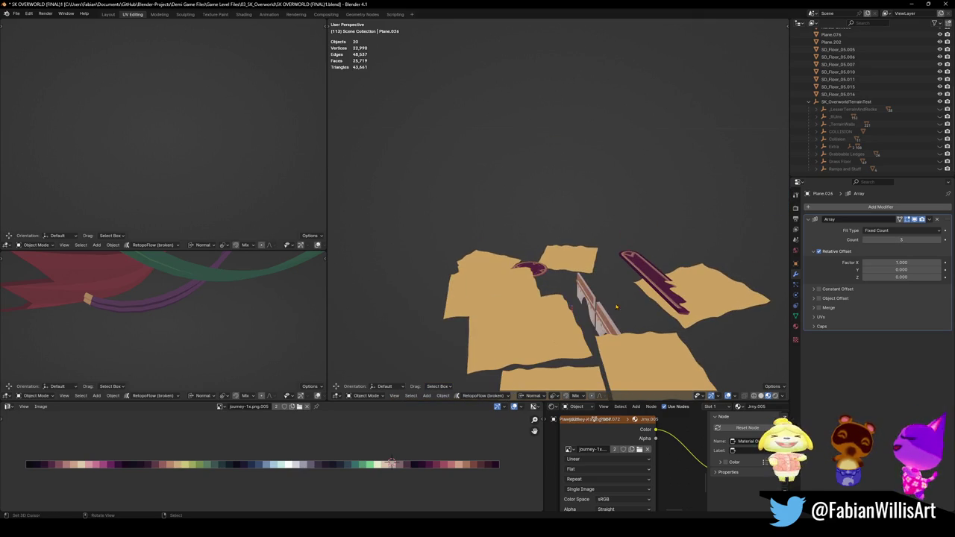
key("ctrl+z")
key("ctrl+z")
key("ctrl+z")
key("ctrl+z")
- Select the seven SD_Floor sand planes, starting with SD_Floor_05.005
mouse_move(567, 313)
middle_mouse_down()
mouse_move(592, 301)
mouse_move(612, 312)
middle_mouse_up()
mouse_move(560, 258)
middle_mouse_down()
mouse_move(559, 341)
mouse_move(541, 232)
mouse_move(596, 235)
middle_mouse_up()
scroll(558, 319, "up", 3)
left_click(596, 235, "shift")
left_click(589, 243, "shift")
left_click(633, 305, "shift")
left_click(701, 326, "shift")
left_click(738, 362, "shift")
left_click(746, 250, "shift")
middle_click_drag(745, 250, 687, 211)
left_click(652, 302, "shift")
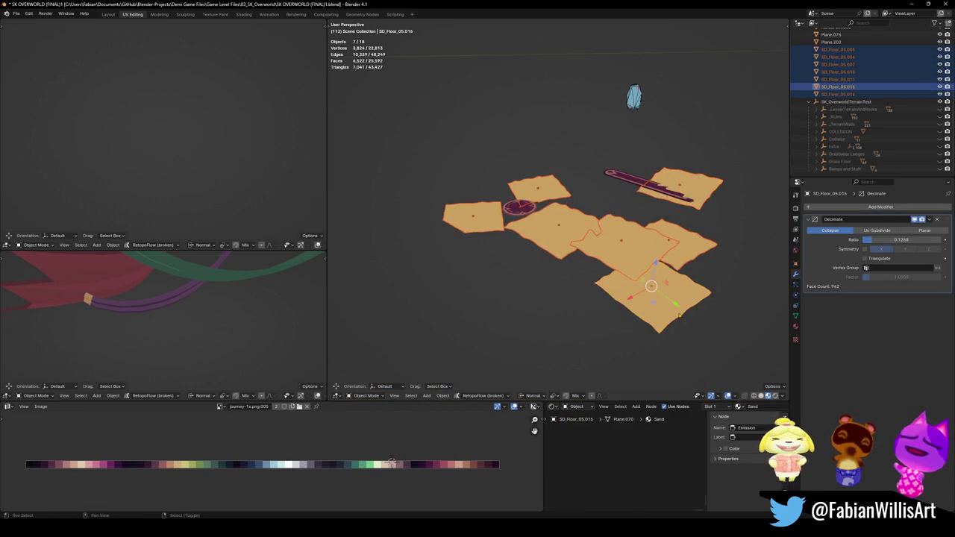
middle_click_drag(652, 303, 634, 284)
- Save the blend file with the floor planes left in place
key("g")
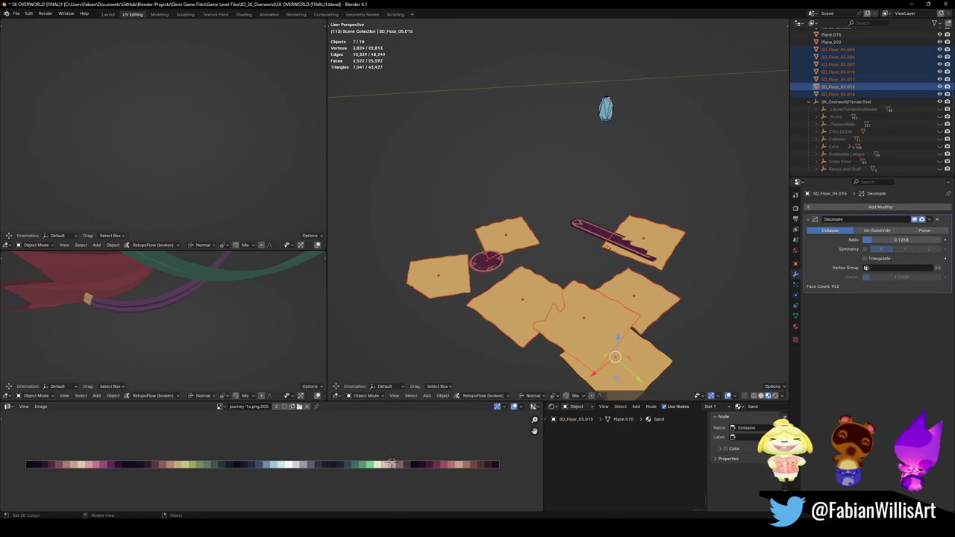
right_click(556, 306)
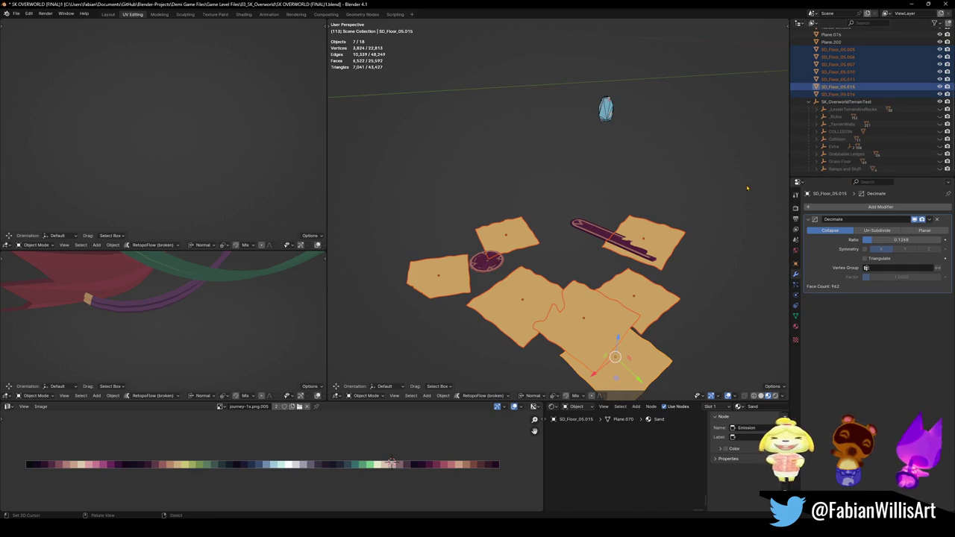
middle_click_drag(604, 213, 601, 224)
key("ctrl+s")
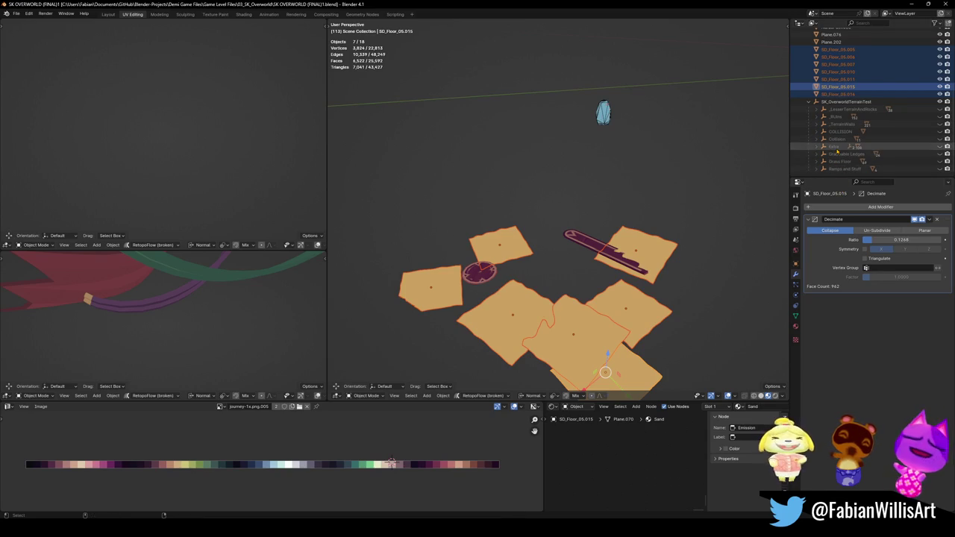
- Parent the floor planes to Extra with Keep Transform, hide them, then select Plane.076 and Circle.017
left_click(836, 147, "ctrl")
key("ctrl+p")
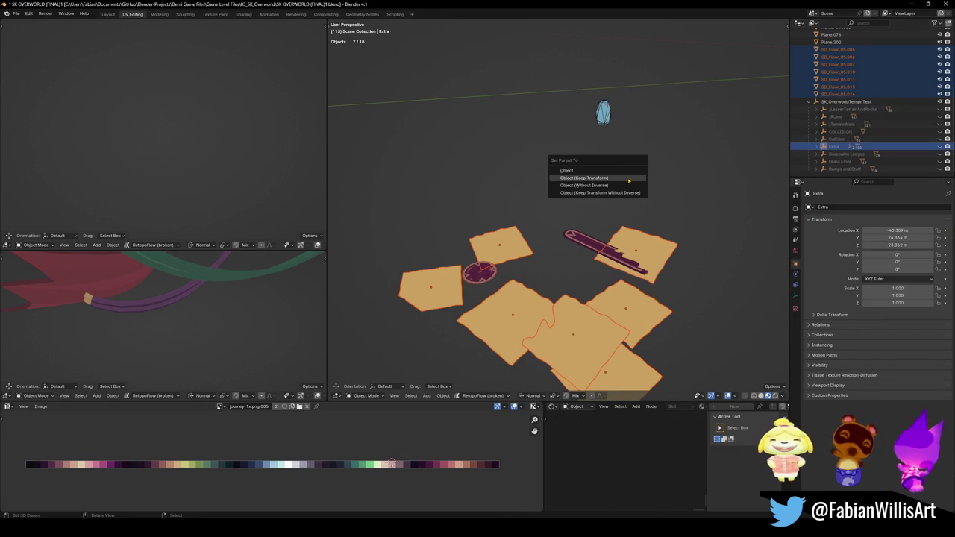
left_click(628, 180)
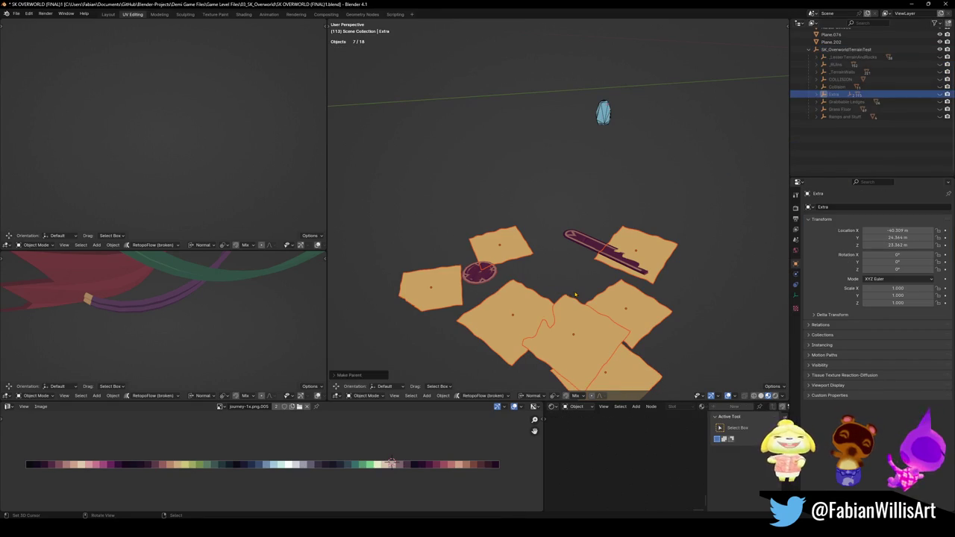
key("h")
left_click(610, 255)
left_click(479, 272, "shift")
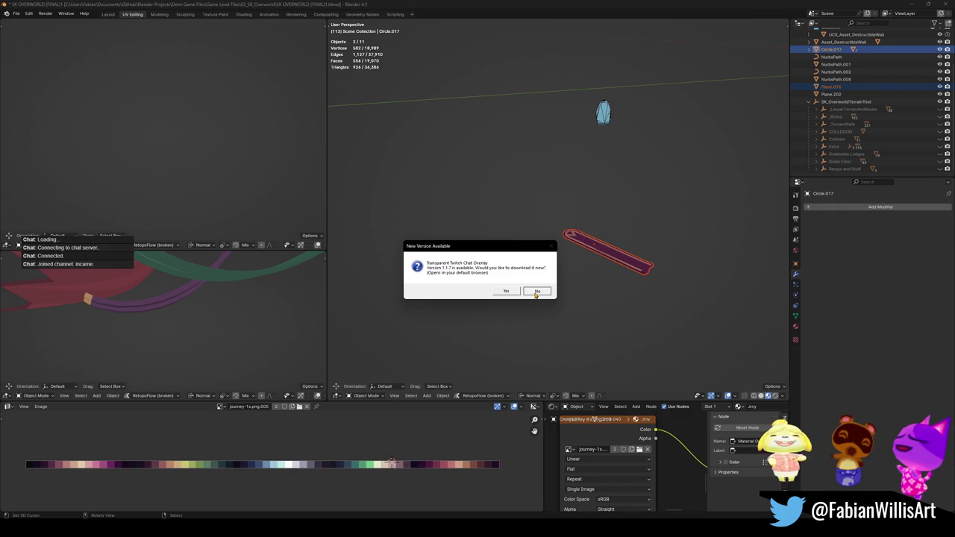
- Dismiss the update notice, parent the plank and platform to Extra, and hide them
left_click(535, 292)
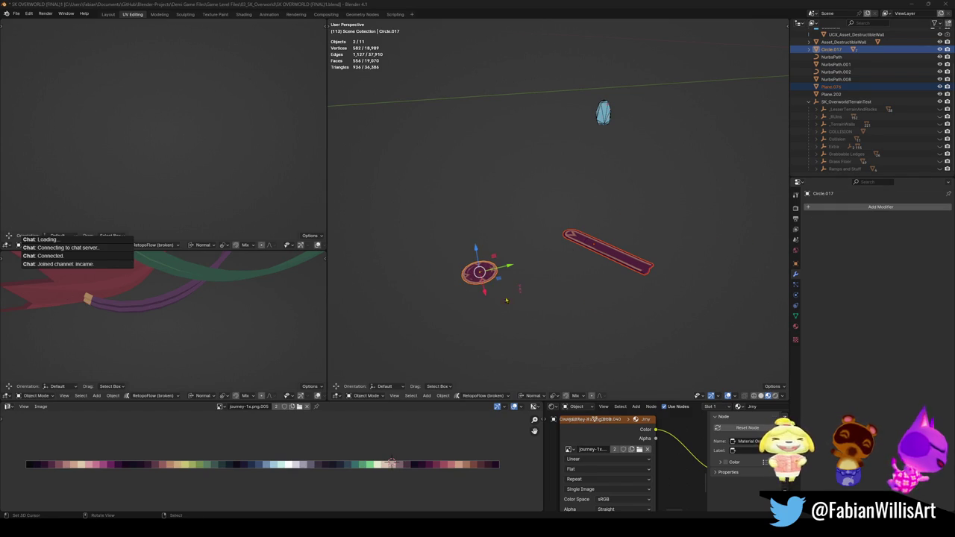
middle_click_drag(634, 253, 635, 245)
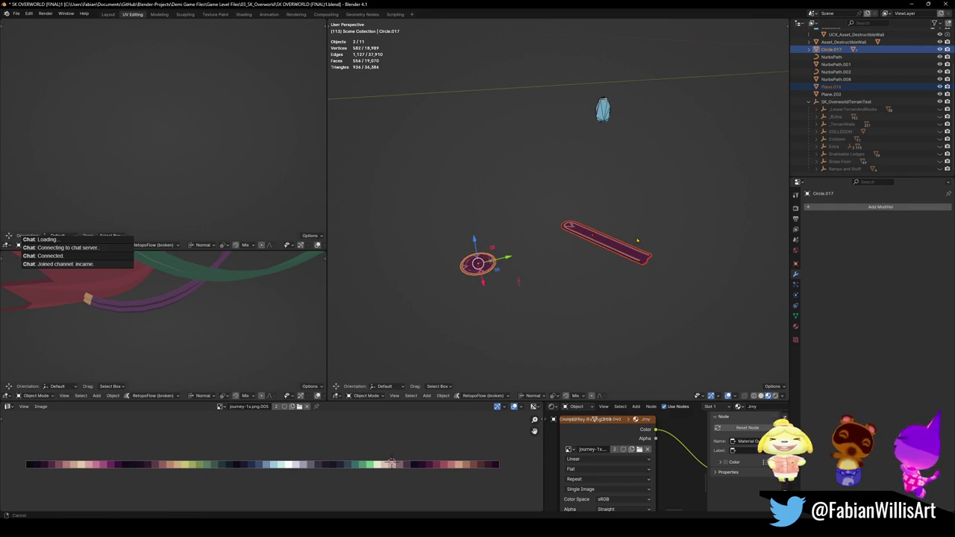
left_click(841, 147)
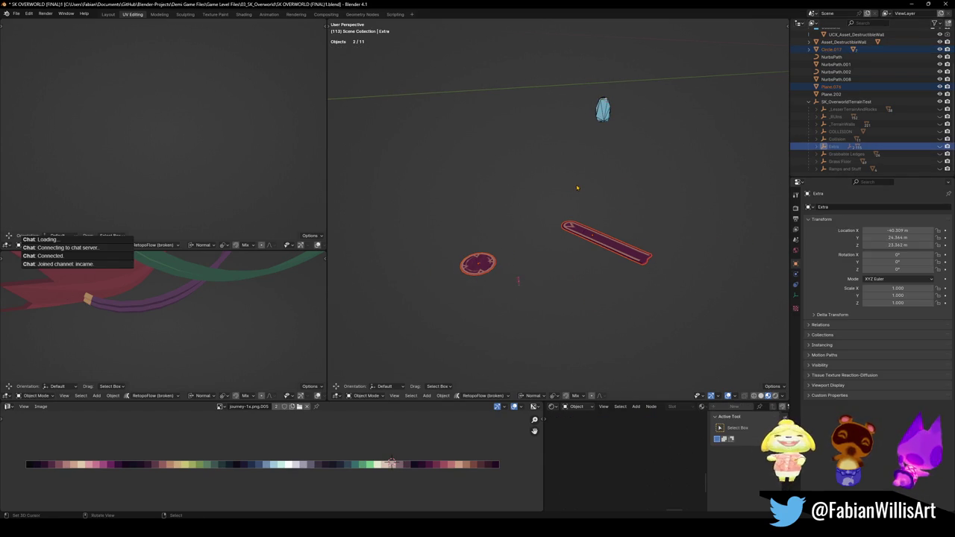
key("ctrl+p")
left_click(576, 187)
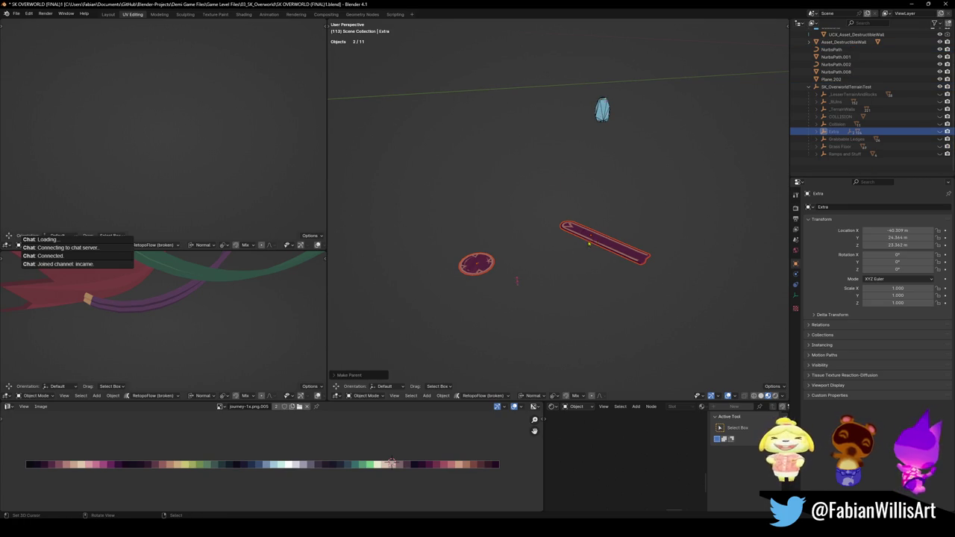
left_click(599, 246)
left_click(477, 263, "shift")
key("h")
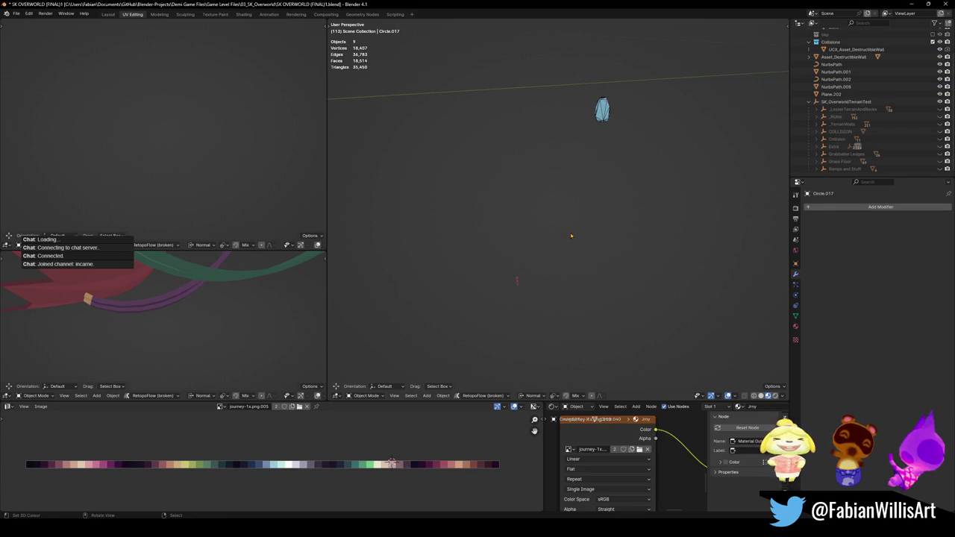
- Select and frame the UCX_Asset_DestructibleWall collision hull to inspect it
left_click(601, 112)
key("KP_Decimal")
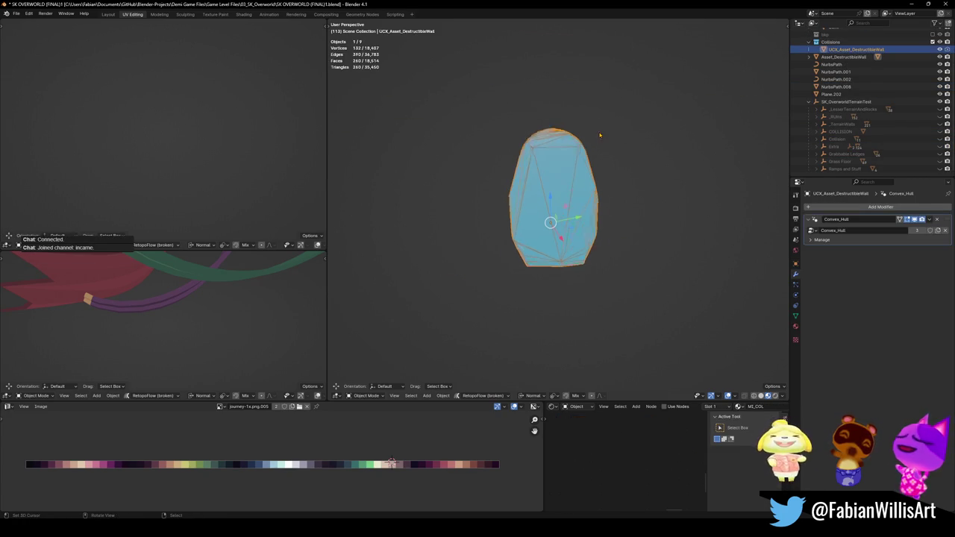
middle_click_drag(528, 194, 524, 228)
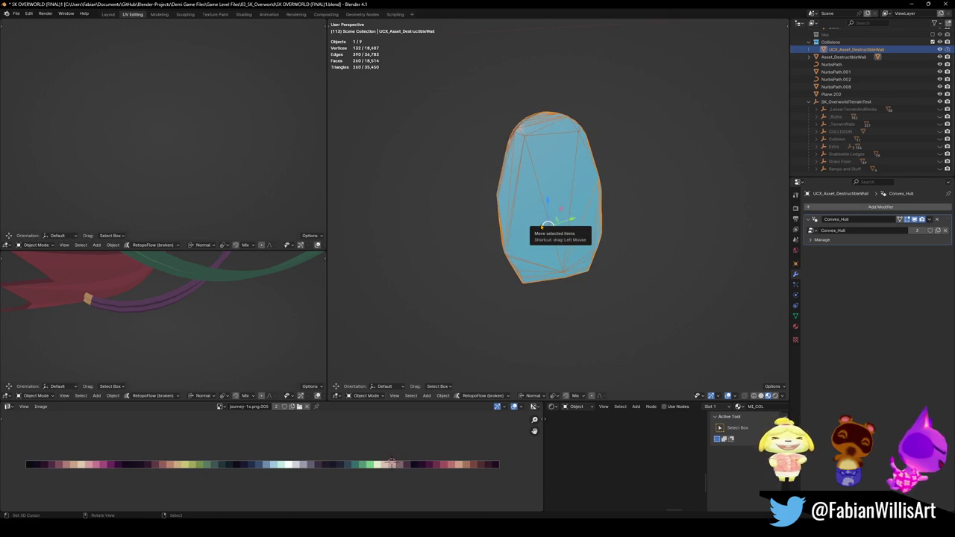
left_click_drag(542, 227, 573, 218)
right_click(574, 219)
- Move the hull and Asset_DestructibleWall to another collection and save
left_click(555, 196)
left_click(555, 196, "shift")
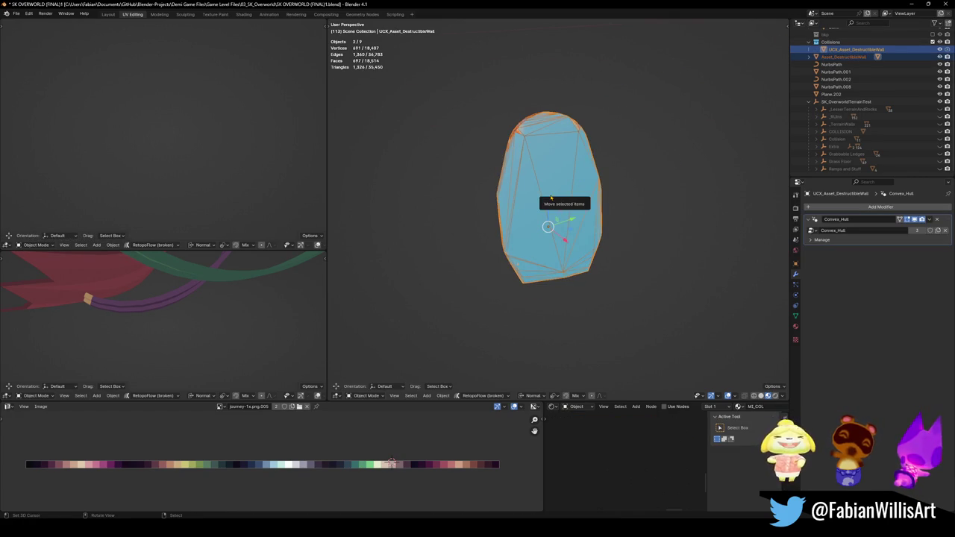
key("m")
left_click(526, 222)
key("ctrl+s")
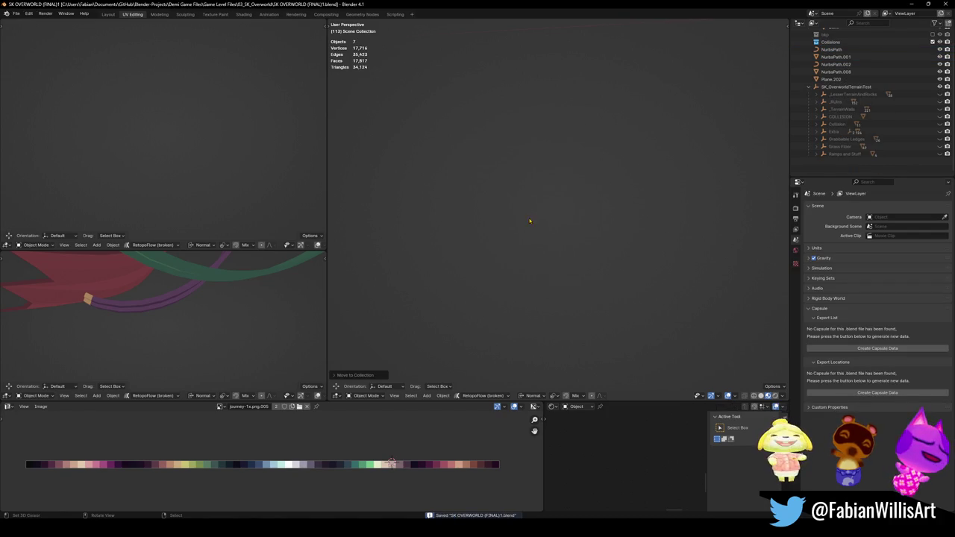
- Frame the red banner Plane.202 and select it with the purple and green ribbons
scroll(807, 107, "up", 1)
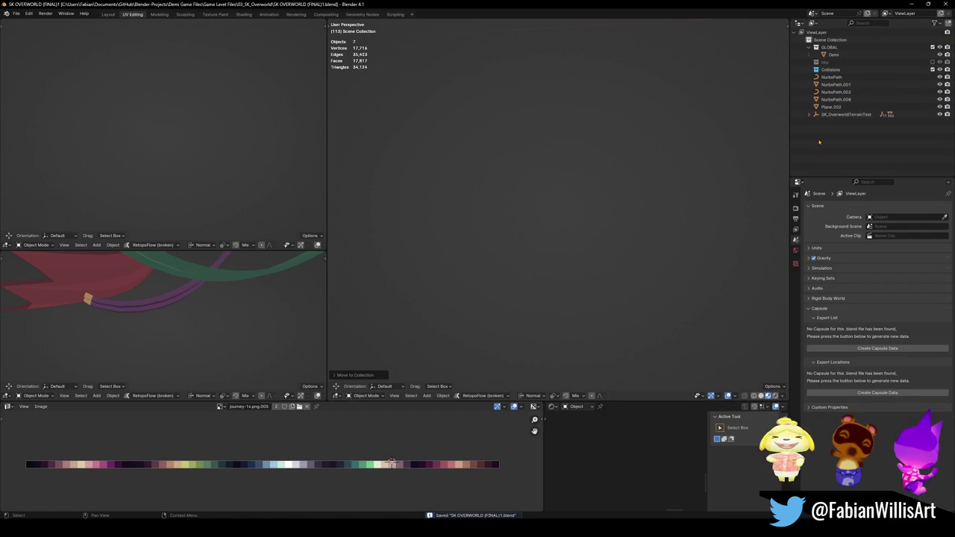
left_click(832, 106)
middle_click_drag(569, 196, 577, 229)
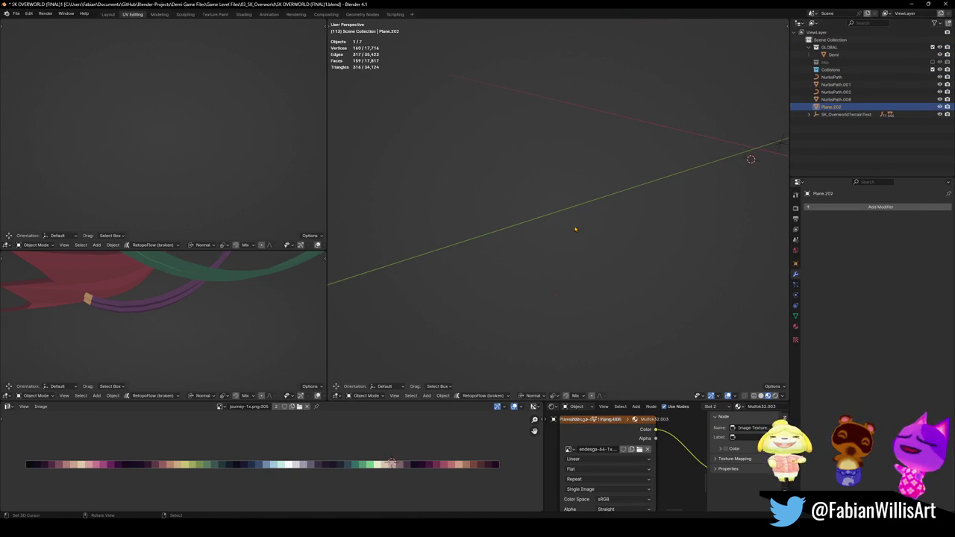
key("KP_Decimal")
middle_click_drag(557, 223, 597, 216)
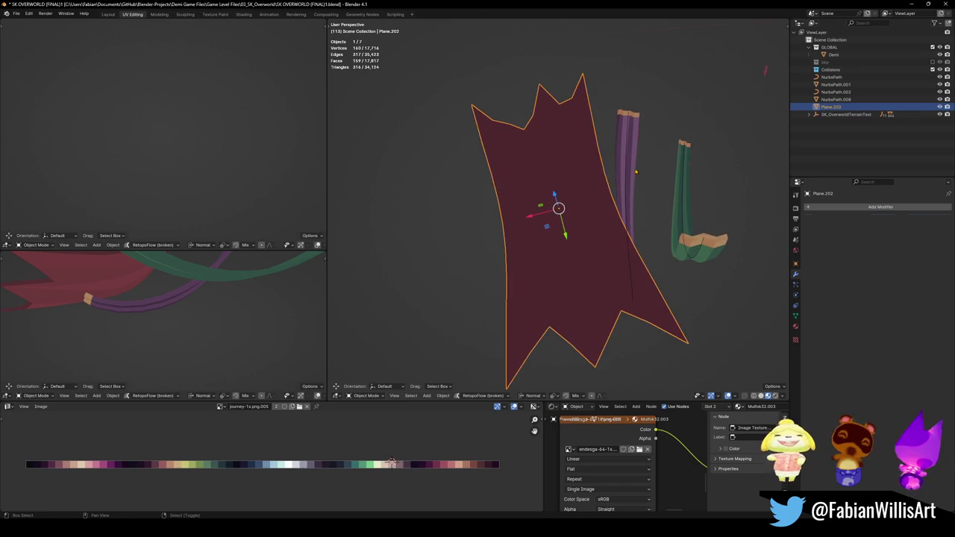
left_click(635, 173, "shift")
left_click(675, 200, "shift")
middle_click_drag(675, 200, 658, 224)
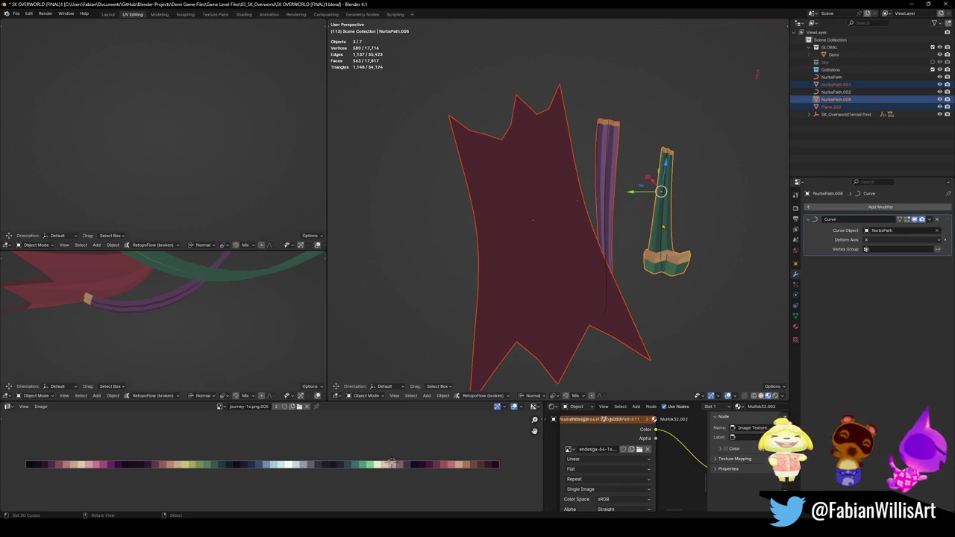
- Convert the purple and green ribbon curves to meshes via Quick Favorites
left_click(835, 84)
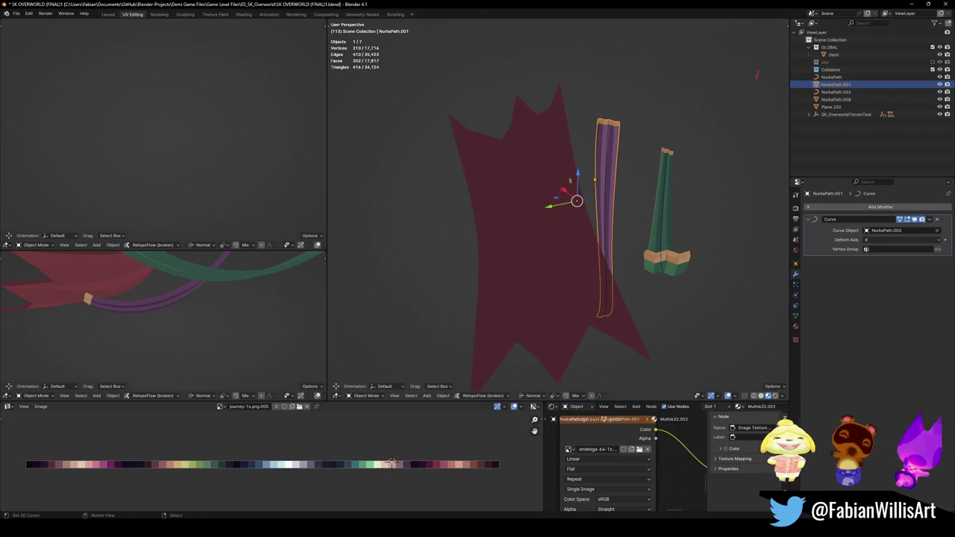
left_click(651, 214, "shift")
key("q")
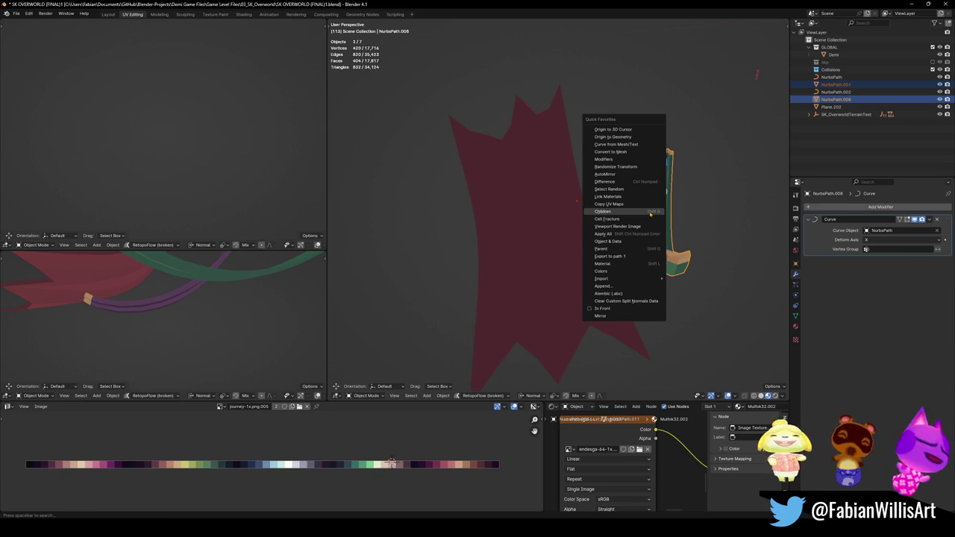
left_click(610, 151)
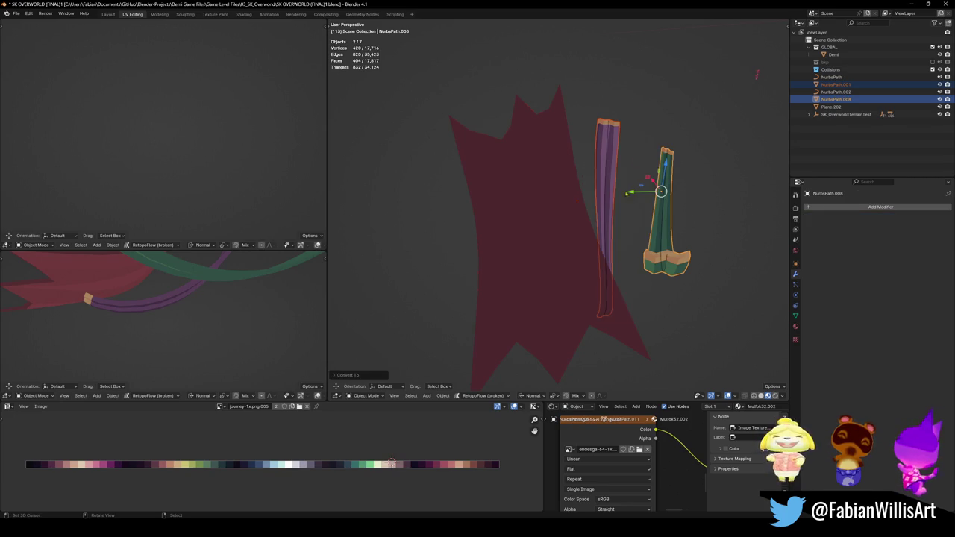
- Delete the leftover NurbsPath.002 curve
left_click(662, 216, "shift")
left_click(604, 214)
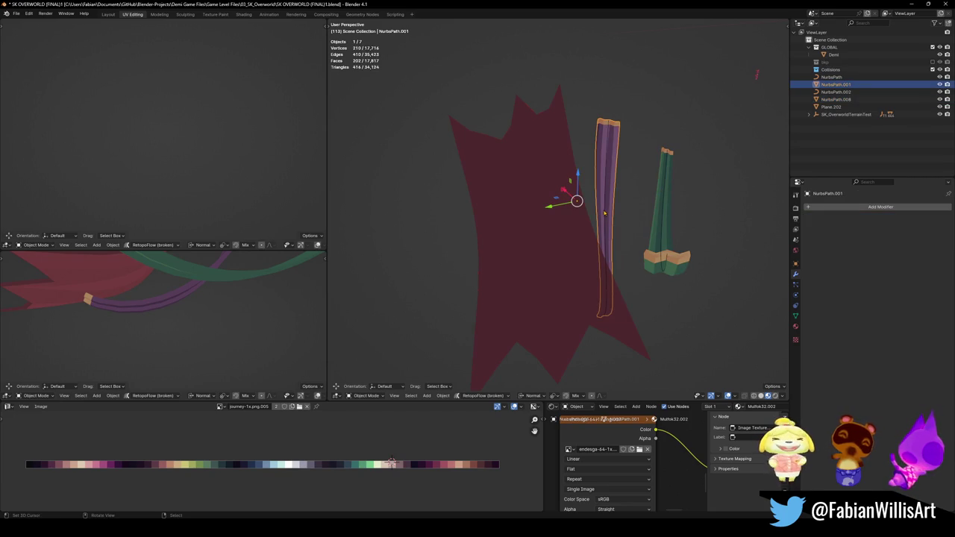
left_click(605, 215)
key("Delete")
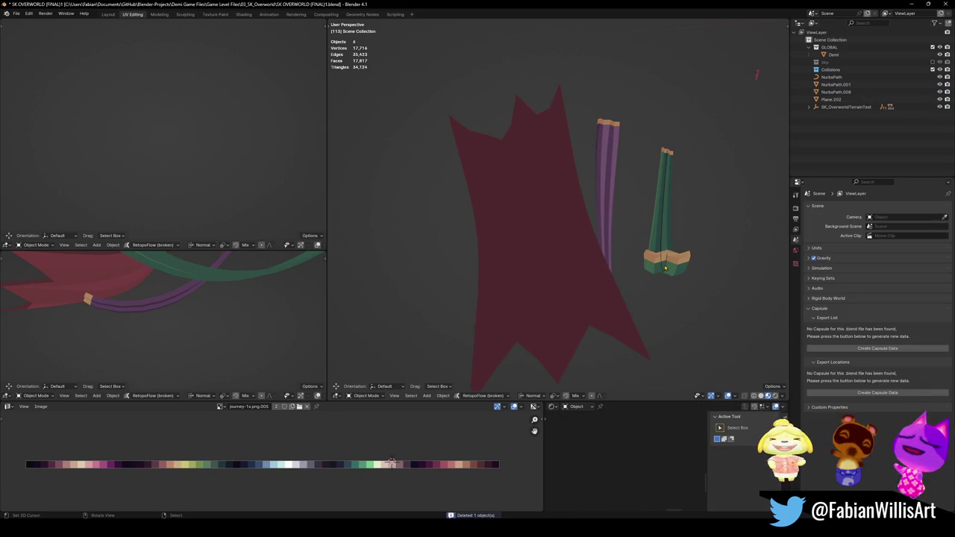
- Parent the red banner and both ribbons to Extra with Keep Transform
left_click(663, 237)
left_click(586, 220, "shift")
left_click(604, 218, "shift")
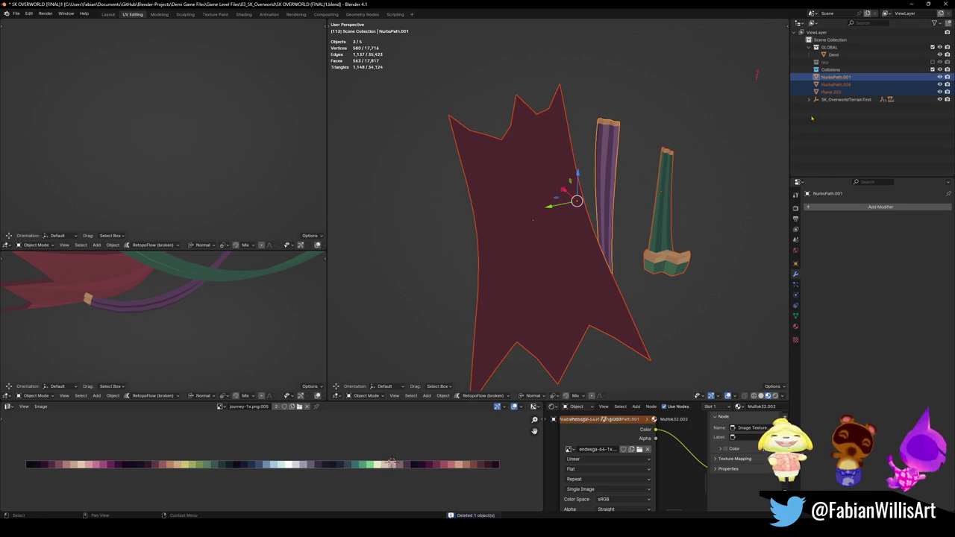
key("m")
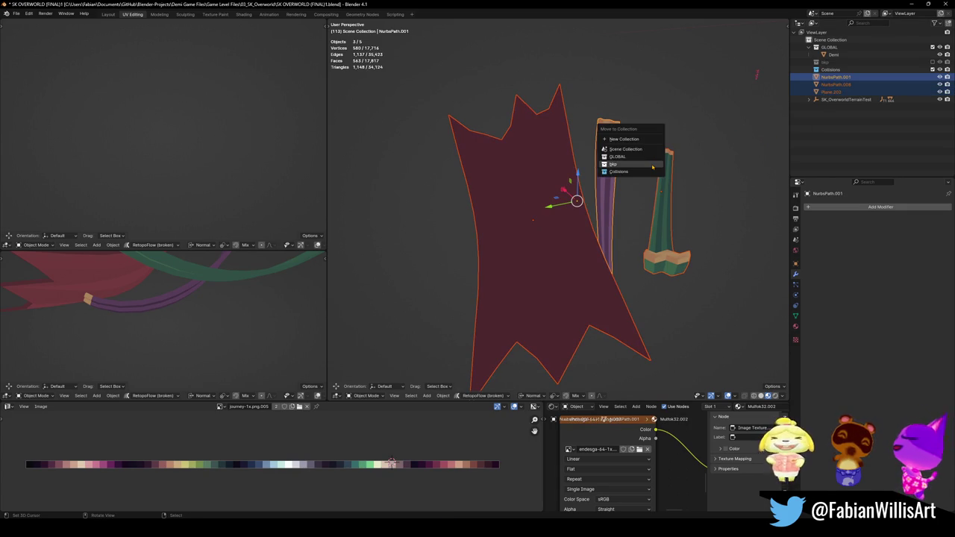
left_click(816, 99)
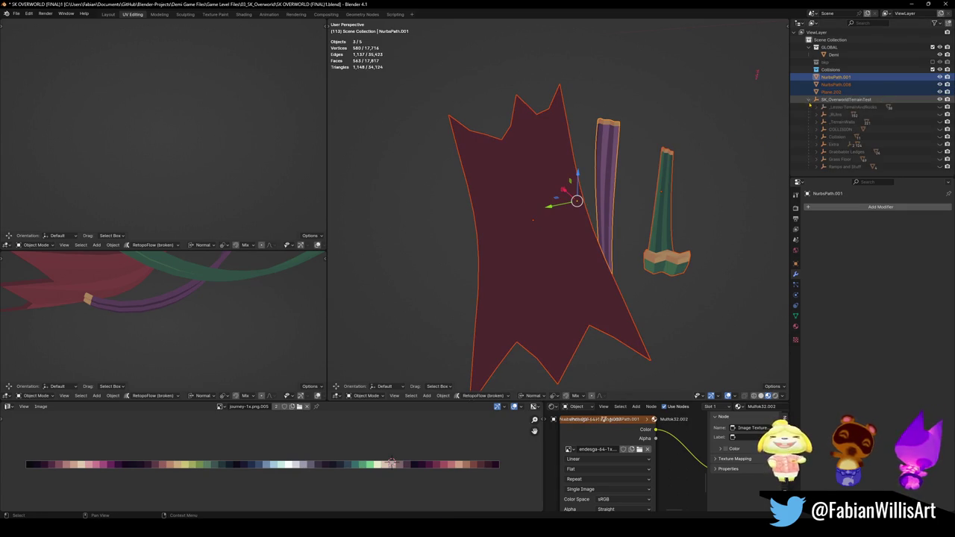
left_click(841, 146)
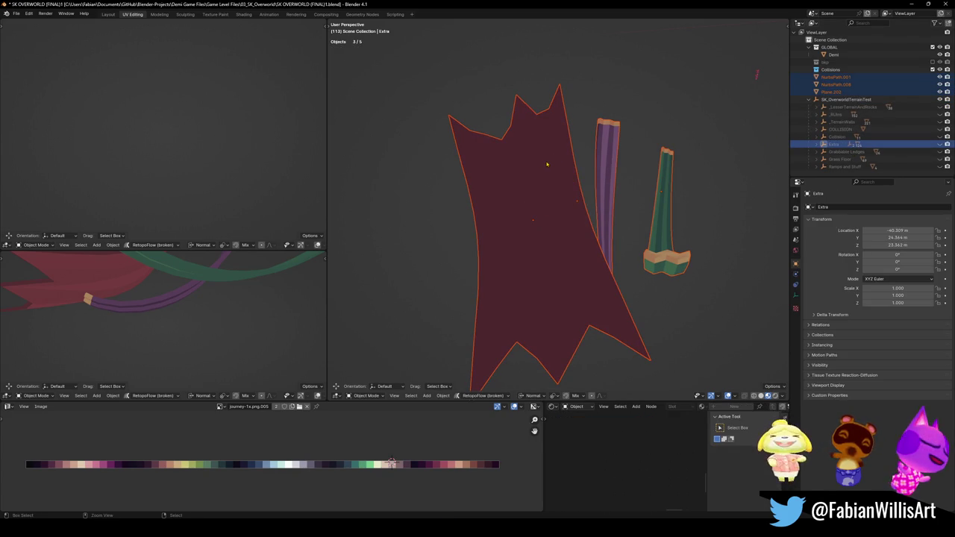
key("ctrl+p")
left_click(547, 163)
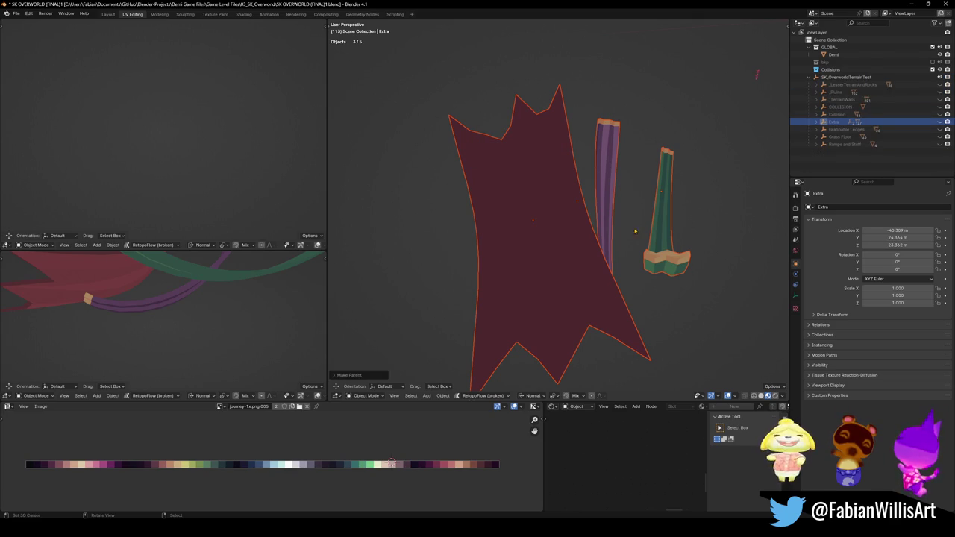
- Hide the banner and both ribbons, then save the file
left_click(605, 204, "shift")
left_click(660, 212, "shift")
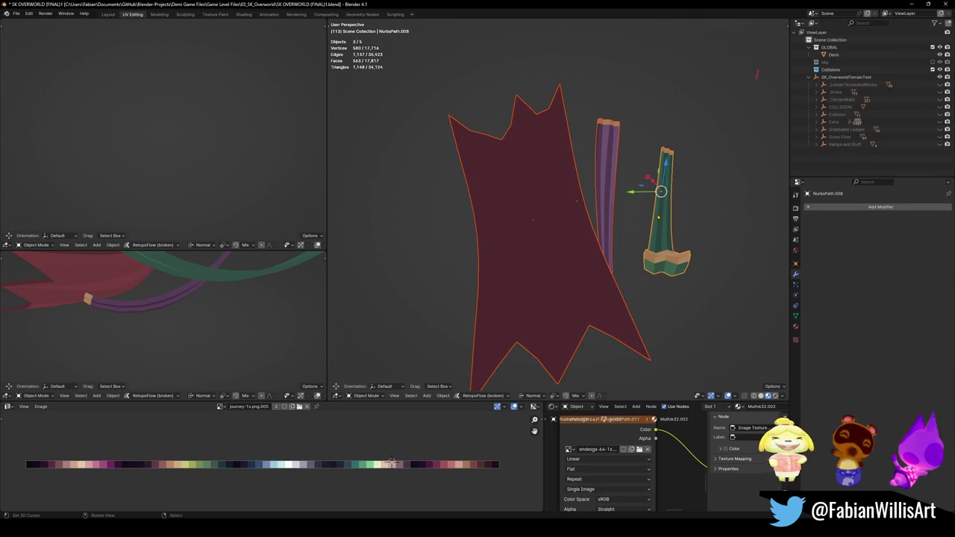
key("h")
key("ctrl+s")
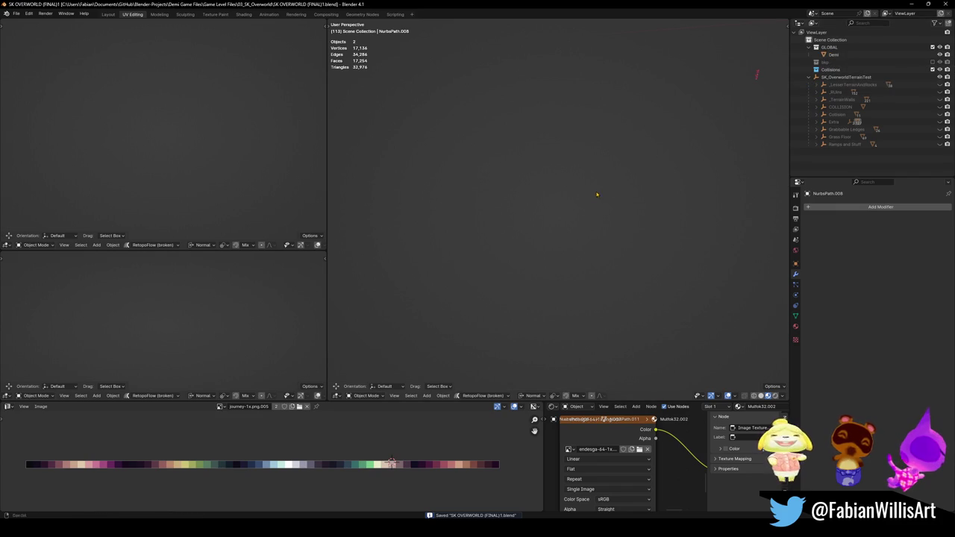
- Reveal all hidden objects and delete the gazebo
key("alt+h")
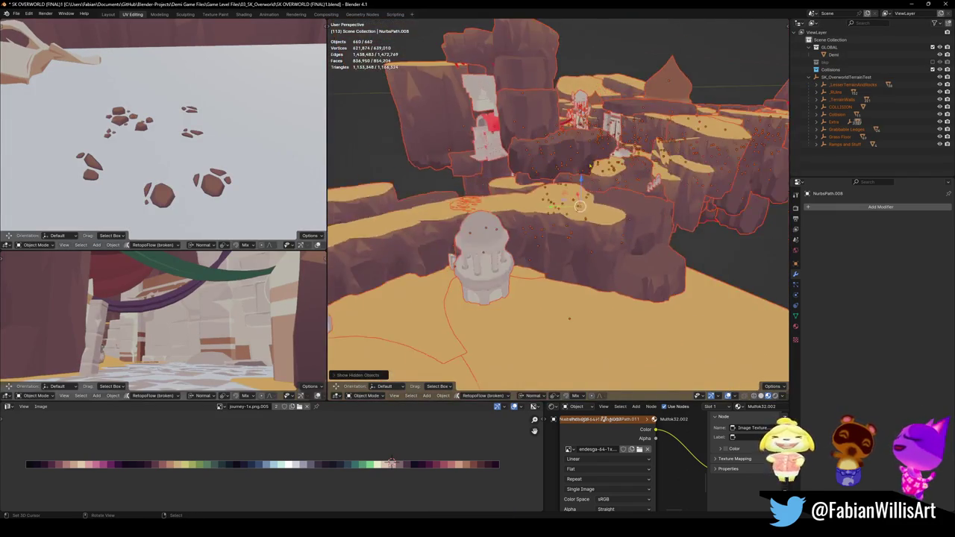
key("alt+a")
mouse_move(579, 206)
middle_mouse_down()
mouse_move(622, 249)
mouse_move(531, 239)
mouse_move(607, 205)
mouse_move(655, 222)
mouse_move(628, 237)
middle_mouse_up()
left_click(624, 247)
key("Delete")
- Delete the terrain piece SK_OverworldTerrainTest.001 and the stone wall Cube.005
left_click(607, 206)
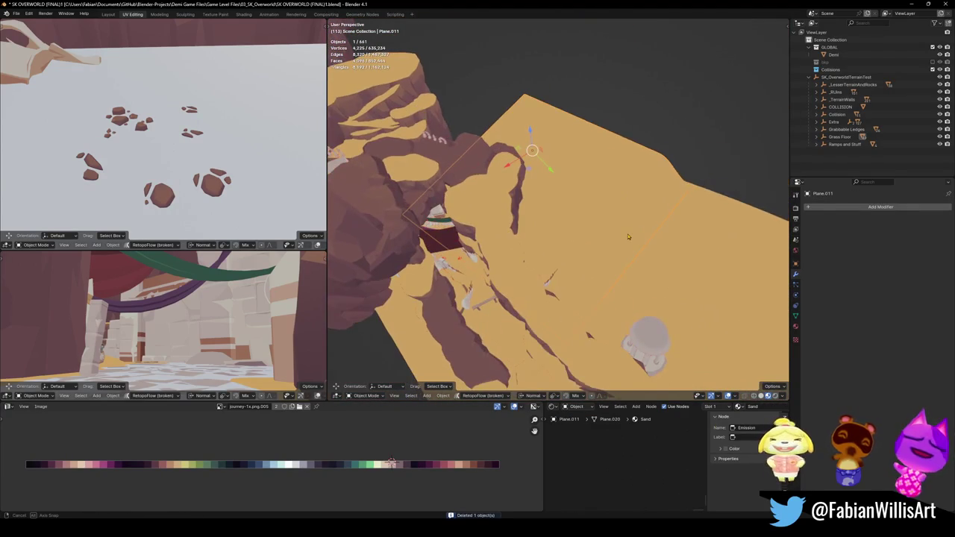
left_click(645, 339)
mouse_move(645, 339)
middle_mouse_down()
mouse_move(593, 247)
mouse_move(641, 232)
mouse_move(592, 216)
mouse_move(575, 199)
middle_mouse_up()
key("Delete")
left_click(597, 220)
left_click(480, 258)
scroll(479, 258, "down", 5)
mouse_move(522, 220)
middle_mouse_down()
mouse_move(575, 219)
mouse_move(589, 197)
mouse_move(619, 207)
mouse_move(548, 210)
mouse_move(520, 229)
middle_mouse_up()
key("Delete")
- Inspect the grid plane in wireframe shading and edit mode, then delete it
left_click(611, 196)
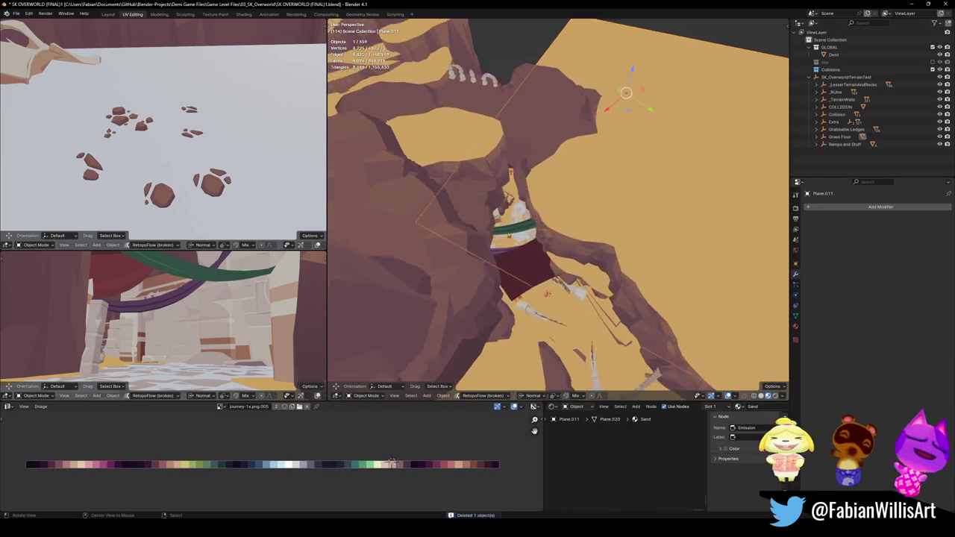
scroll(520, 228, "up", 5)
mouse_move(520, 229)
middle_mouse_down()
mouse_move(543, 256)
mouse_move(574, 269)
mouse_move(522, 265)
mouse_move(356, 220)
middle_mouse_up()
key("shift+z")
key("shift+z")
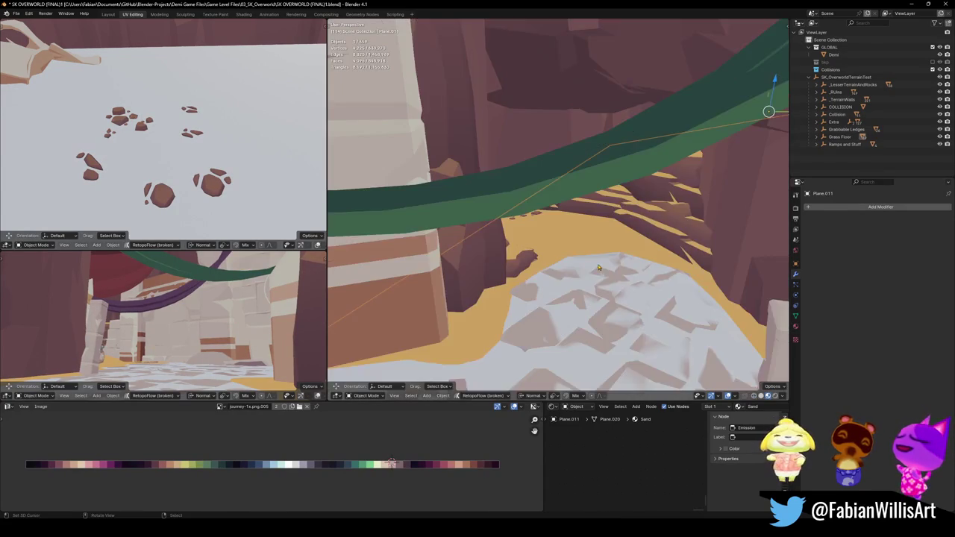
mouse_move(585, 276)
middle_mouse_down()
mouse_move(604, 251)
mouse_move(517, 254)
mouse_move(620, 277)
mouse_move(525, 252)
mouse_move(530, 262)
mouse_move(531, 249)
mouse_move(548, 247)
middle_mouse_up()
key("Tab")
mouse_move(579, 196)
middle_mouse_down()
mouse_move(563, 154)
mouse_move(537, 224)
mouse_move(638, 207)
mouse_move(615, 186)
mouse_move(664, 205)
mouse_move(502, 240)
mouse_move(569, 242)
mouse_move(446, 213)
mouse_move(494, 181)
mouse_move(524, 220)
mouse_move(520, 183)
middle_mouse_up()
key("Tab")
key("Delete")
- Check Plane.072 in edit mode, save SK OVERWORLD (FINAL)1.blend, and start walk navigation
left_click(502, 239)
key("Tab")
key("Tab")
key("ctrl+s")
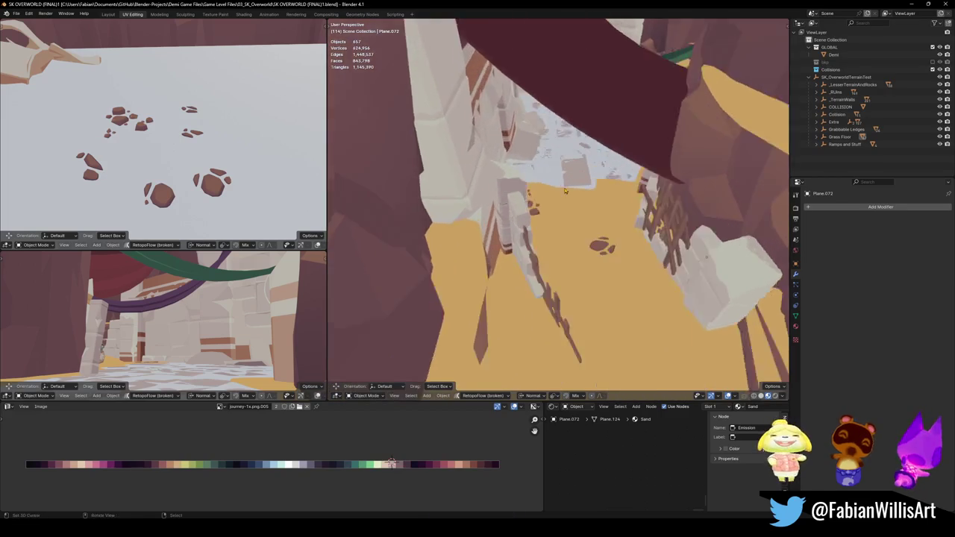
middle_click_drag(567, 209, 573, 221)
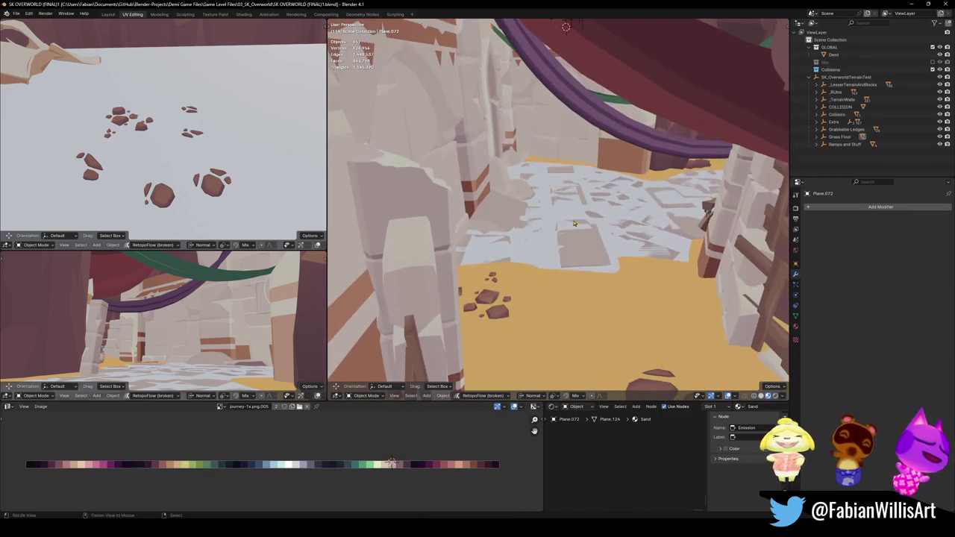
key("shift+grave")
key("w")
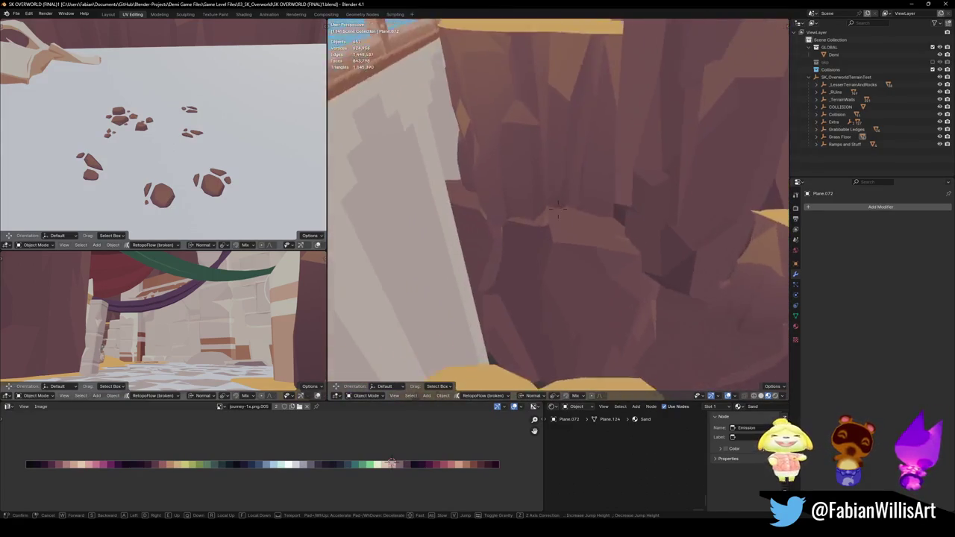
- Walk first-person past the railing, canyon cliff and column ring to the stone archway
key("w")
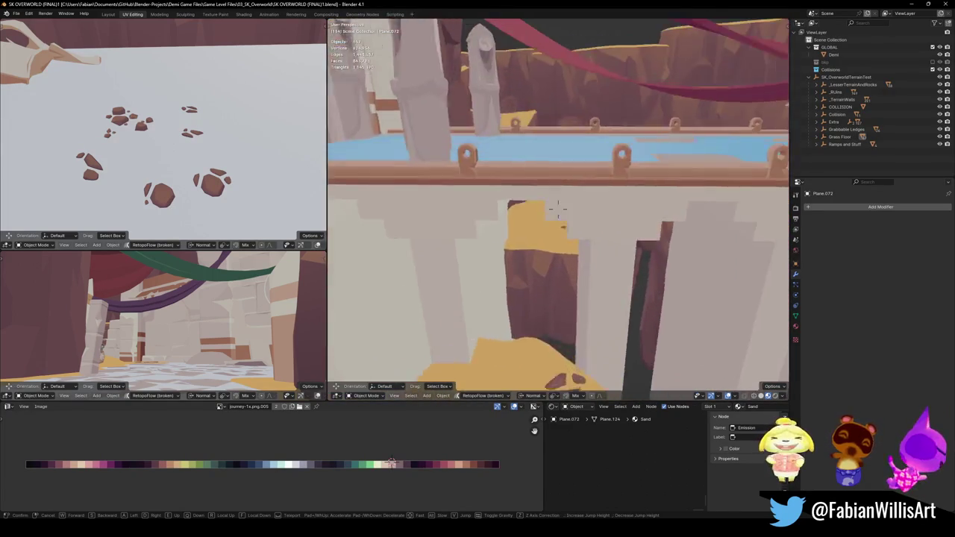
key("w")
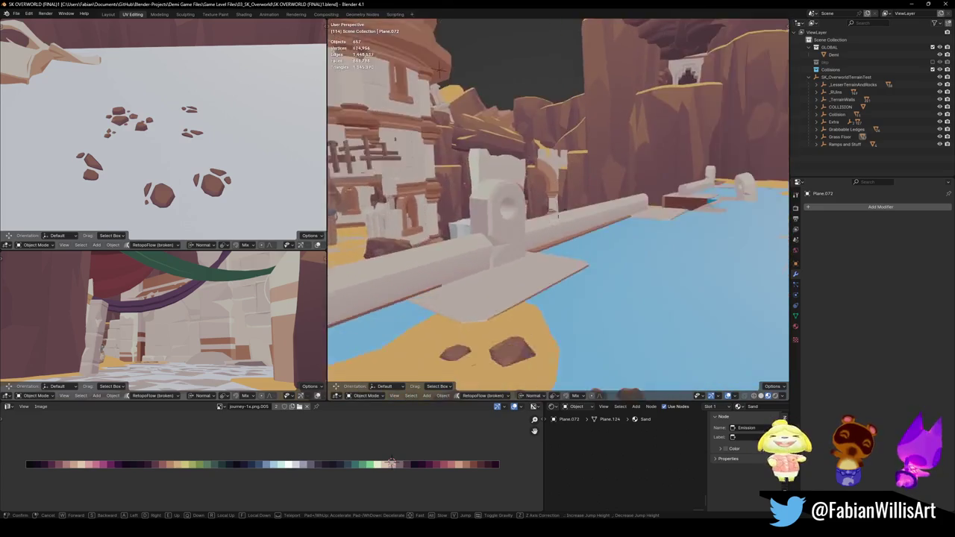
key("w")
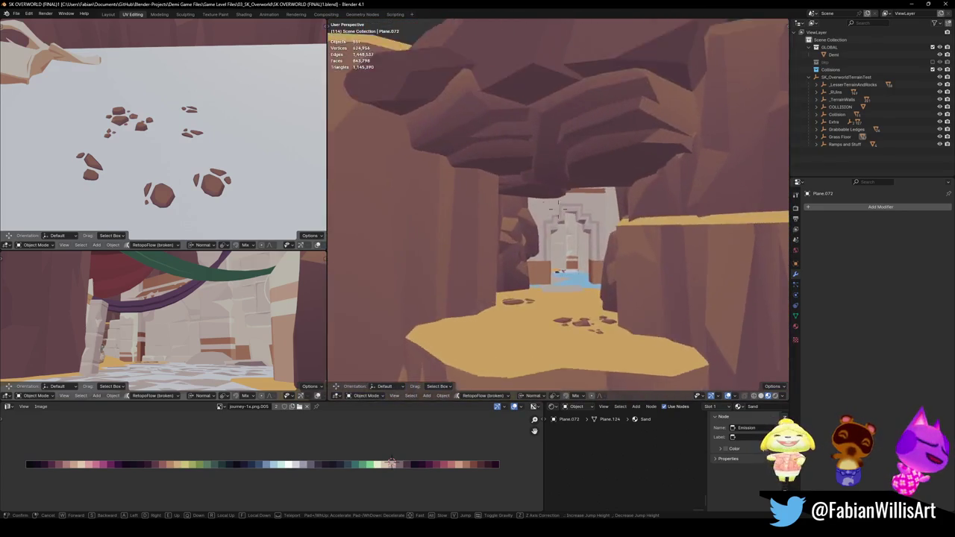
key("w")
key("w")
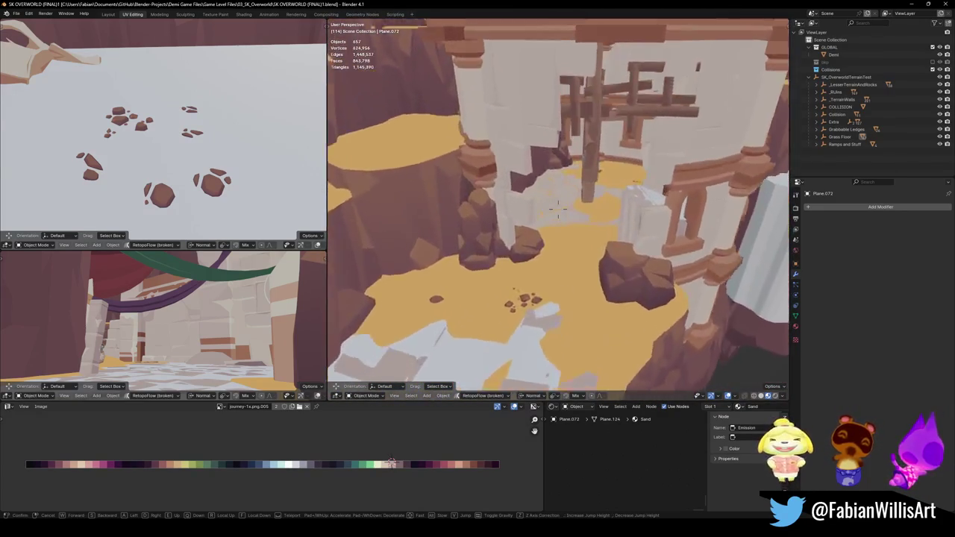
key("w")
key("w")
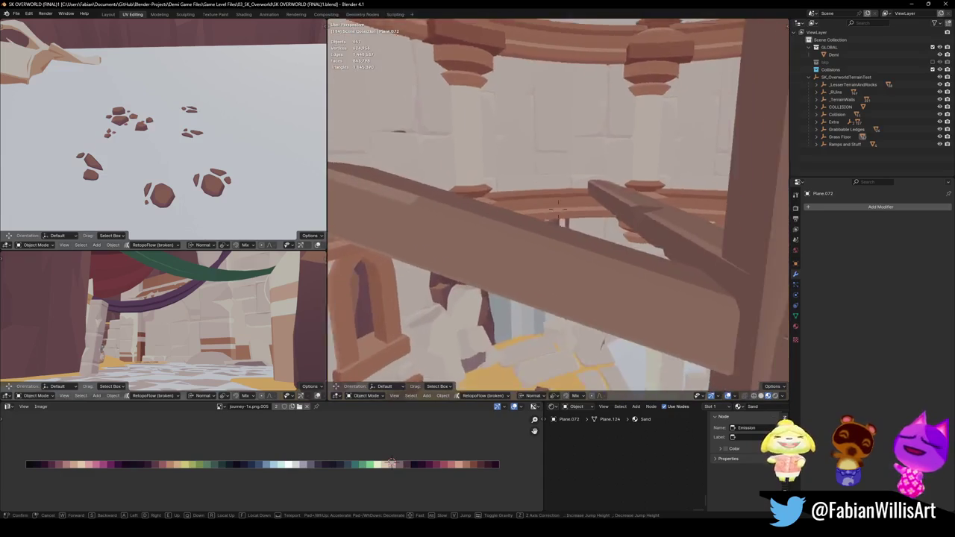
key("w")
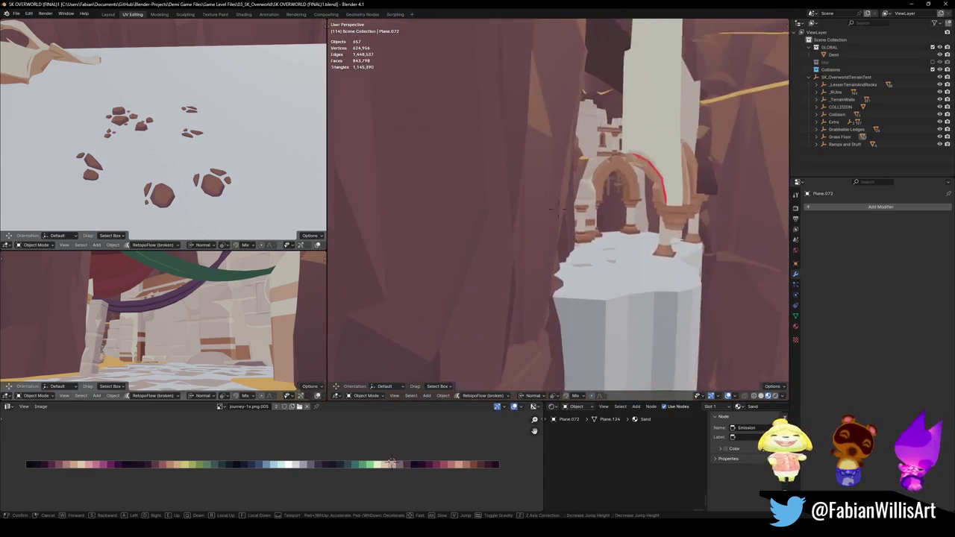
key("w")
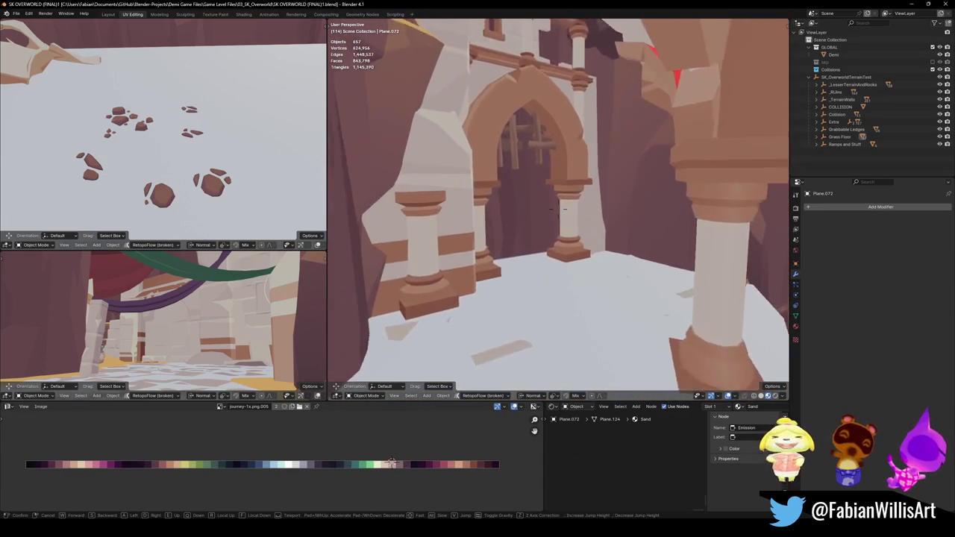
key("w")
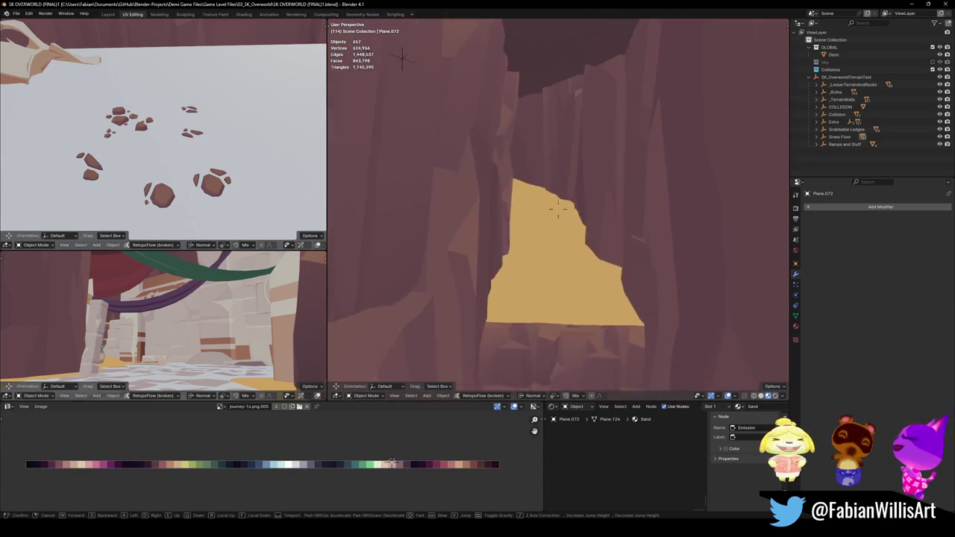
key("Return")
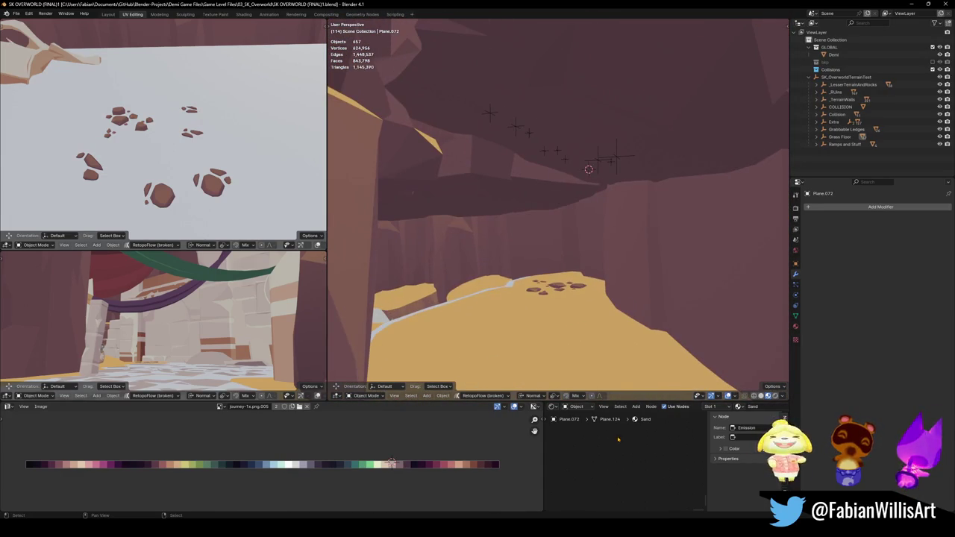
- Walk on through the sandy cave, waterfall, ruins and courtyard to the wooden bridge
key("shift+grave")
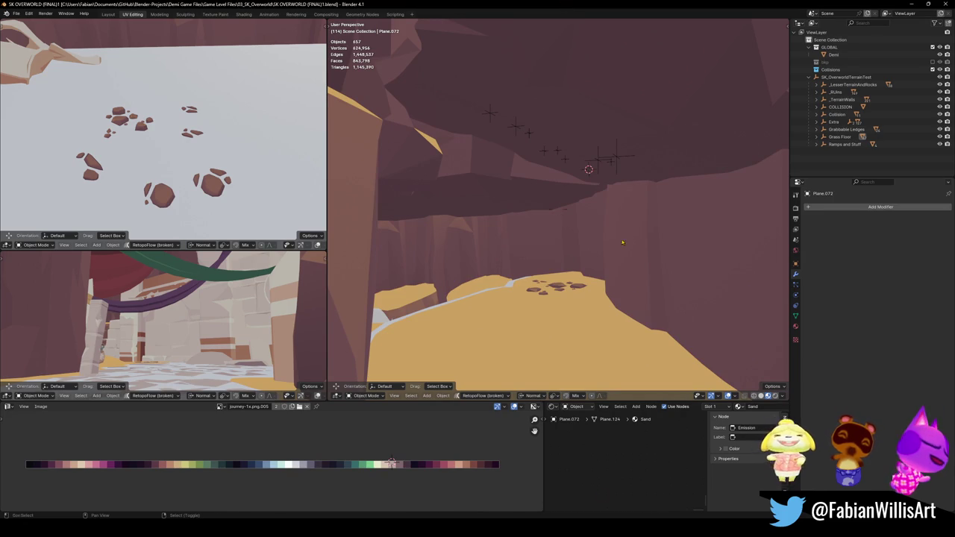
key("w")
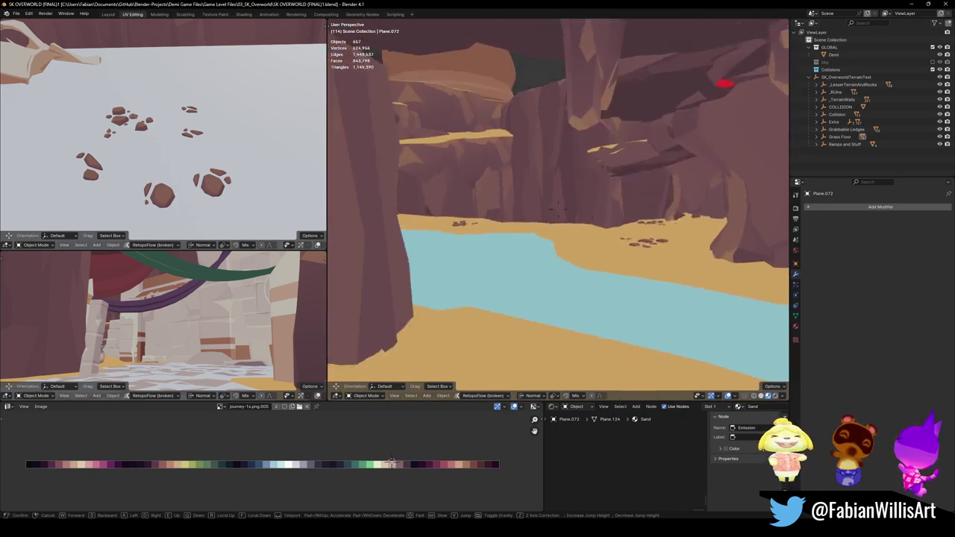
key("w")
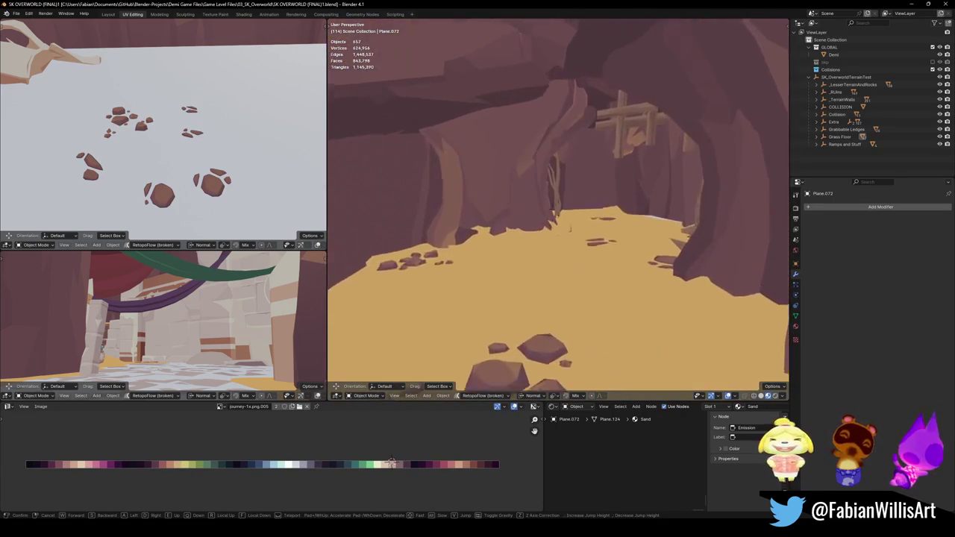
key("w")
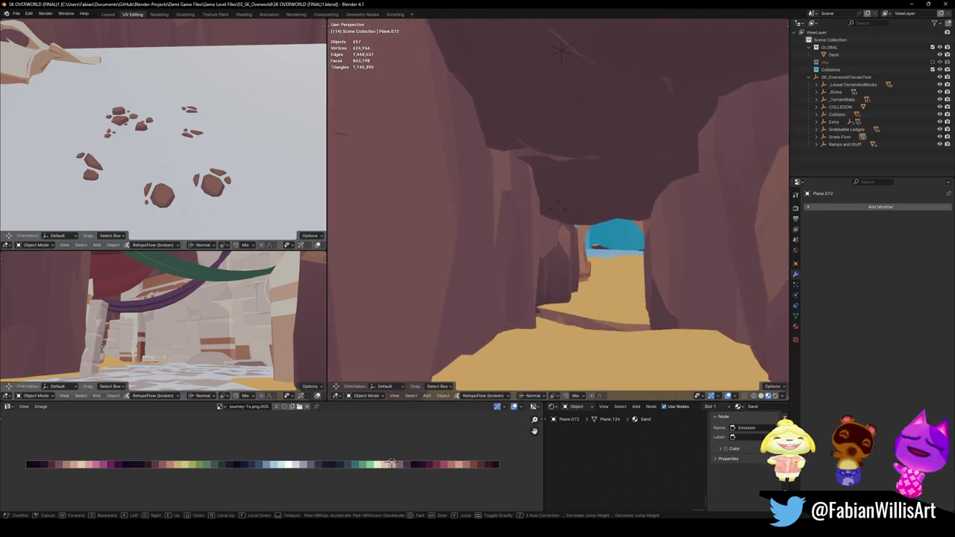
key("w")
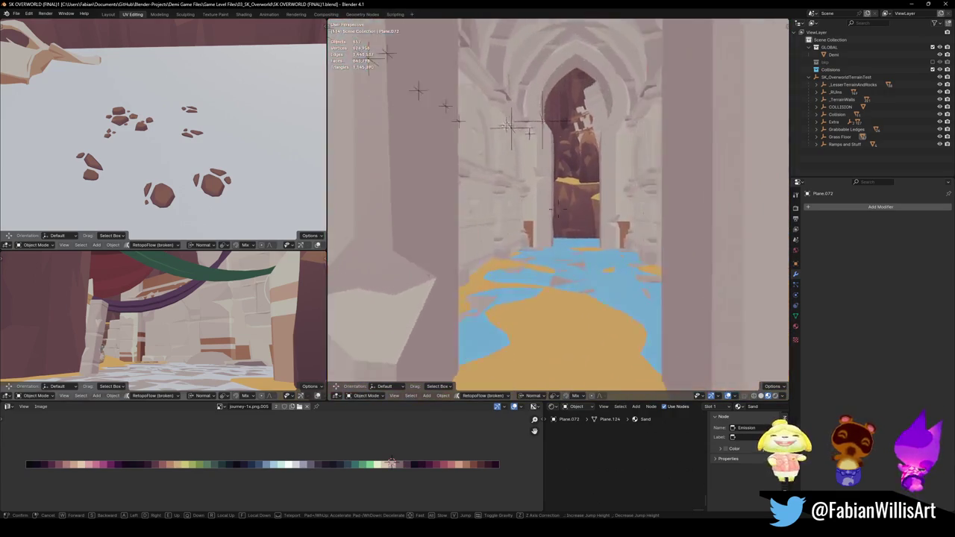
key("w")
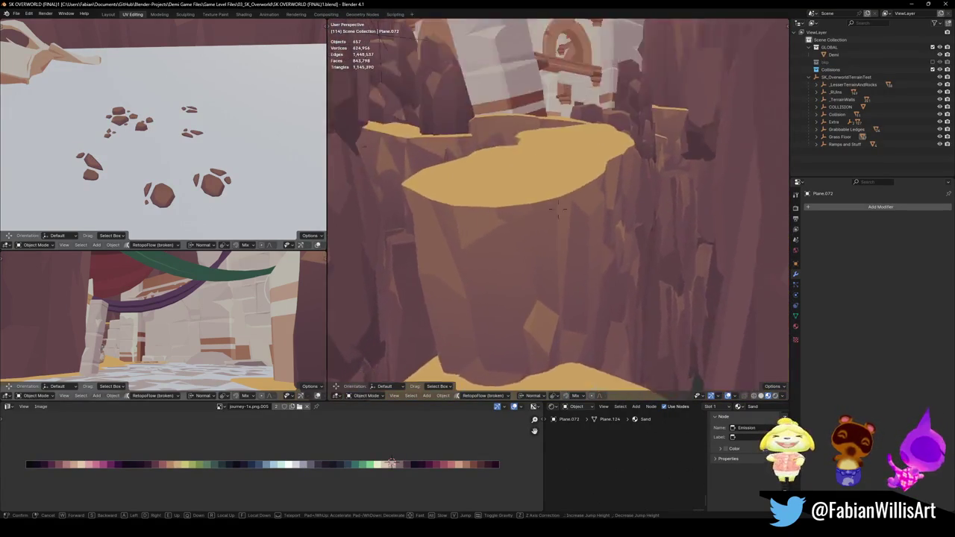
key("w")
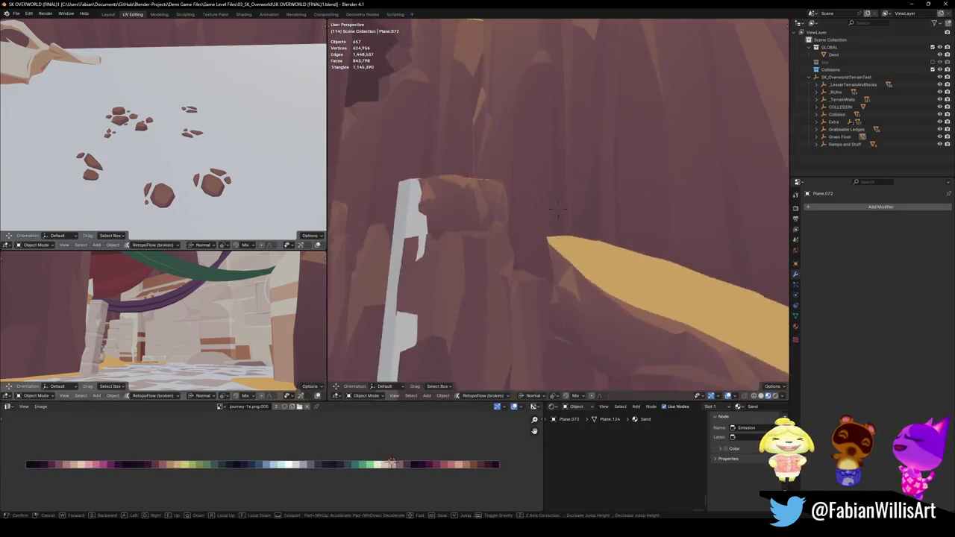
key("w")
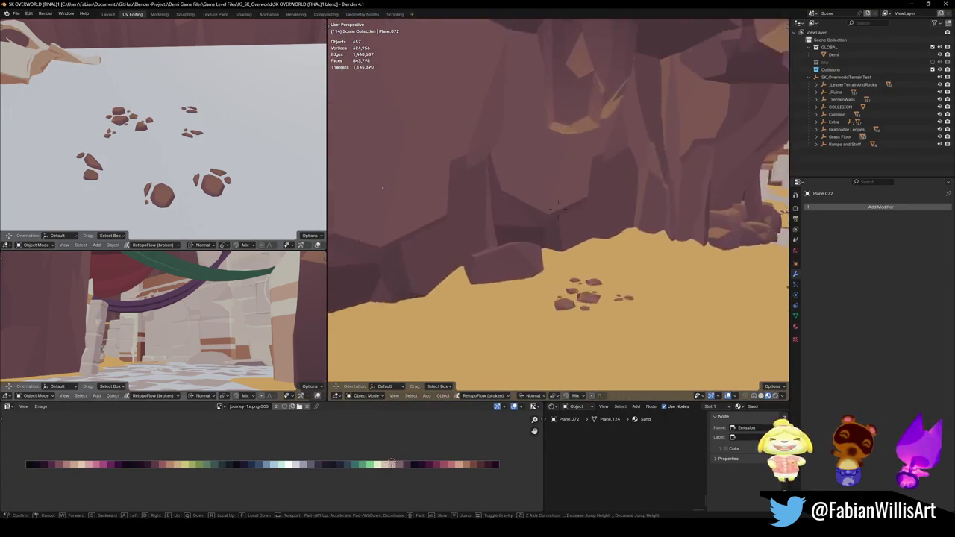
key("w")
key("s")
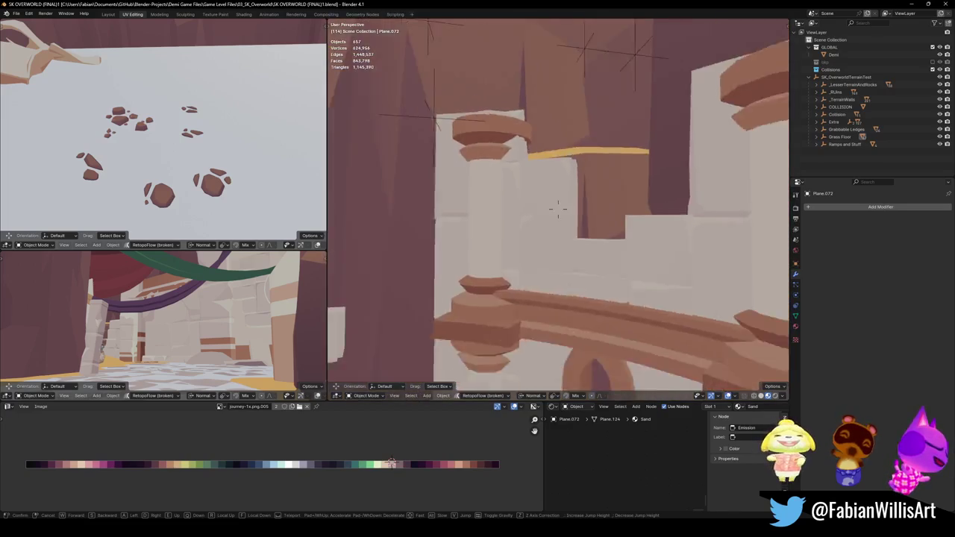
key("w")
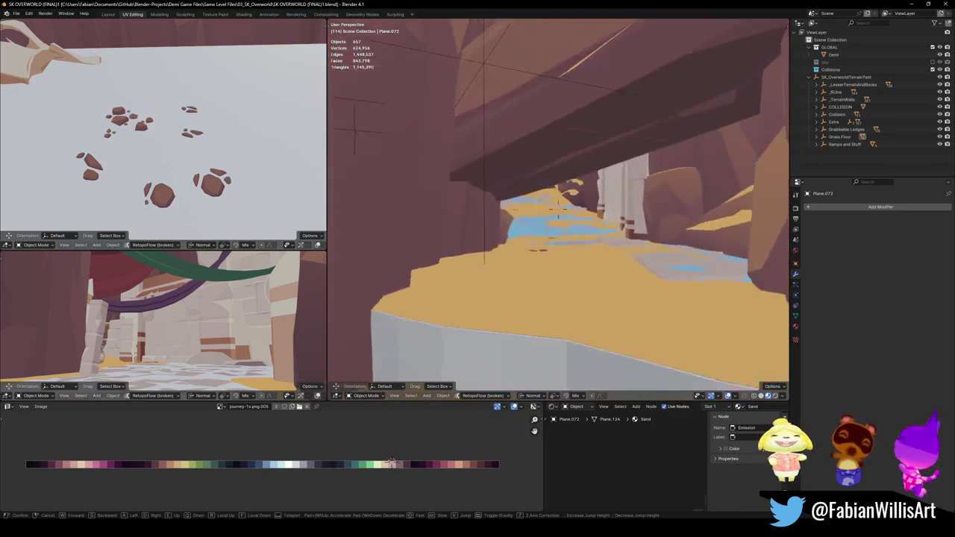
key("w")
- Save the file, walk down the canyon past the bridge, and select terrain rock DK_Terrain_03.303
key("Return")
key("ctrl+s")
key("shift+grave")
key("w")
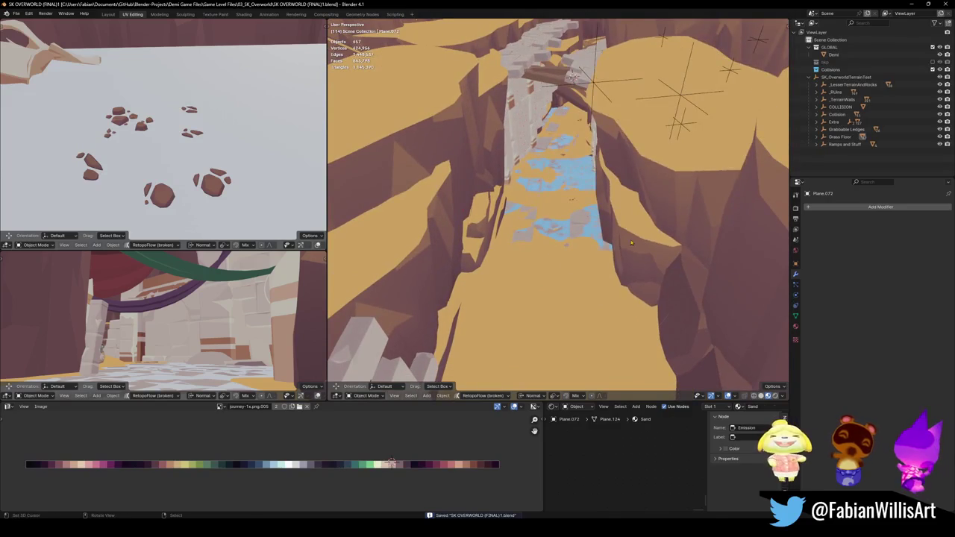
left_click(645, 261)
left_click(645, 261)
- Add a convex hull collider to DK_Terrain_03.303 and check its fit from several angles
middle_click_drag(627, 233, 579, 231, "shift")
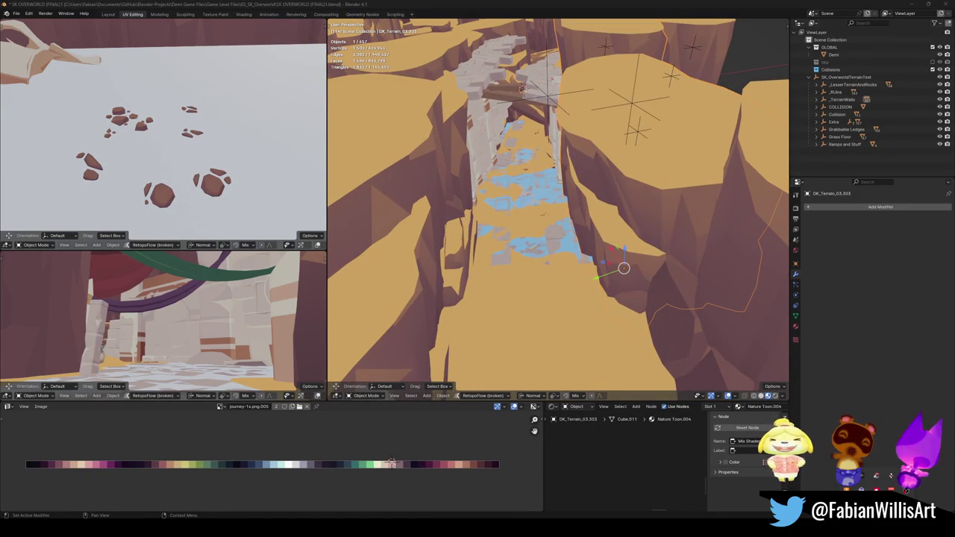
middle_click_drag(597, 258, 578, 254)
key("shift+alt+c")
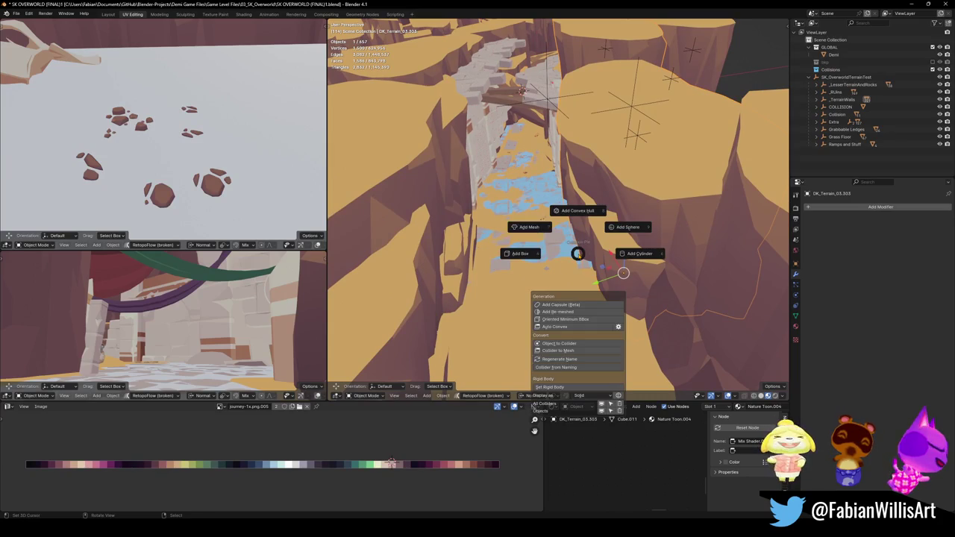
left_click(582, 211)
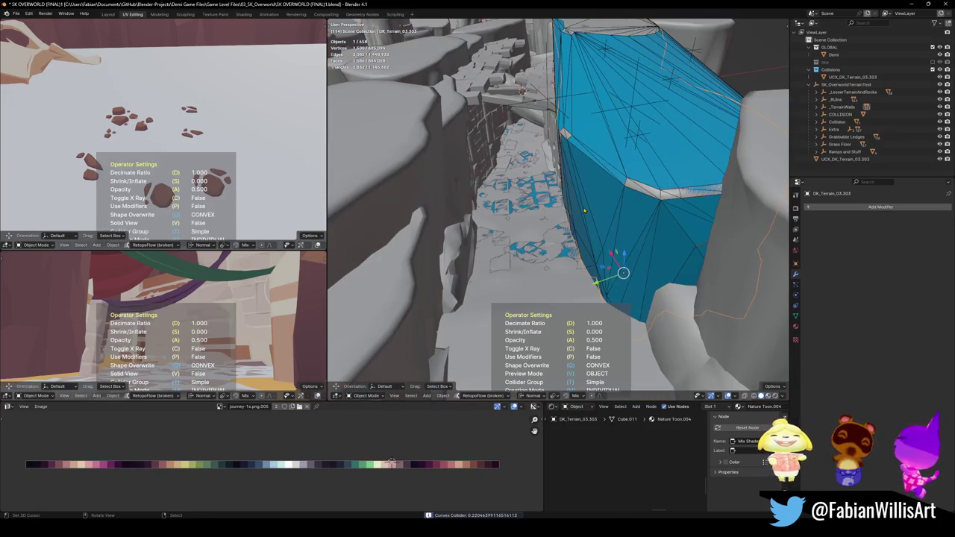
middle_click_drag(584, 212, 530, 265)
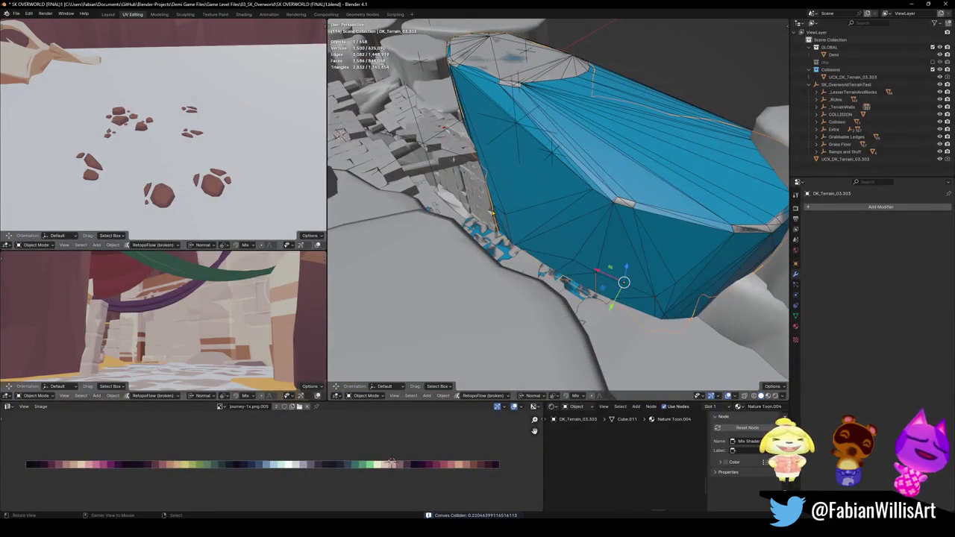
middle_click_drag(530, 265, 531, 217)
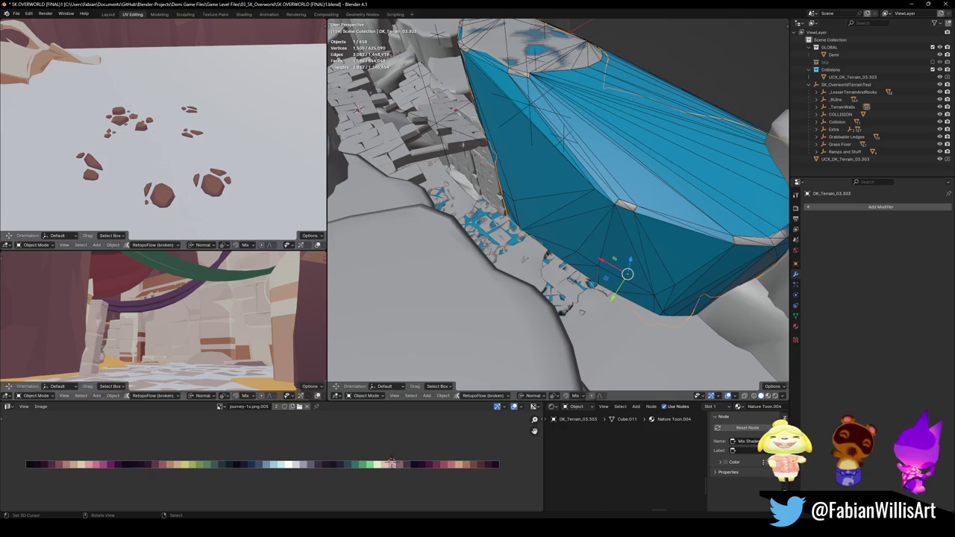
middle_click_drag(518, 303, 565, 256)
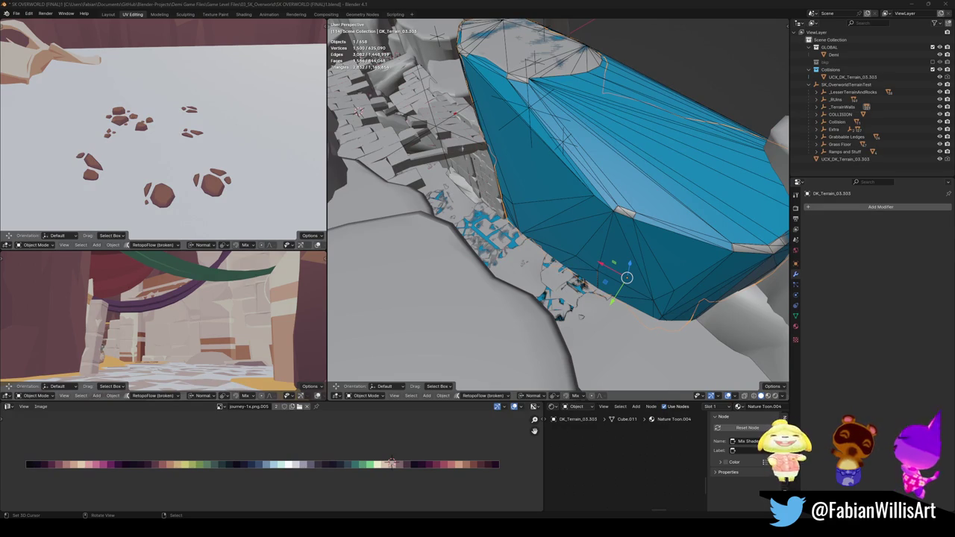
middle_click_drag(545, 209, 546, 270)
key("Delete")
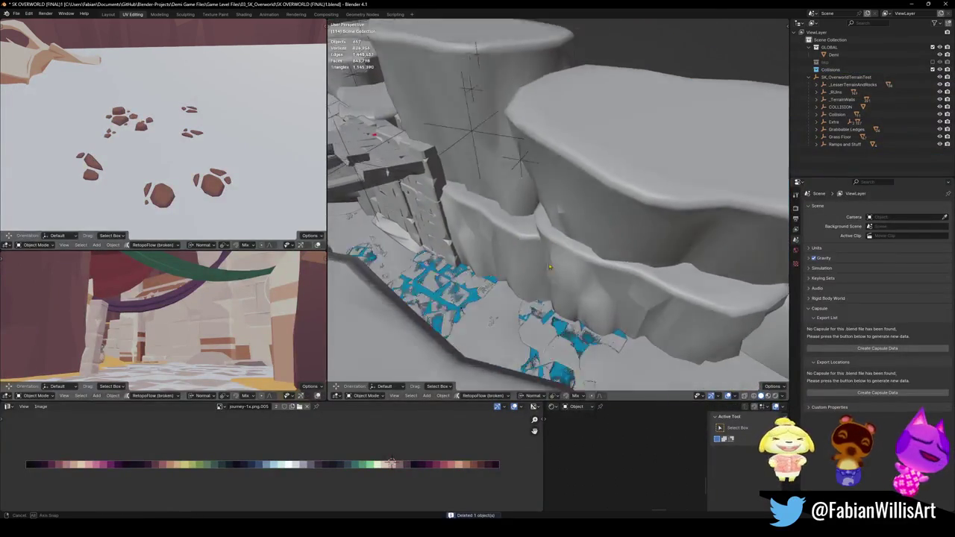
key("ctrl+z")
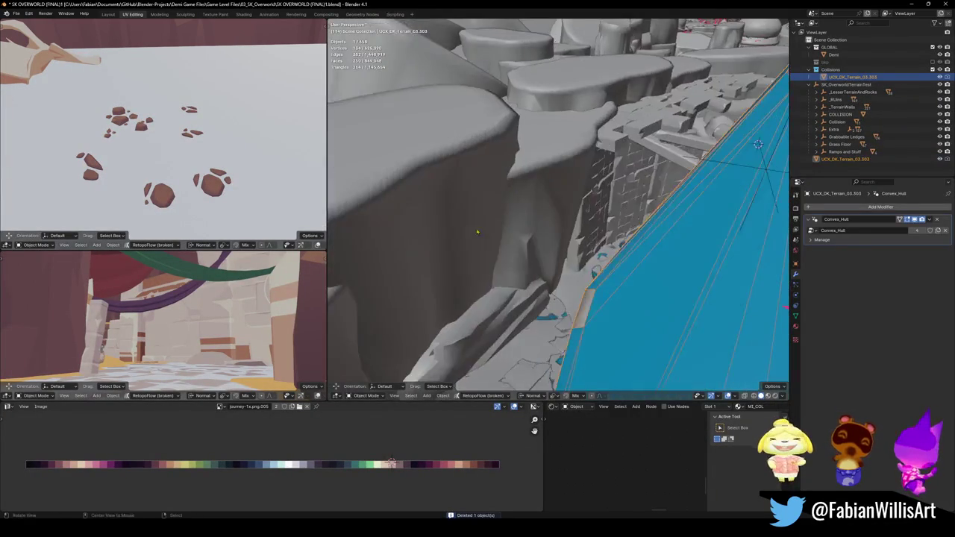
- Give DK_Terrain_03.300 a convex hull collider, save, and select the ruined wall DK_Wall_00.005
mouse_move(518, 237)
middle_mouse_down()
mouse_move(498, 248)
mouse_move(519, 264)
middle_mouse_up()
left_click(498, 246)
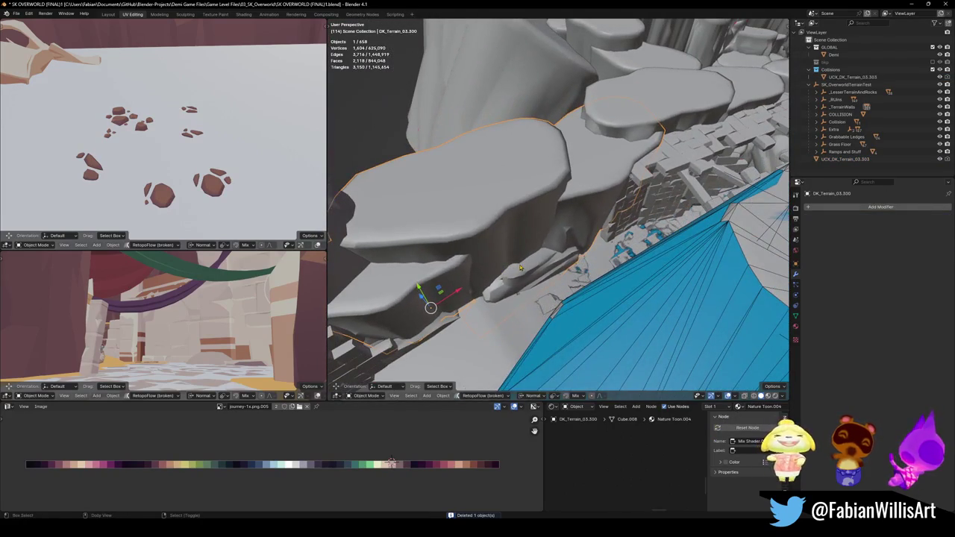
key("shift+alt+c")
left_click(515, 231)
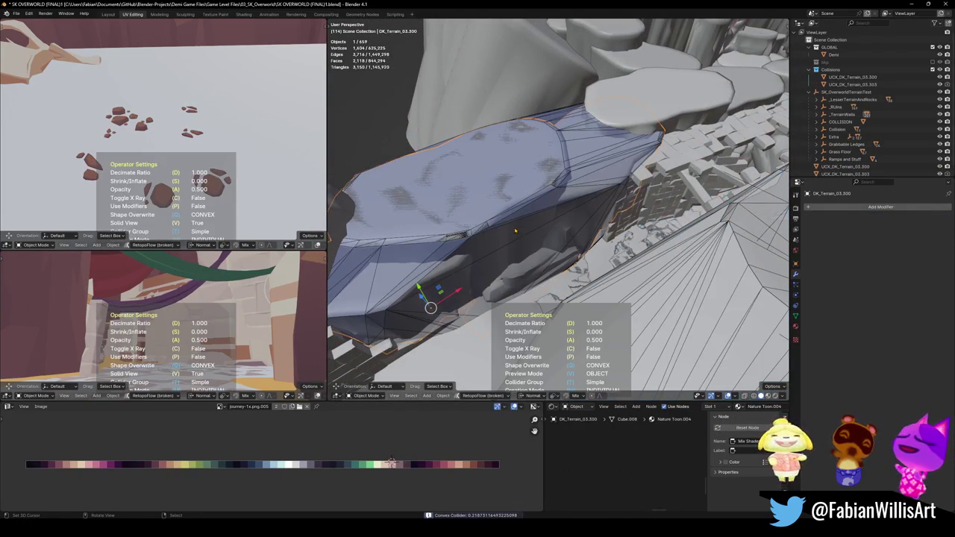
left_click(500, 228)
key("ctrl+s")
mouse_move(500, 227)
middle_mouse_down()
mouse_move(622, 200)
mouse_move(510, 210)
middle_mouse_up()
left_click(567, 205)
key("shift+c")
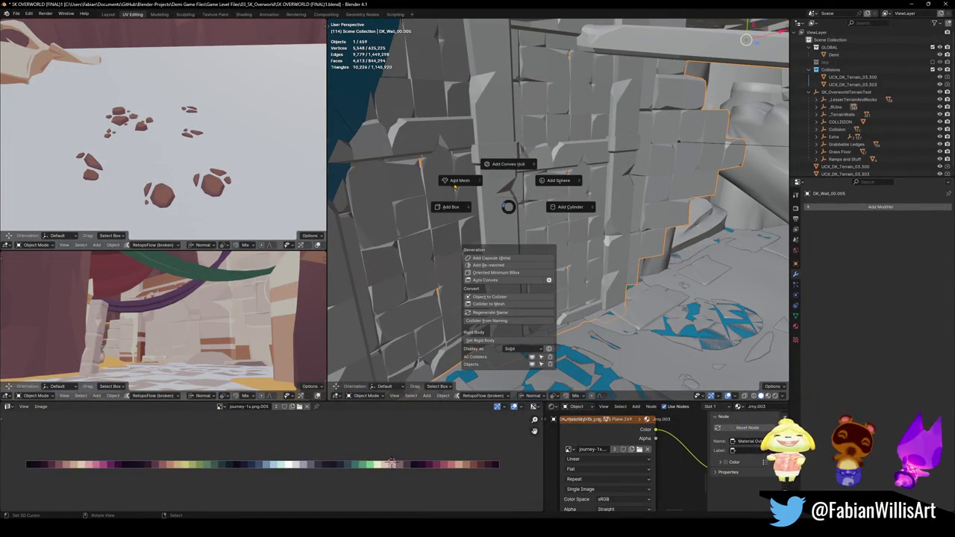
- Add a convex hull collider to the whole wall, then isolate the wall mesh in edit mode
left_click(511, 165)
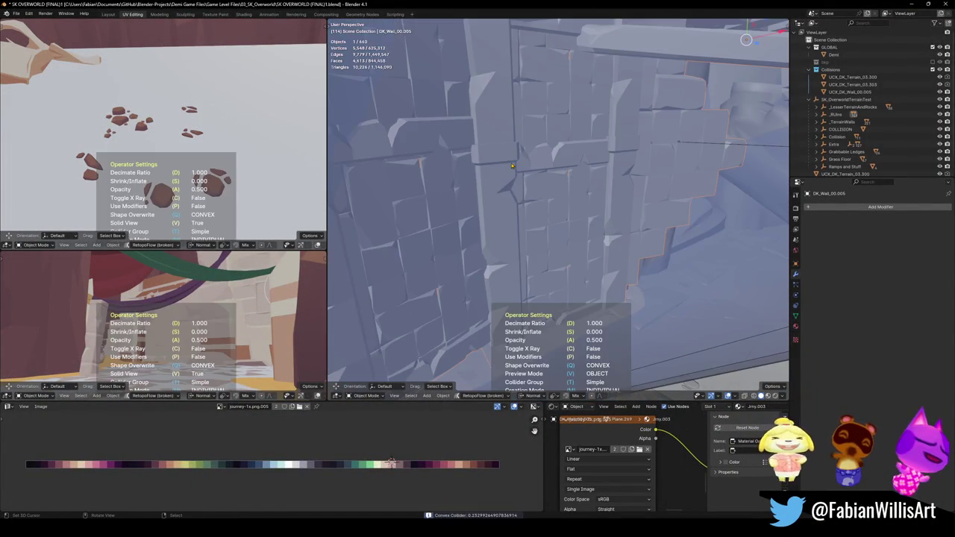
left_click(516, 169)
middle_click_drag(516, 168, 543, 229)
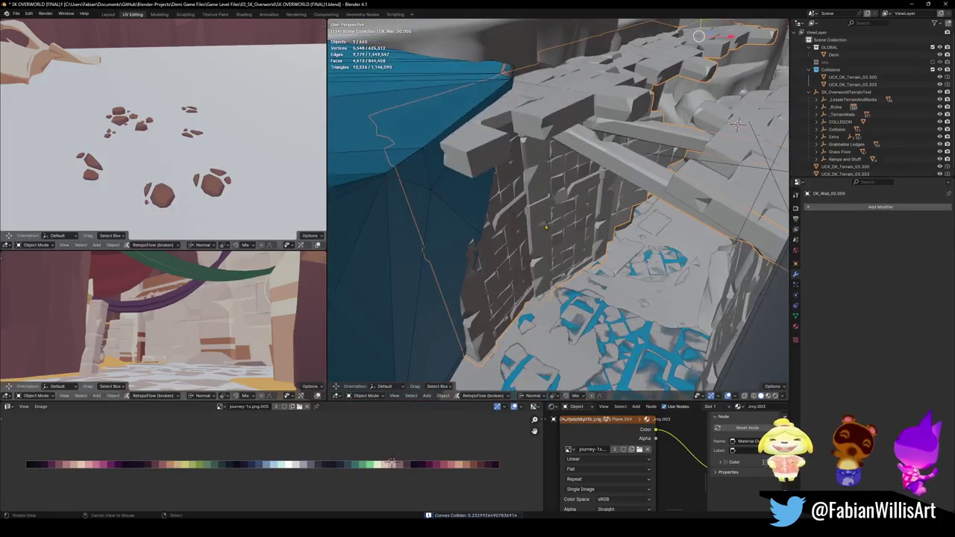
key("Tab")
scroll(549, 216, "up", 3)
middle_click_drag(549, 216, 539, 182)
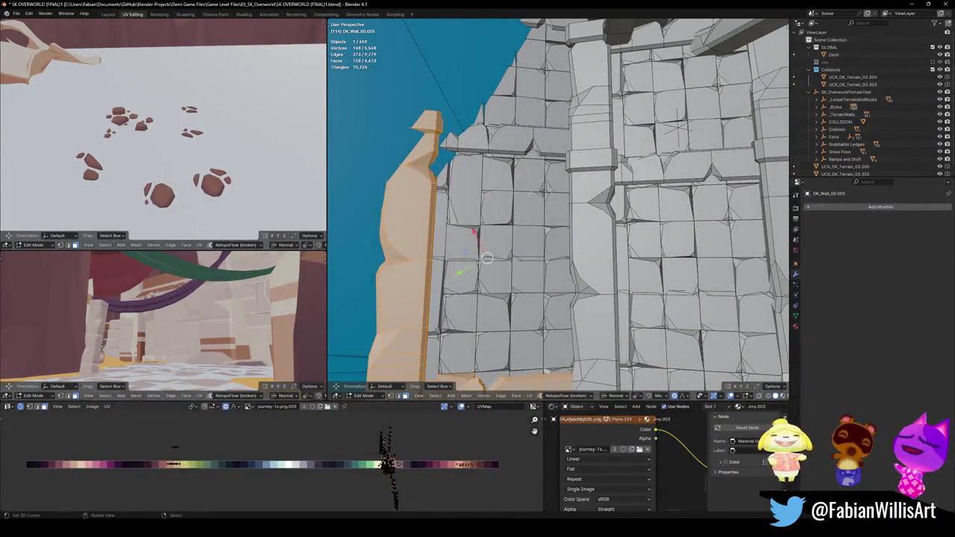
key("KP_Divide")
scroll(558, 209, "down", 2)
scroll(558, 209, "up", 2)
middle_click_drag(557, 209, 575, 246)
- Hide the wall's tall pillar and beam pieces and make the mesh see-through
key("alt+a")
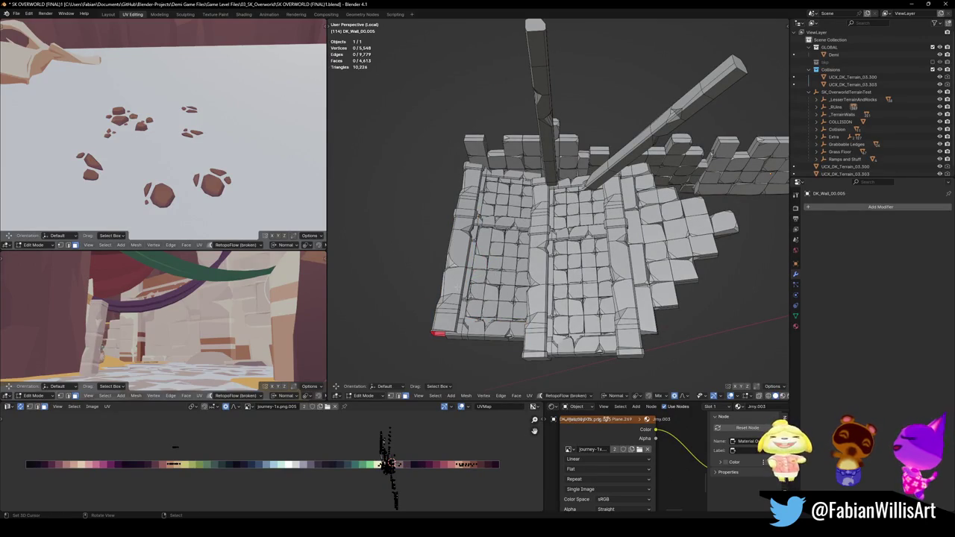
middle_click_drag(567, 217, 576, 235)
key("l")
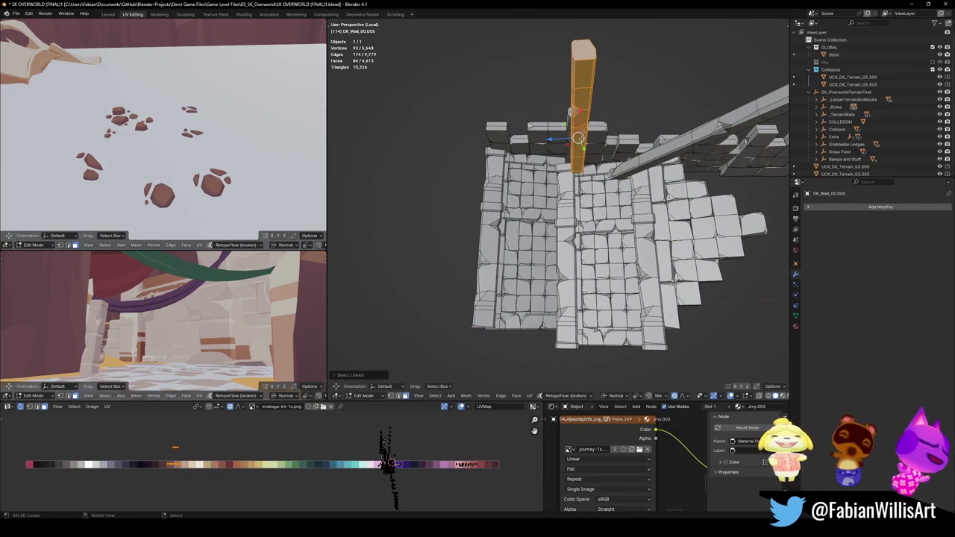
key("h")
key("l")
key("h")
mouse_move(613, 148)
middle_mouse_down()
mouse_move(619, 156)
mouse_move(604, 172)
middle_mouse_up()
key("alt+z")
key("alt+z")
key("alt+z")
- Wrap the left wall section in a convex hull, then box-select the next sections
left_click_drag(457, 67, 584, 357)
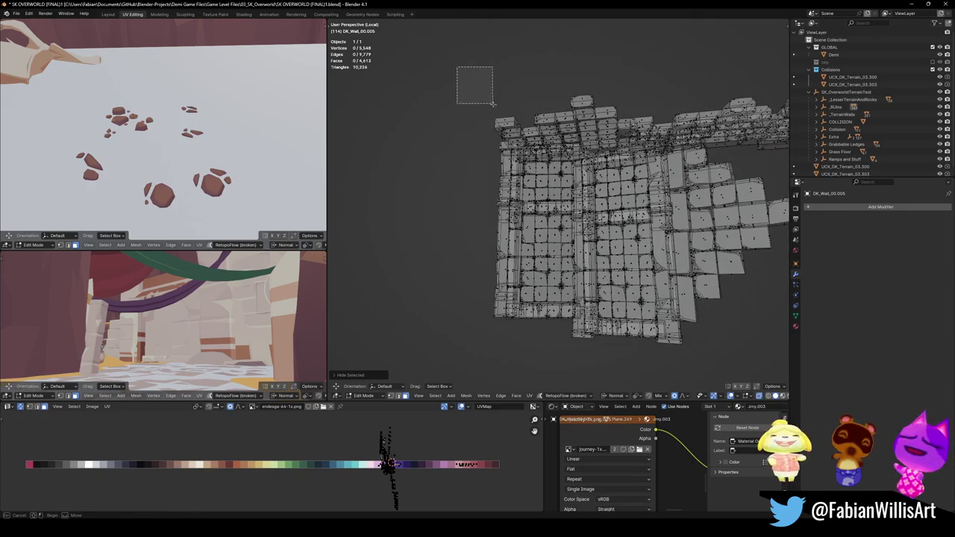
key("alt+shift+c")
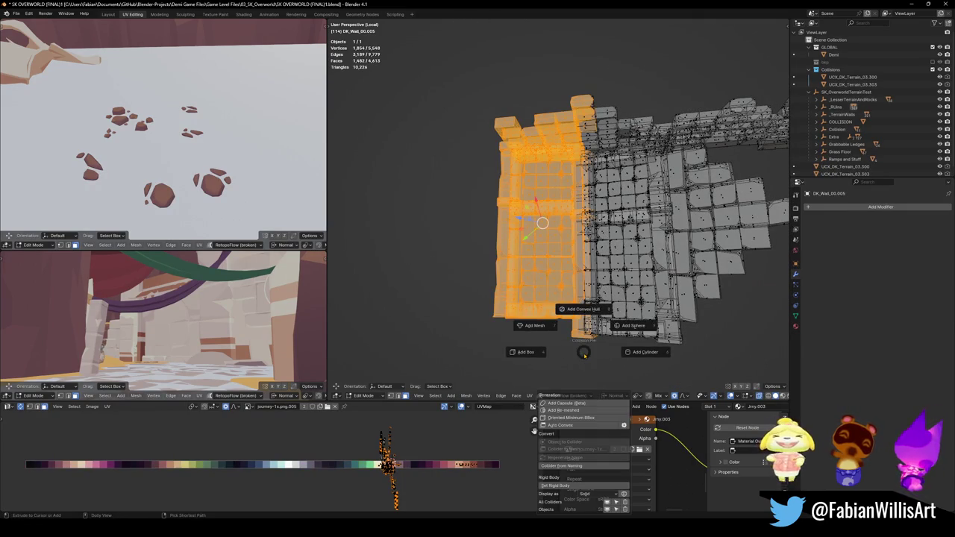
left_click(581, 309)
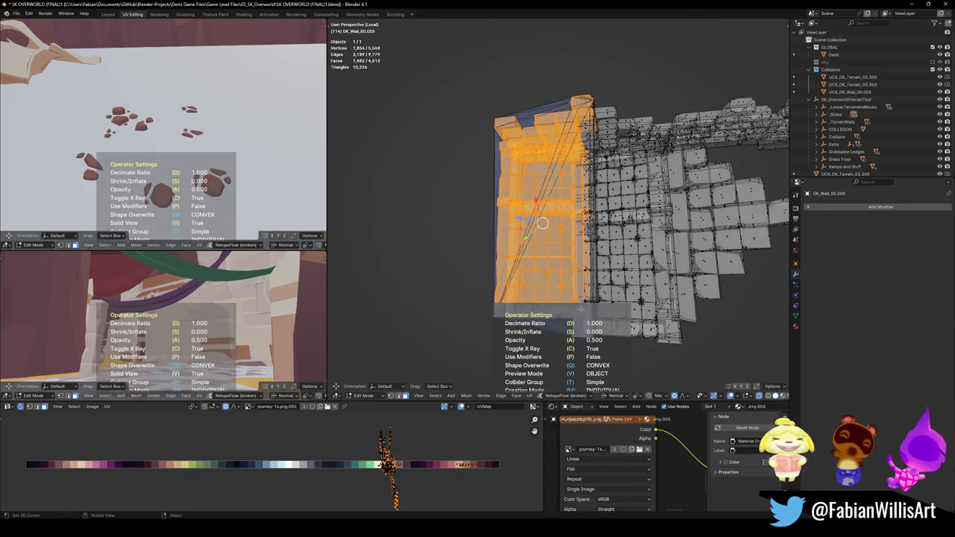
middle_click_drag(581, 309, 537, 284)
key("alt+a")
left_click_drag(598, 92, 512, 368)
middle_click_drag(512, 368, 558, 287)
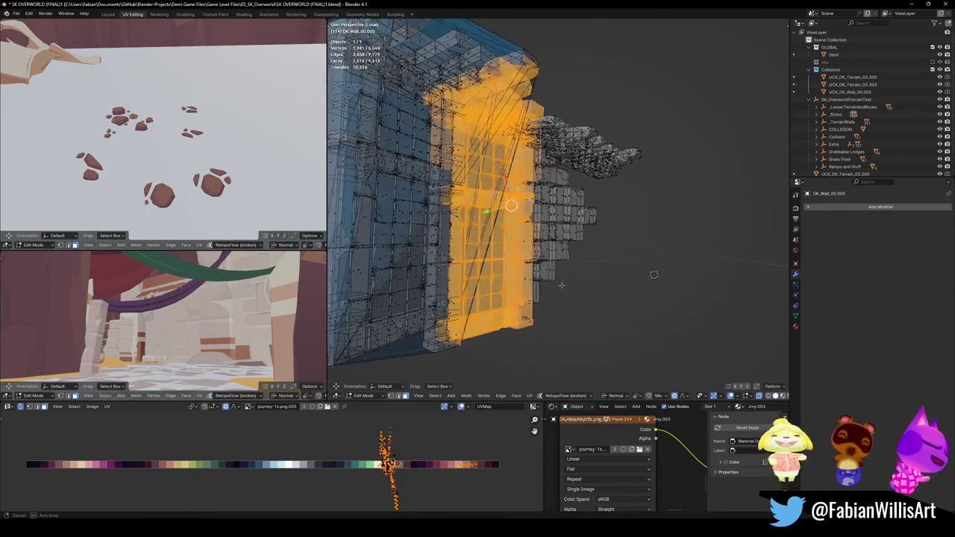
- Toggle back into edit mode, exit the isolated view, and restore solid shading on the wall
key("Tab")
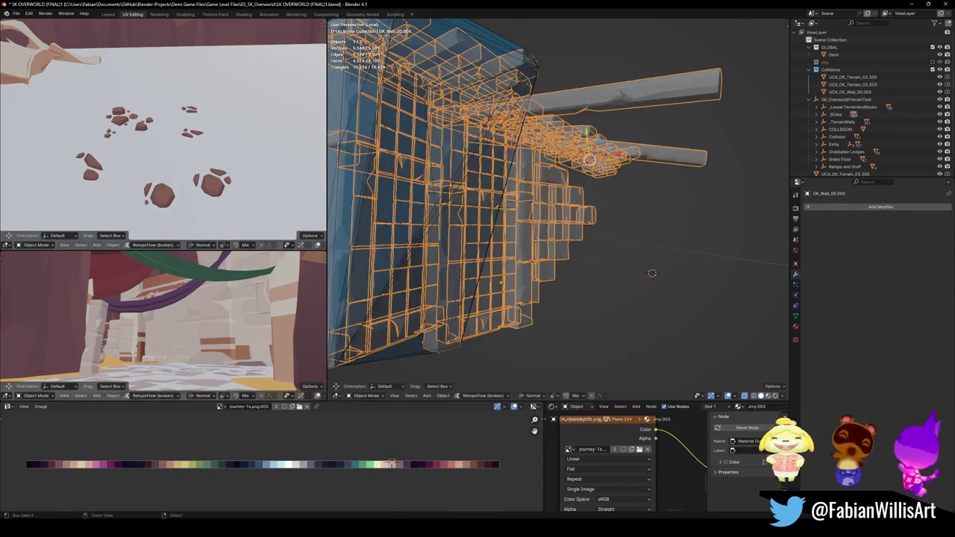
key("Tab")
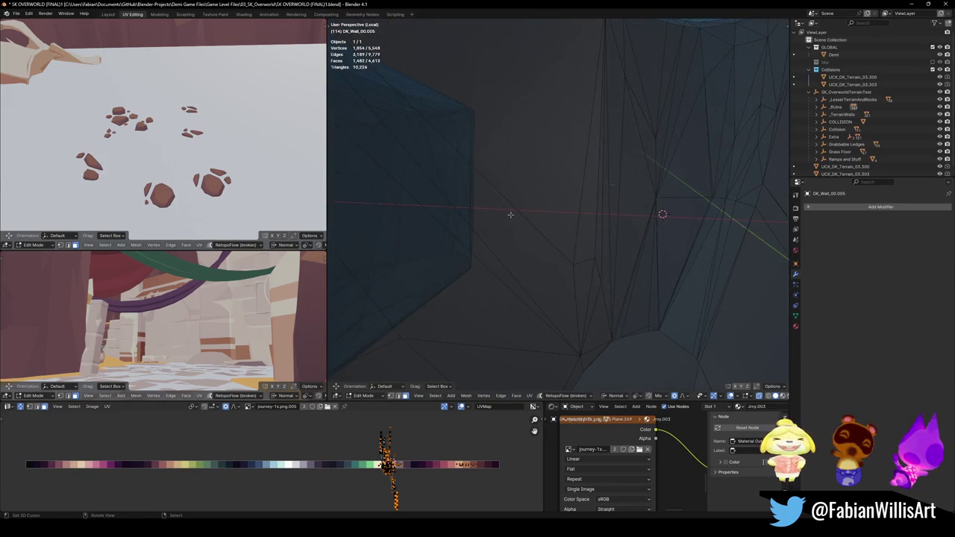
key("KP_Divide")
key("KP_Divide")
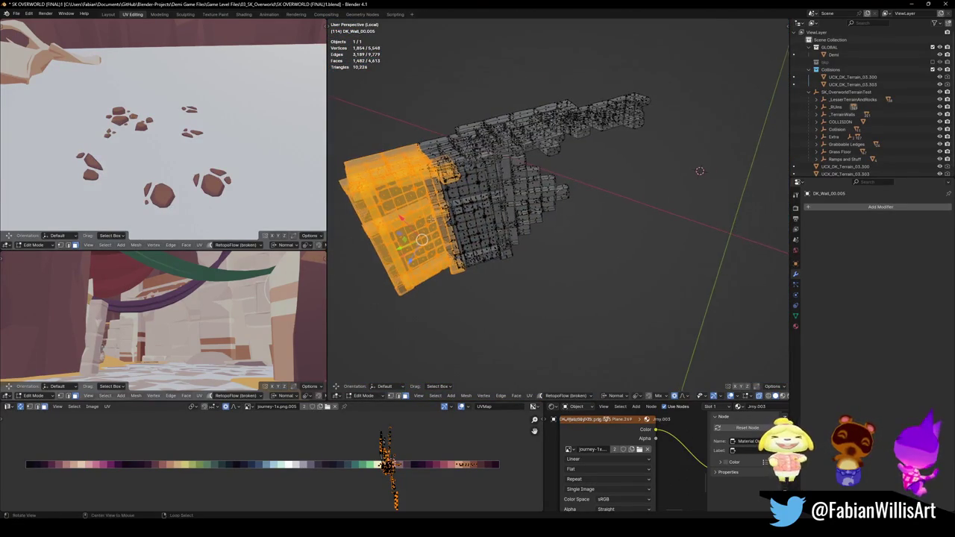
middle_click_drag(555, 219, 537, 194)
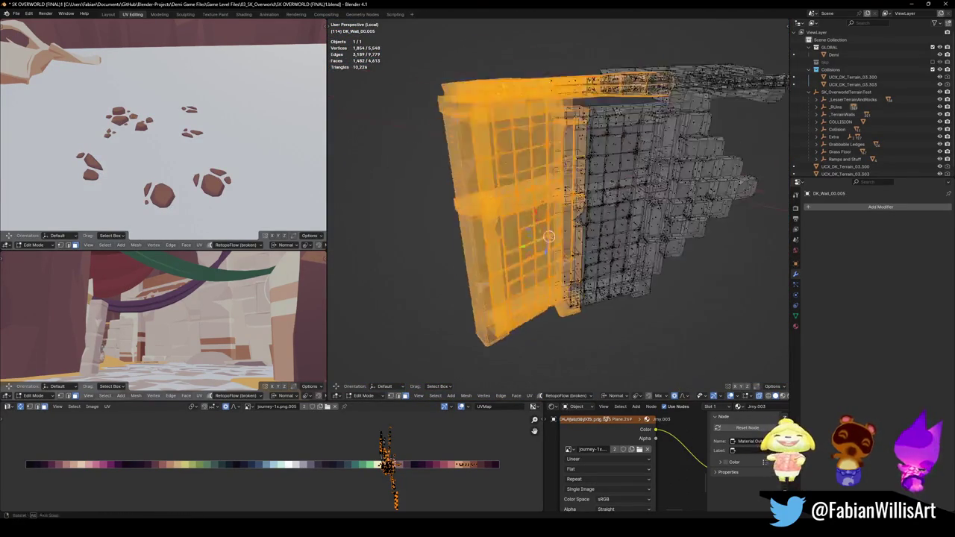
scroll(537, 194, "up", 4)
key("alt+z")
- Hide the wall's top beam from a see-through front view, then return to perspective
key("alt+a")
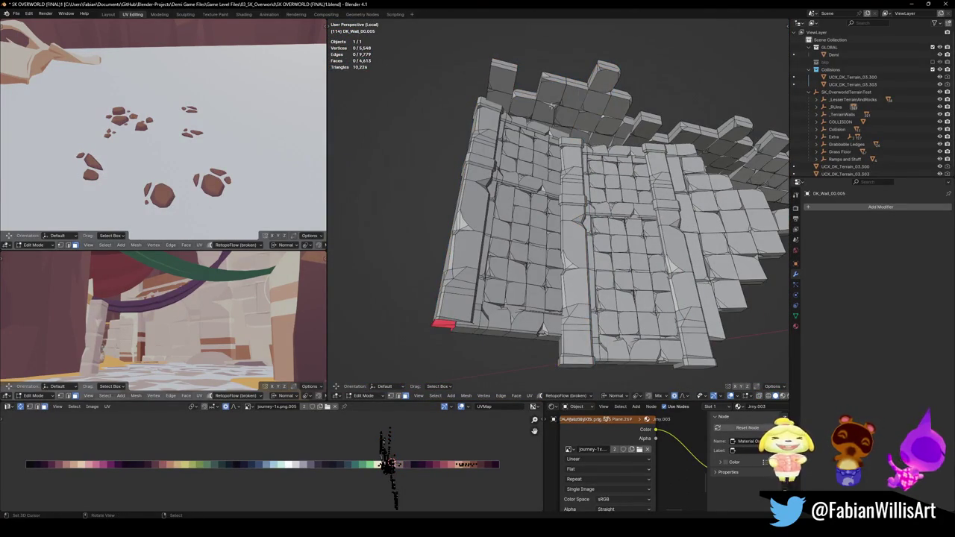
key("KP_1")
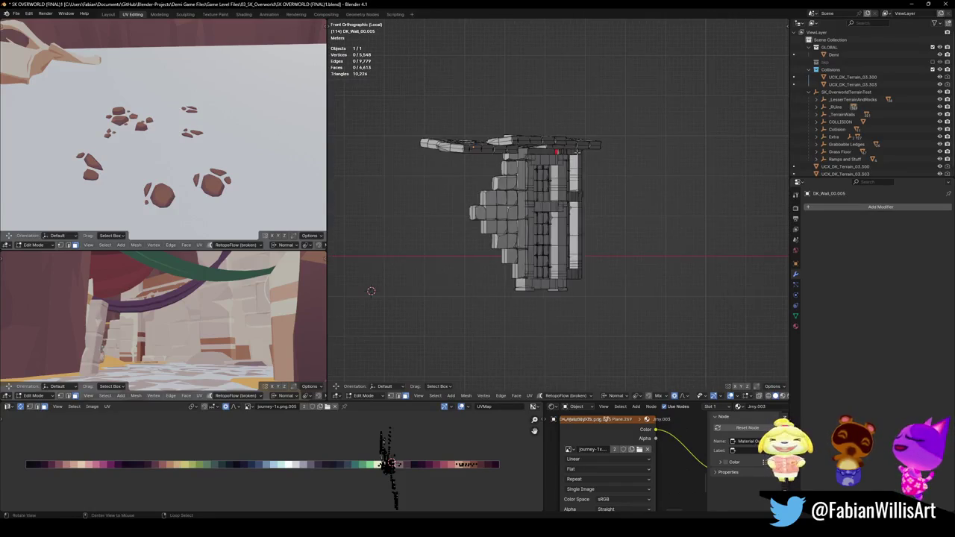
key("alt+z")
key("b")
left_click_drag(401, 106, 640, 172)
key("h")
middle_click_drag(511, 185, 512, 186)
middle_click_drag(461, 209, 515, 212)
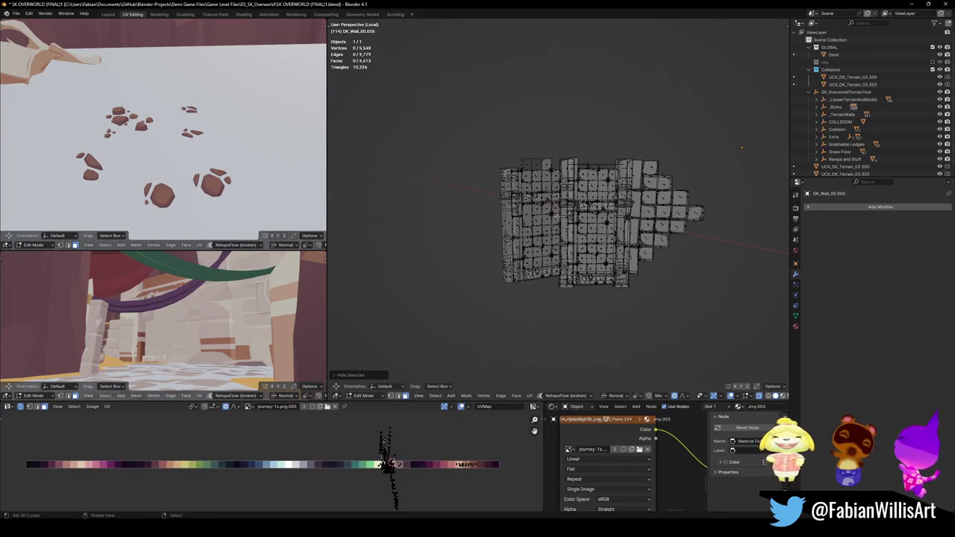
scroll(556, 216, "up", 4)
key("KP_5")
- Add convex hull colliders around the left and middle wall sections
left_click_drag(429, 85, 591, 379)
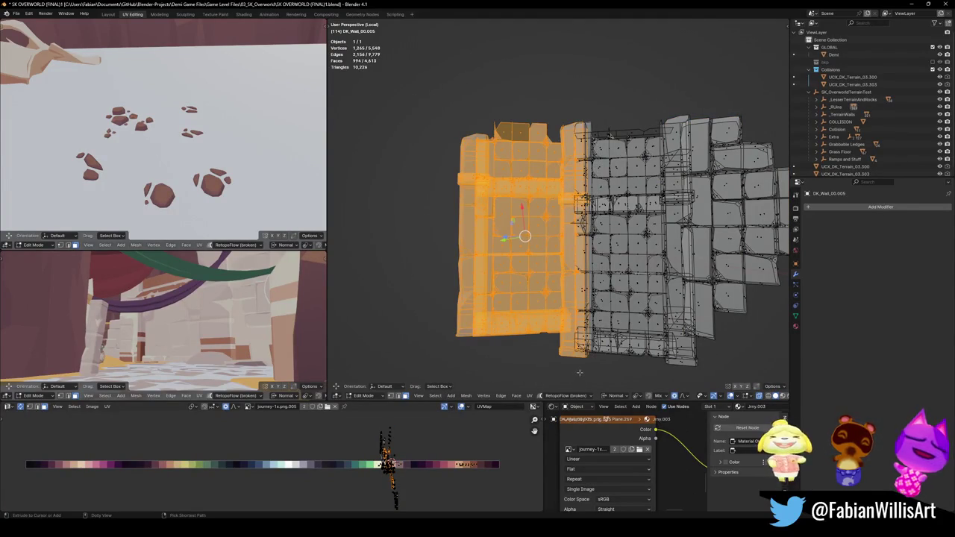
key("shift+alt+c")
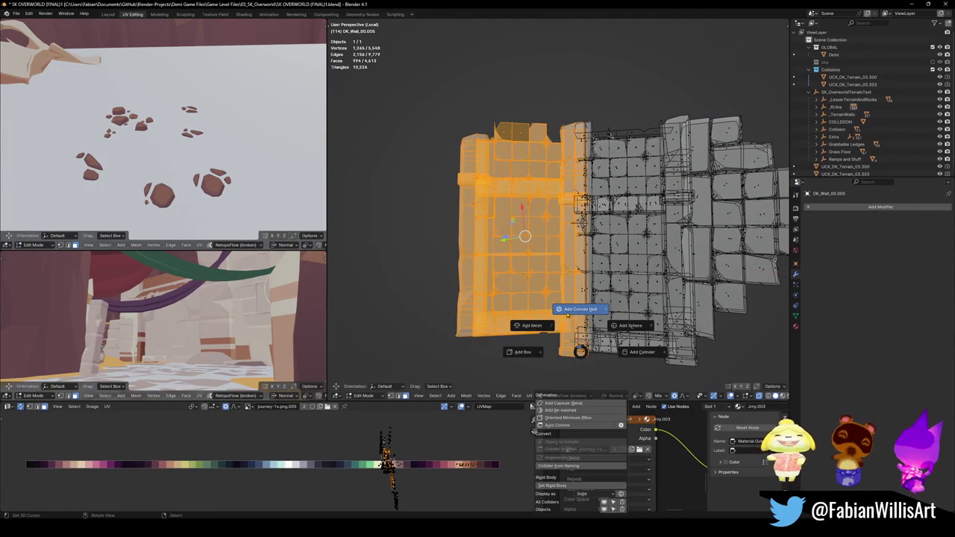
left_click(566, 314)
middle_click_drag(595, 281, 608, 84)
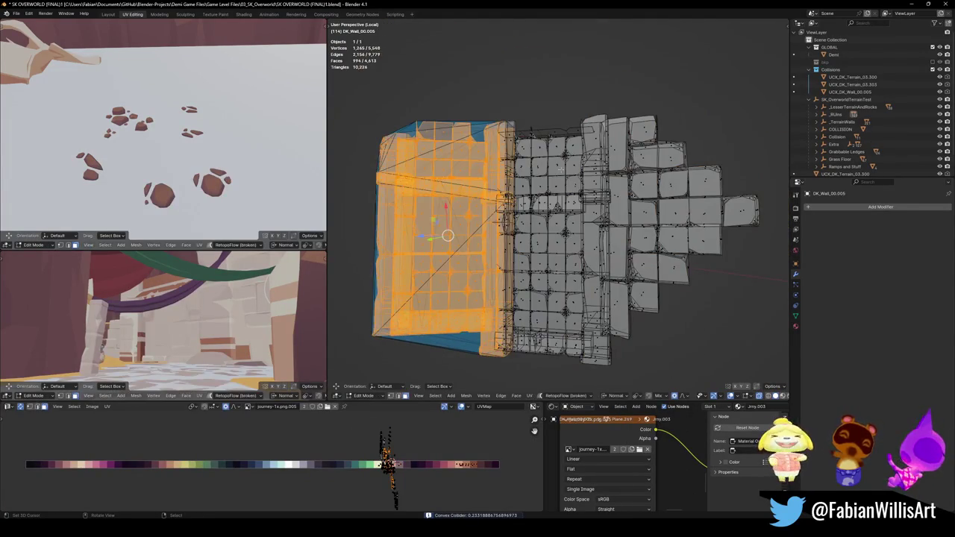
key("Tab")
key("b")
mouse_move(608, 84)
left_mouse_down()
mouse_move(504, 378)
mouse_move(489, 373)
left_mouse_up()
key("shift+alt+c")
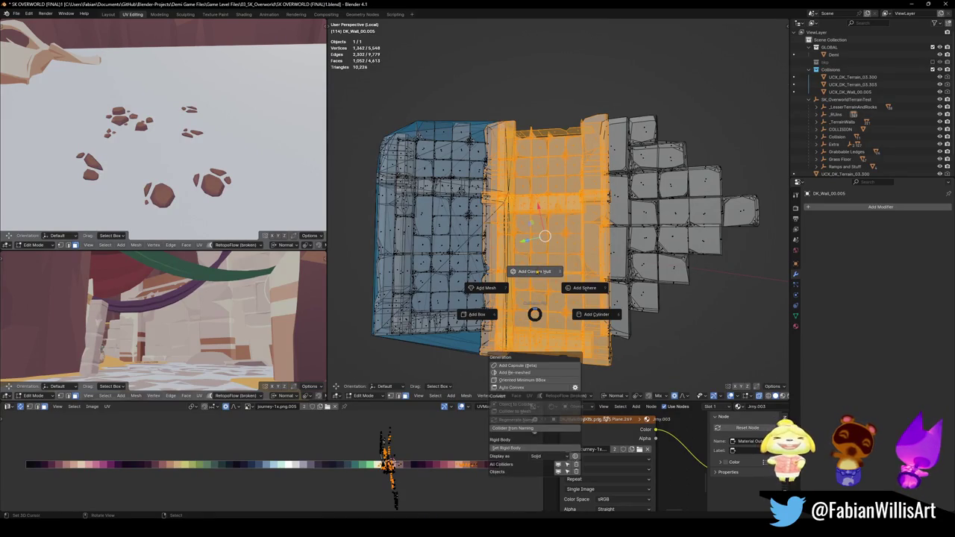
left_click(535, 271)
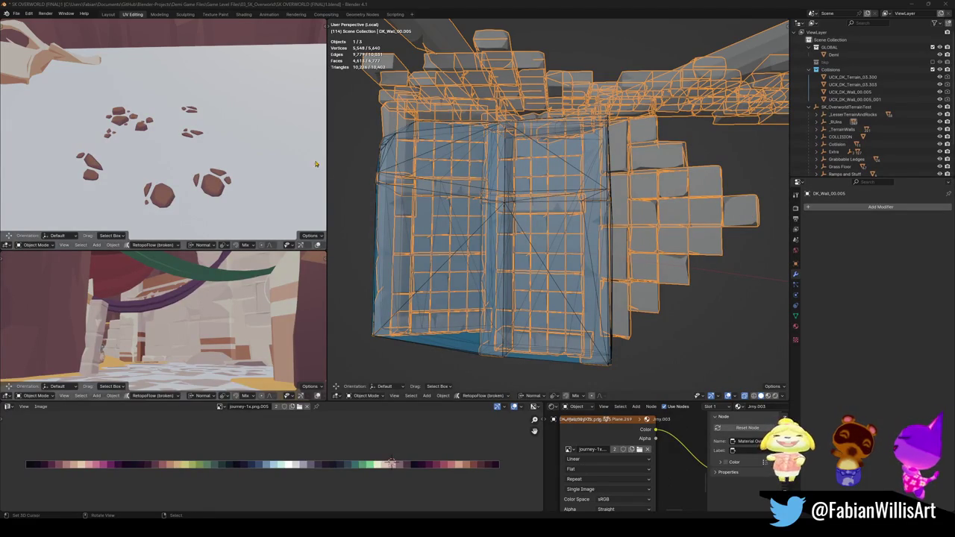
- Save the file and add a third convex hull around the right-hand wall bricks
key("ctrl+s")
middle_click_drag(567, 224, 738, 71)
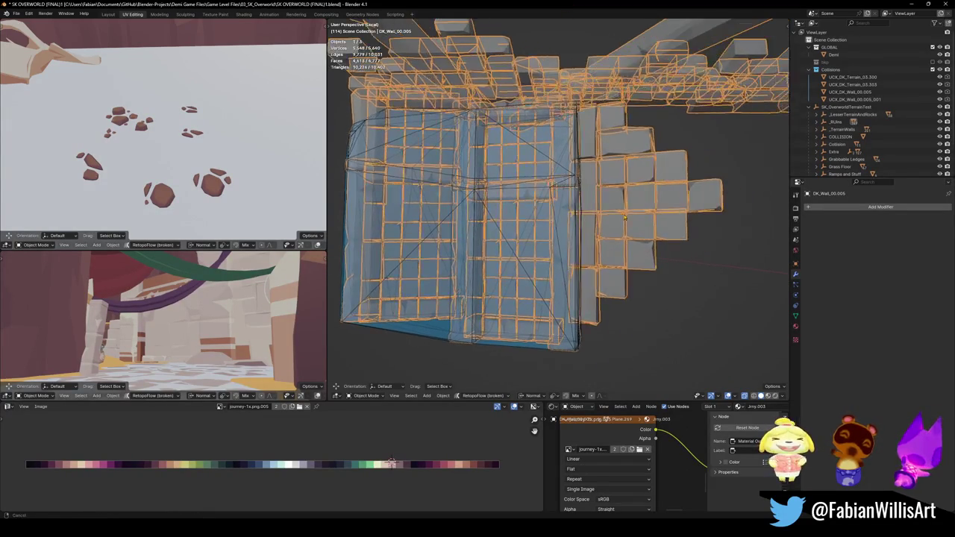
key("Tab")
key("alt+a")
key("b")
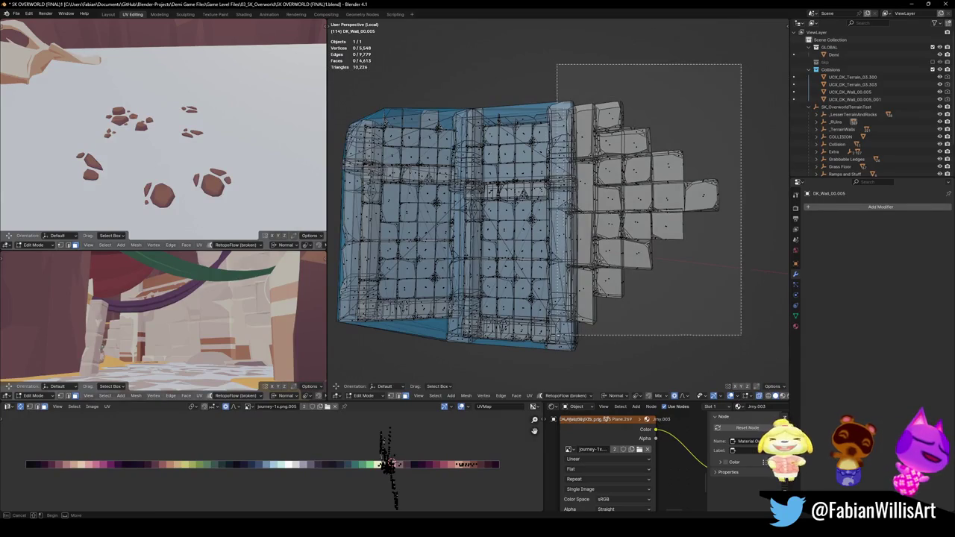
left_click_drag(738, 71, 574, 352)
key("shift+alt+c")
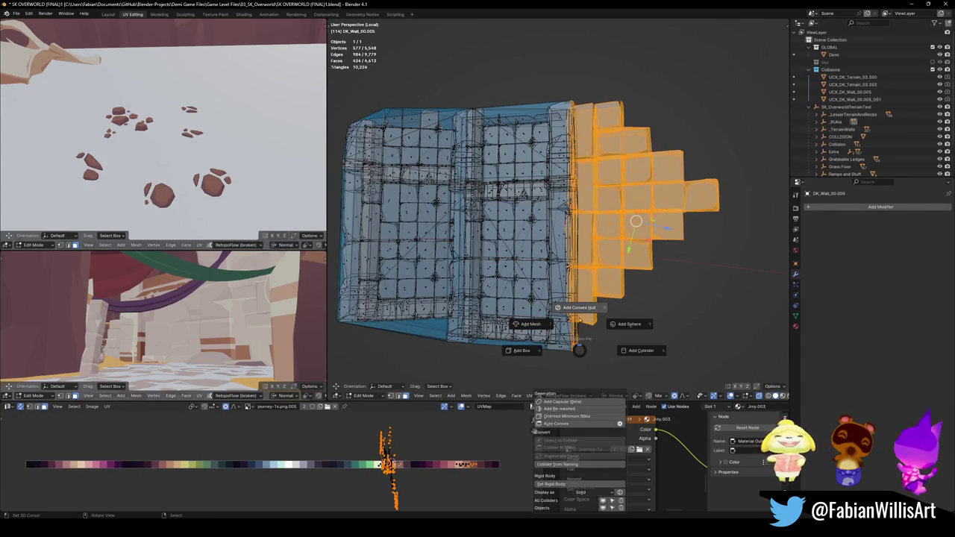
left_click(579, 308)
mouse_move(582, 315)
middle_mouse_down()
mouse_move(557, 262)
mouse_move(523, 298)
mouse_move(552, 267)
middle_mouse_up()
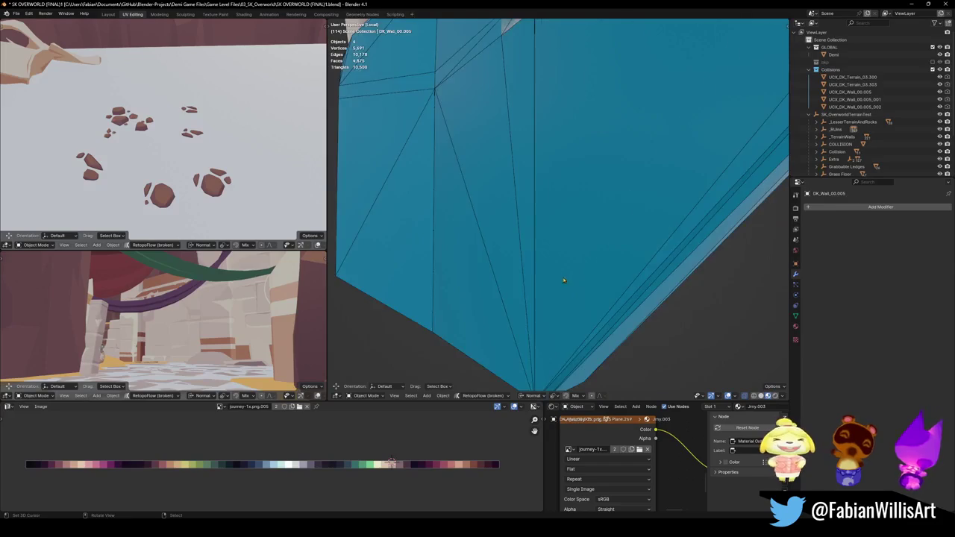
- Leave local view, delete collider UCX_DK_Wall_00.005_002, and re-enter edit mode on the wall
key("KP_Divide")
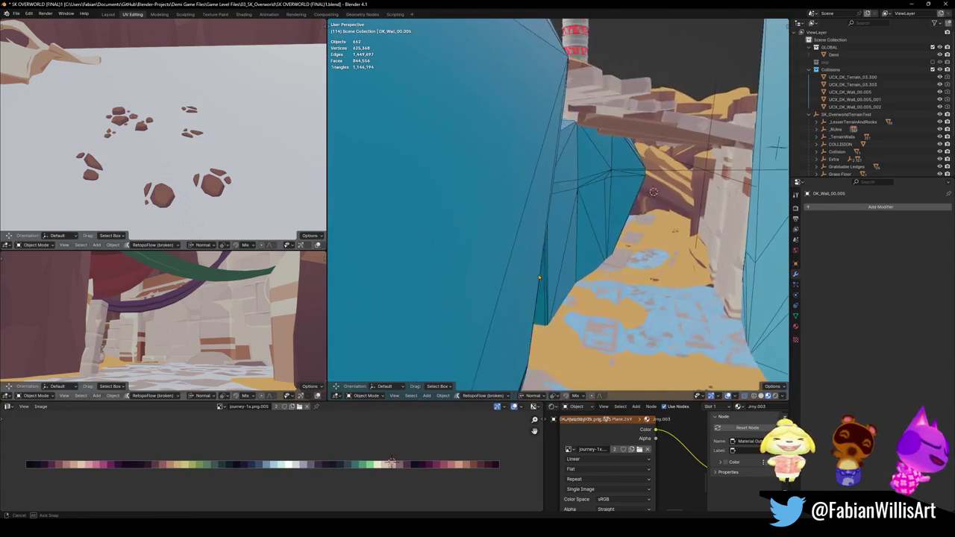
mouse_move(539, 277)
middle_mouse_down()
mouse_move(617, 273)
mouse_move(522, 251)
mouse_move(550, 255)
mouse_move(559, 270)
middle_mouse_up()
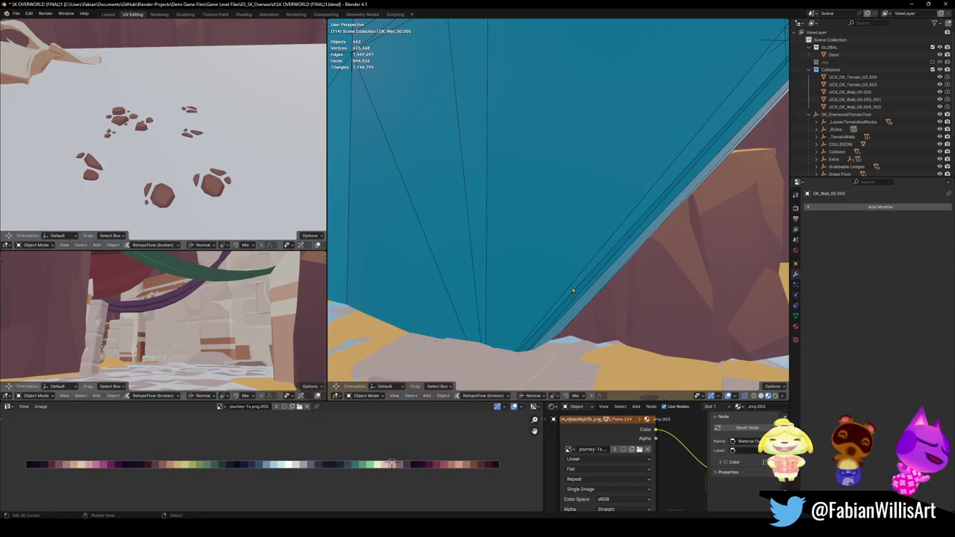
left_click(573, 291)
key("Delete")
left_click(567, 256)
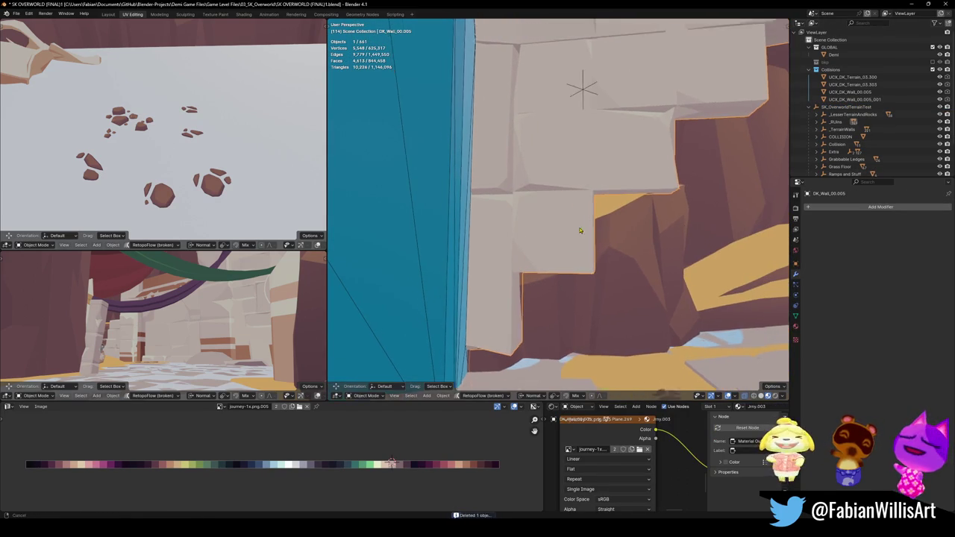
key("Tab")
key("alt+a")
- Select a connected wall piece with see-through off and wrap it in a convex hull collider
key("l")
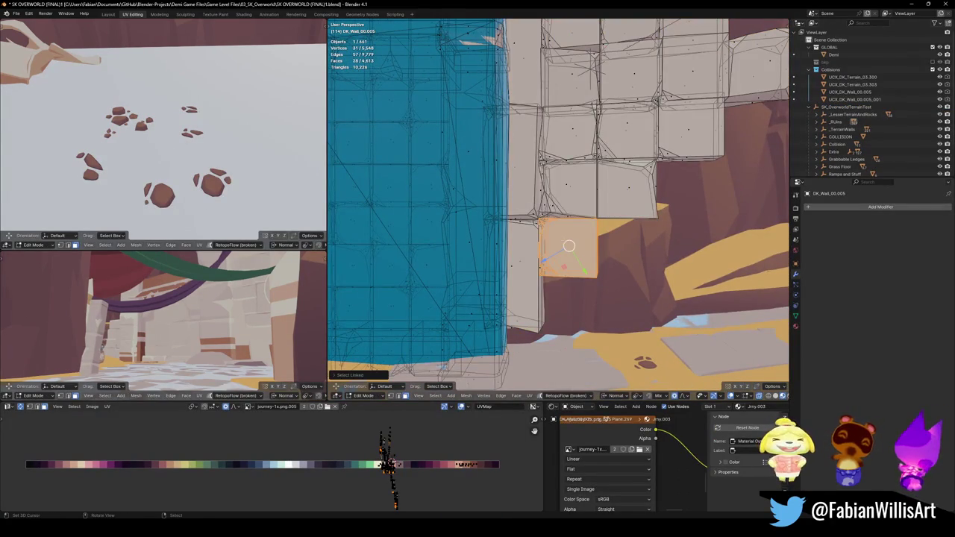
key("l")
key("l")
key("l")
key("l")
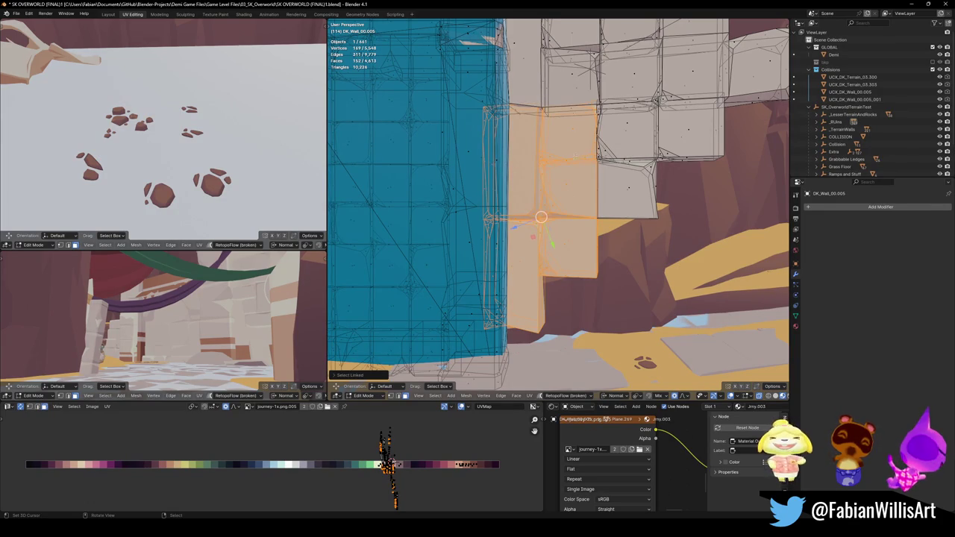
key("alt+a")
key("l")
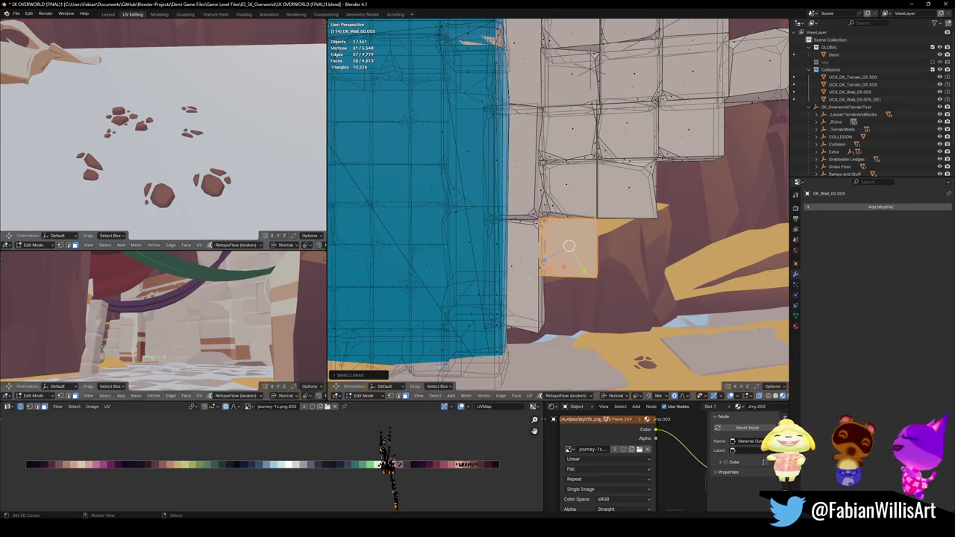
key("alt+a")
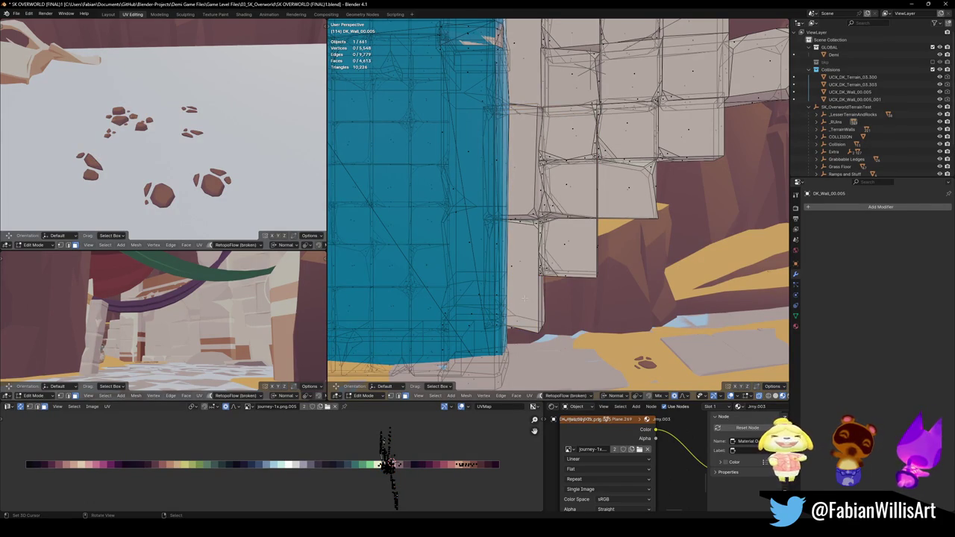
key("alt+z")
key("l")
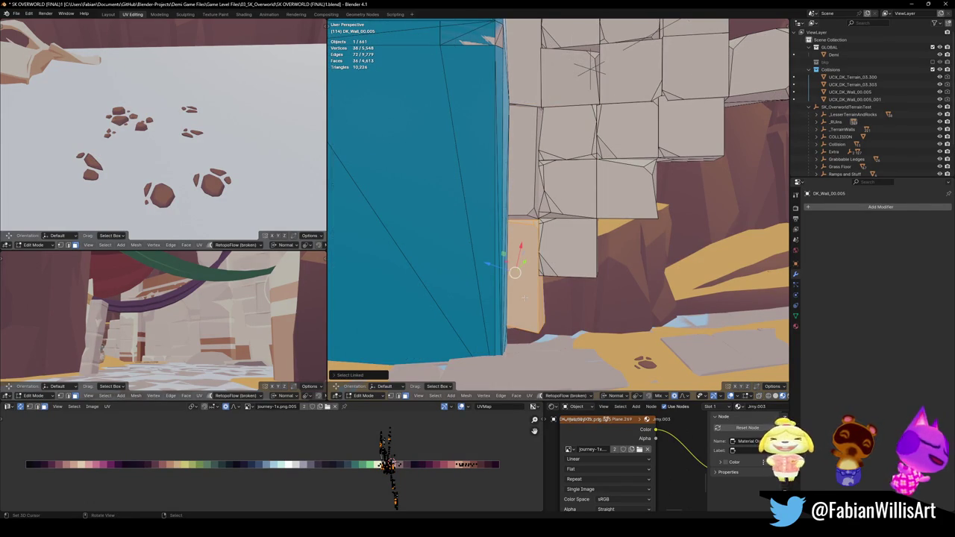
key("shift+c")
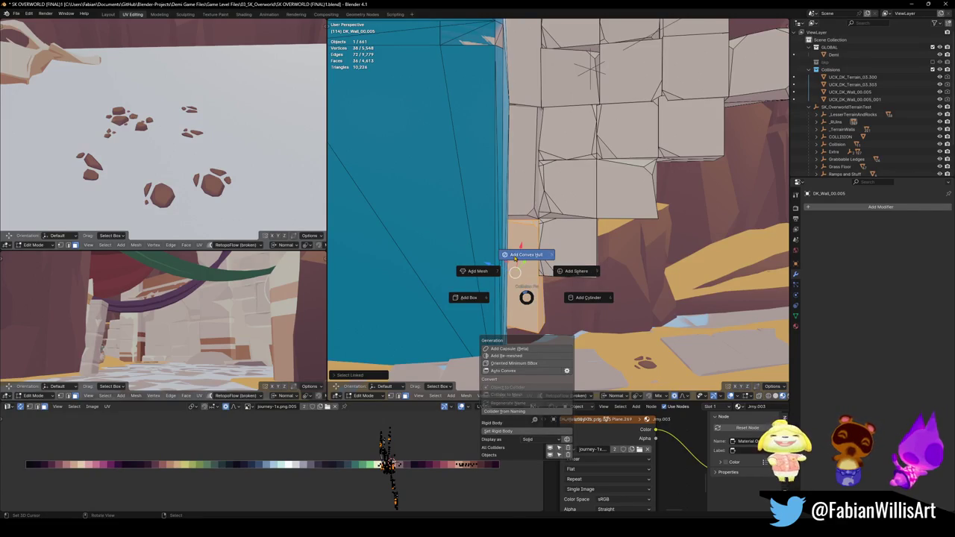
left_click(517, 255)
- Give two connected wall pieces, including the upper-right one, a convex hull collider
key("Tab")
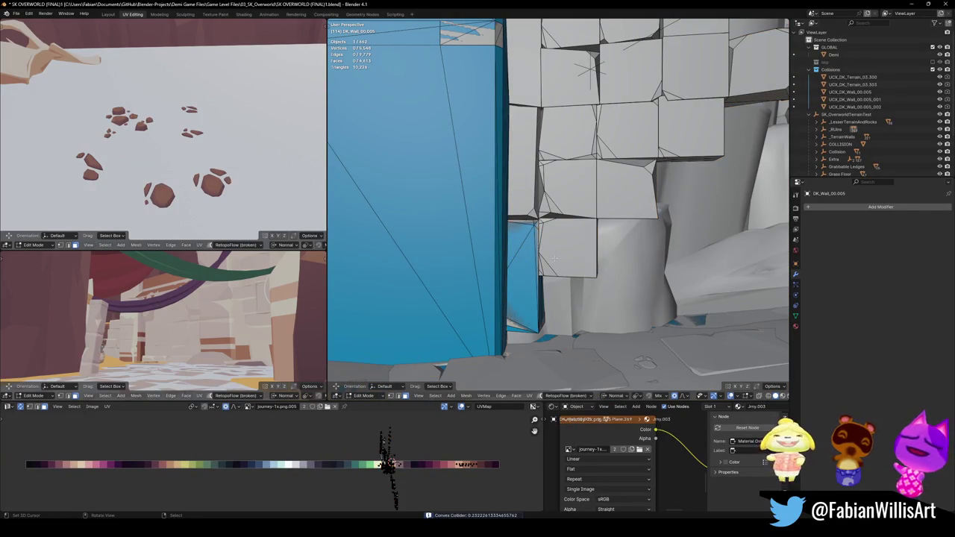
key("l")
key("l")
key("l")
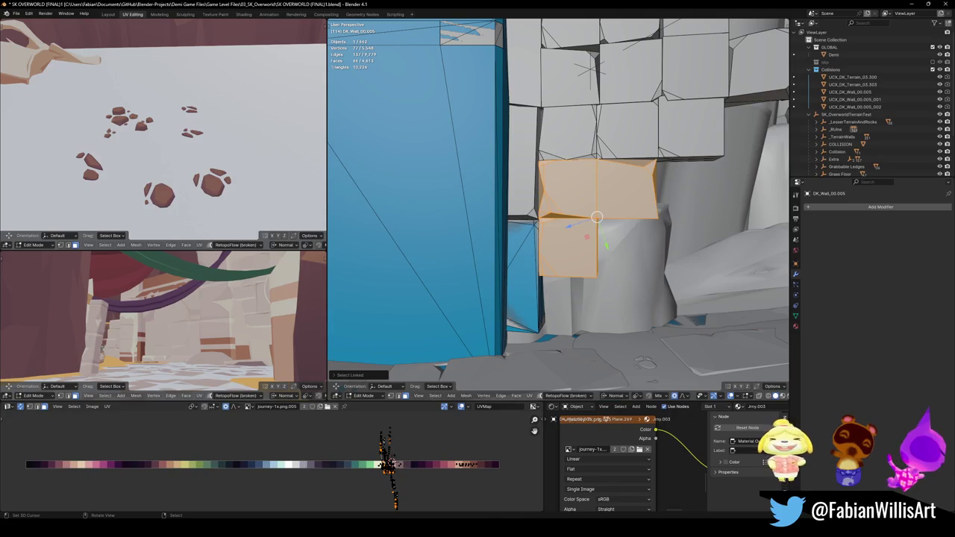
key("l")
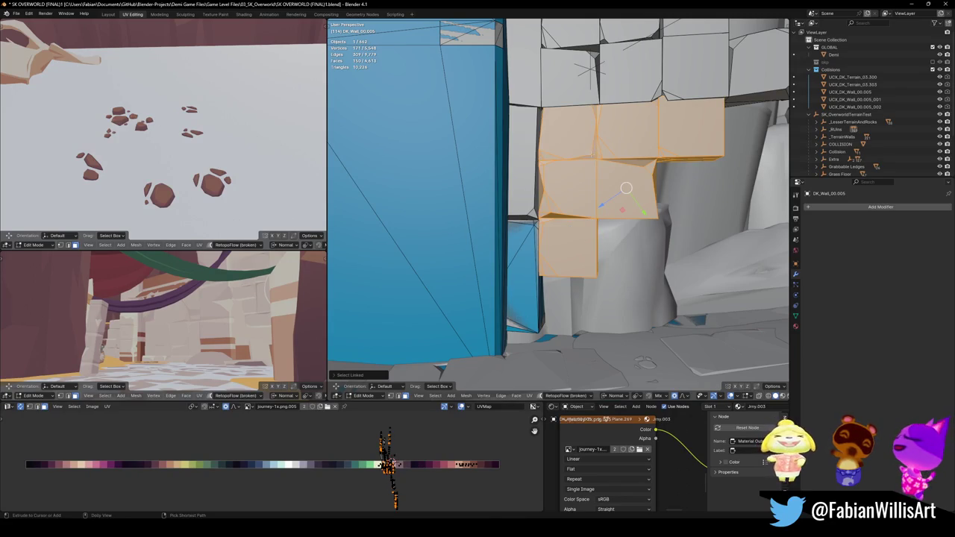
key("shift+alt+c")
left_click(596, 139)
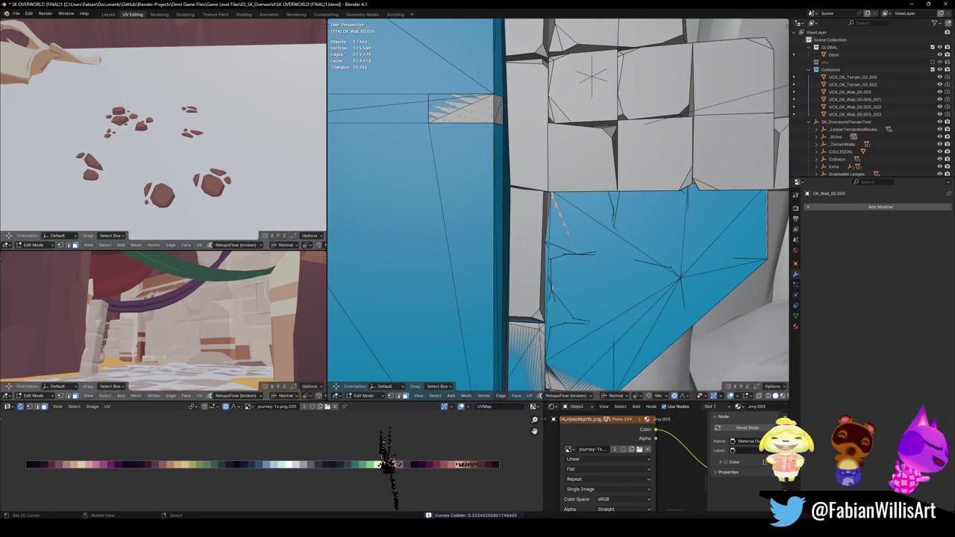
- Add a convex hull collider around the pillar pieces and the bricks beside it
key("l")
middle_click_drag(524, 241, 512, 296, "shift")
middle_click_drag(603, 281, 525, 251, "shift")
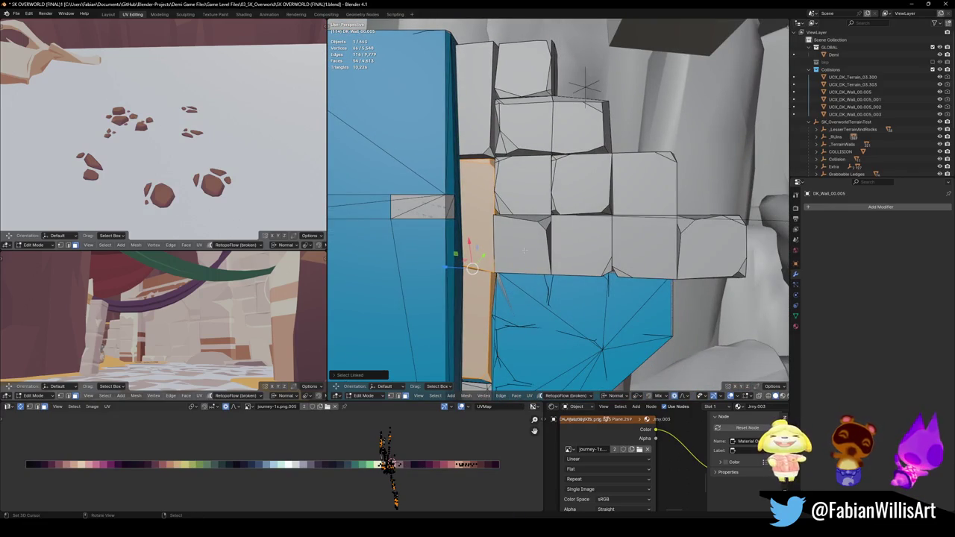
key("l")
key("l")
key("l")
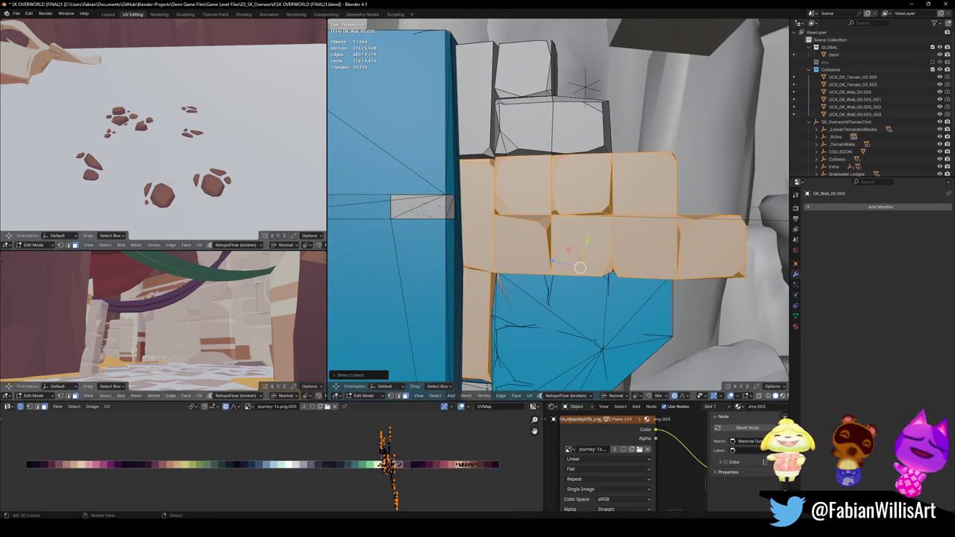
key("l")
key("l")
key("l")
key("shift+c")
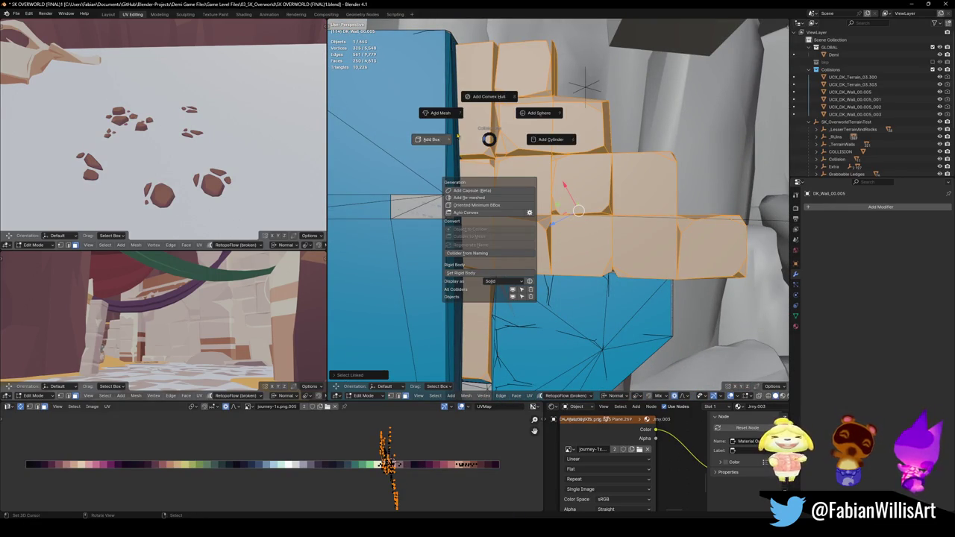
left_click(489, 97)
- Select the DK_Terrain_03.019 terrain object and save the scene
key("Tab")
mouse_move(457, 121)
middle_mouse_down()
mouse_move(581, 238)
mouse_move(646, 210)
middle_mouse_up()
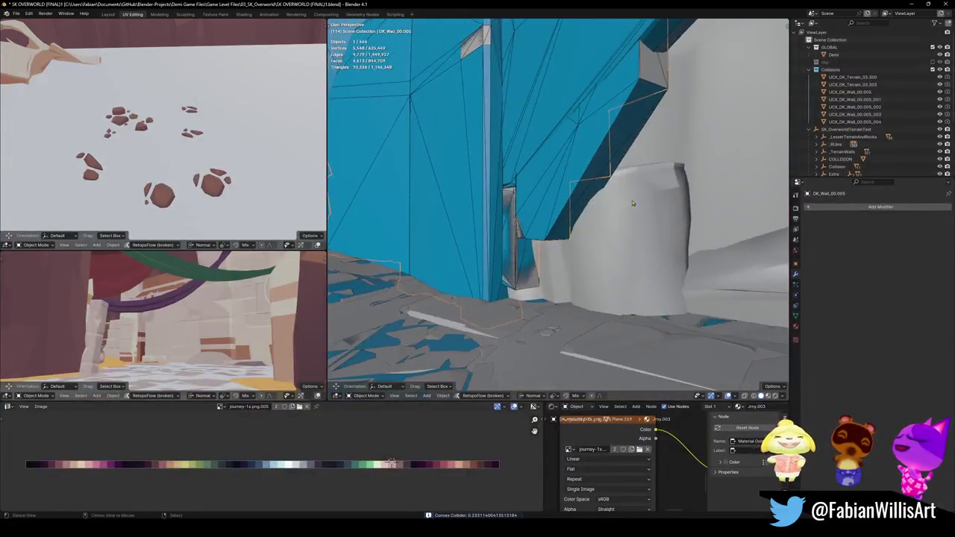
left_click(645, 209)
scroll(626, 230, "up", 3)
scroll(626, 230, "down", 2)
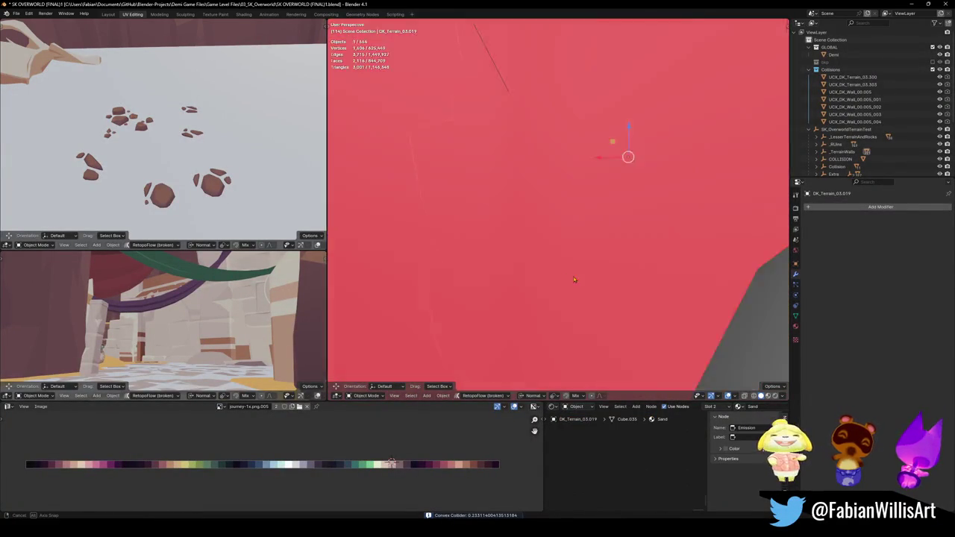
scroll(626, 230, "down", 3)
key("ctrl+s")
- Wrap the low rock slab of DK_Terrain_03.019 in a convex hull collider
mouse_move(612, 246)
middle_mouse_down()
mouse_move(605, 268)
mouse_move(562, 277)
mouse_move(574, 170)
mouse_move(638, 272)
mouse_move(565, 252)
middle_mouse_up()
scroll(574, 170, "up", 5)
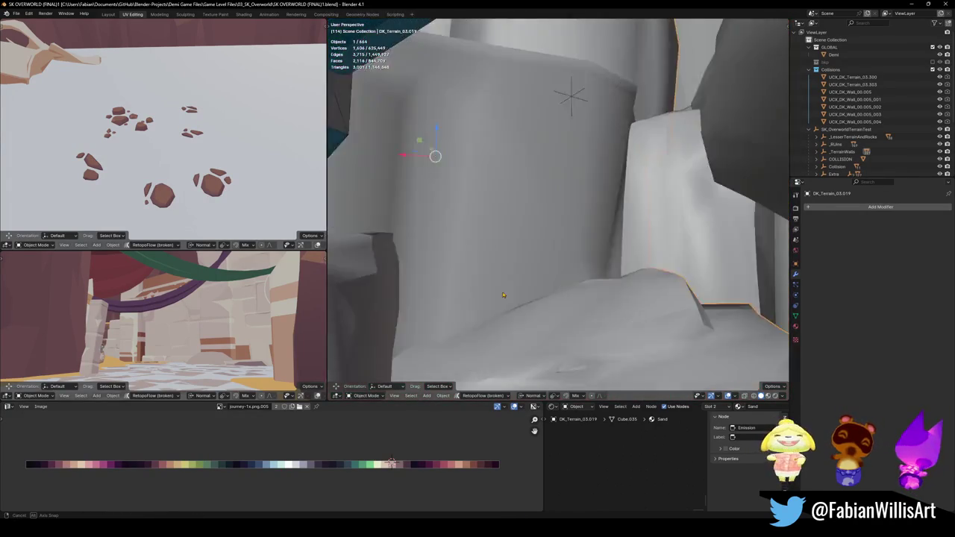
middle_click_drag(565, 252, 466, 305)
key("Tab")
middle_click_drag(522, 246, 547, 242)
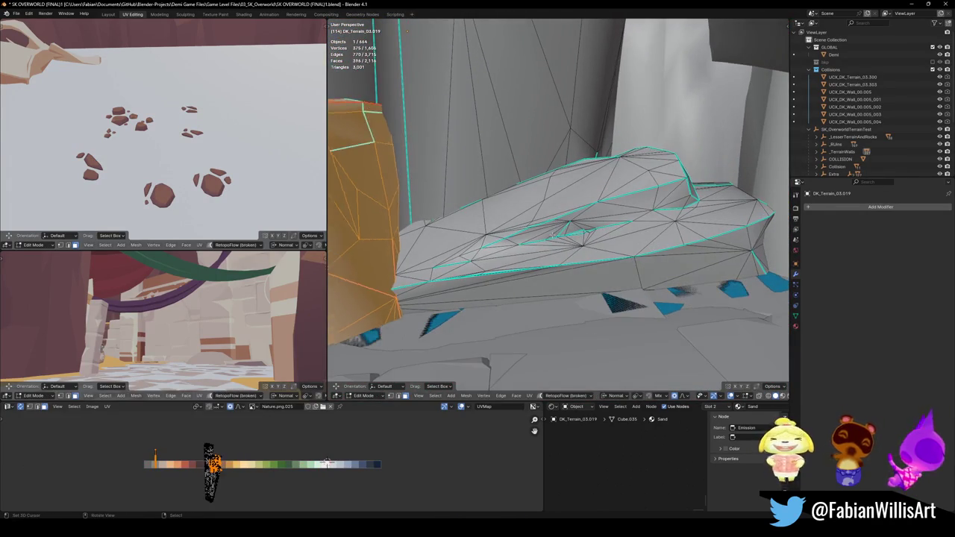
key("l")
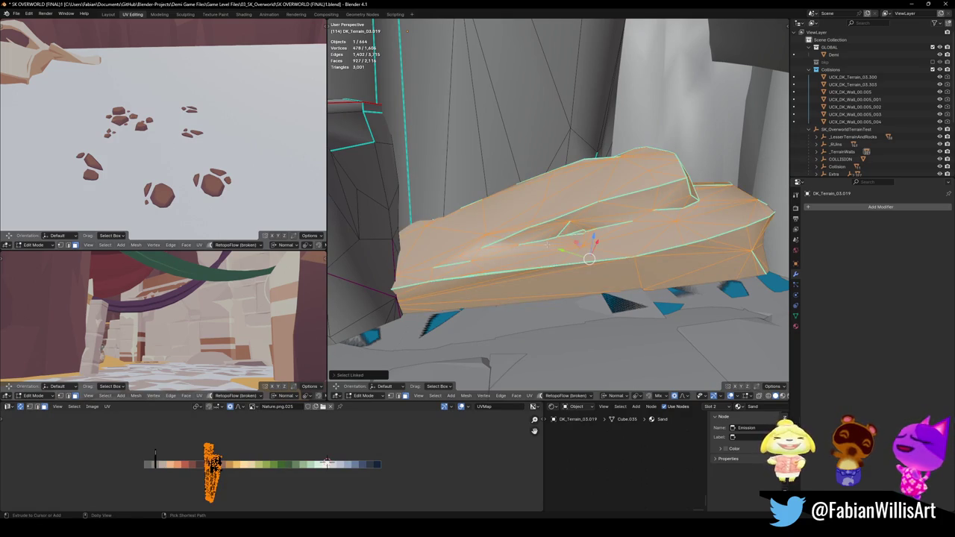
key("shift+alt+c")
left_click(547, 202)
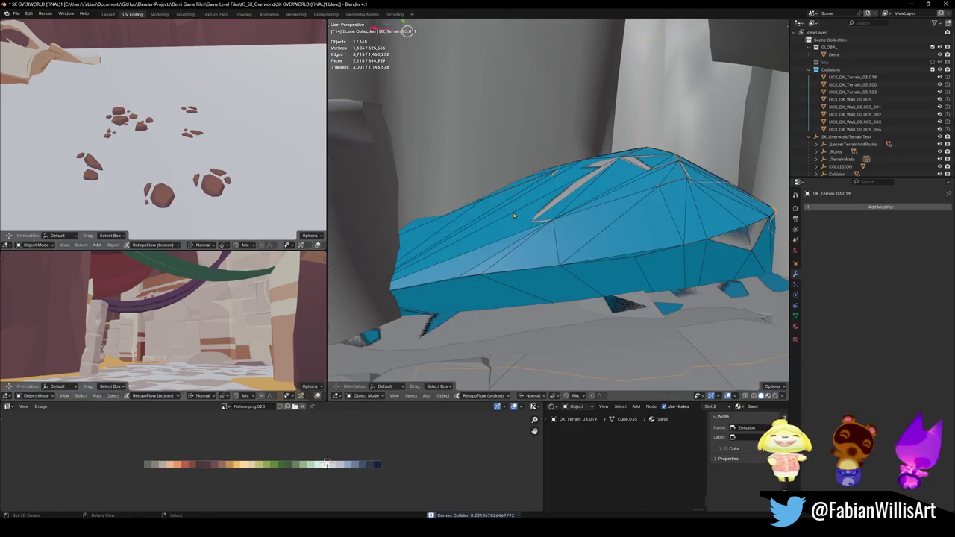
- Give a rock section of DK_Terrain_03.019 its own convex hull collider
middle_click_drag(547, 202, 517, 227)
left_click(517, 227)
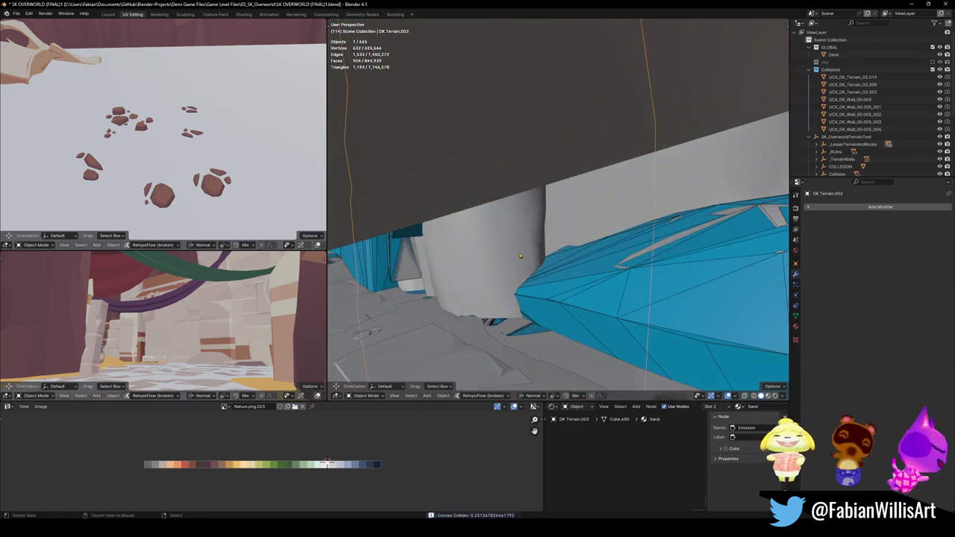
key("Tab")
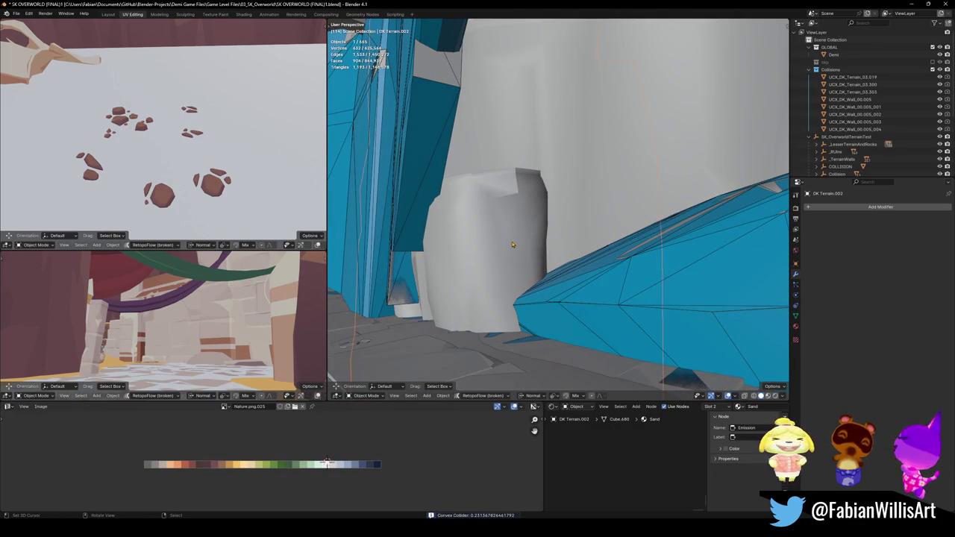
key("alt+q")
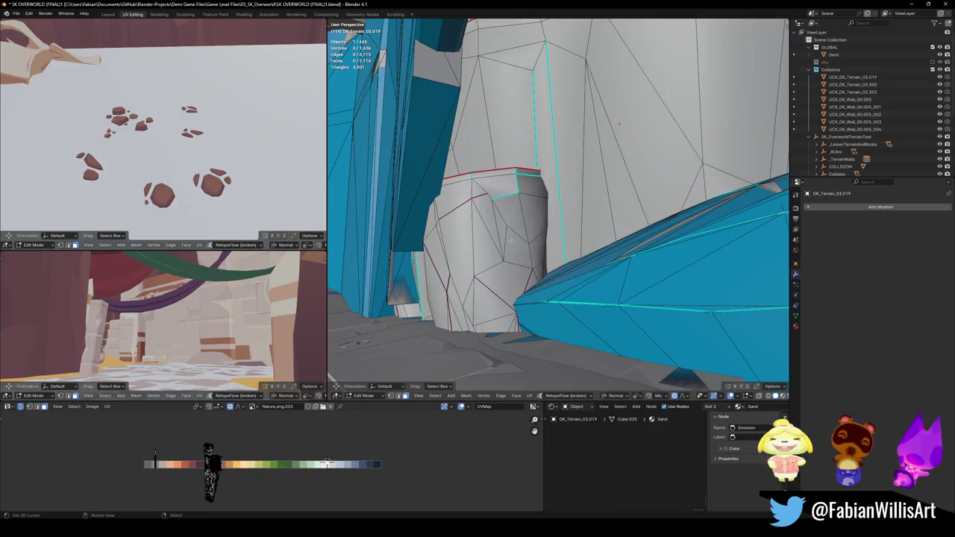
key("l")
mouse_move(530, 199)
middle_mouse_down()
mouse_move(551, 296)
mouse_move(498, 253)
middle_mouse_up()
key("alt+a")
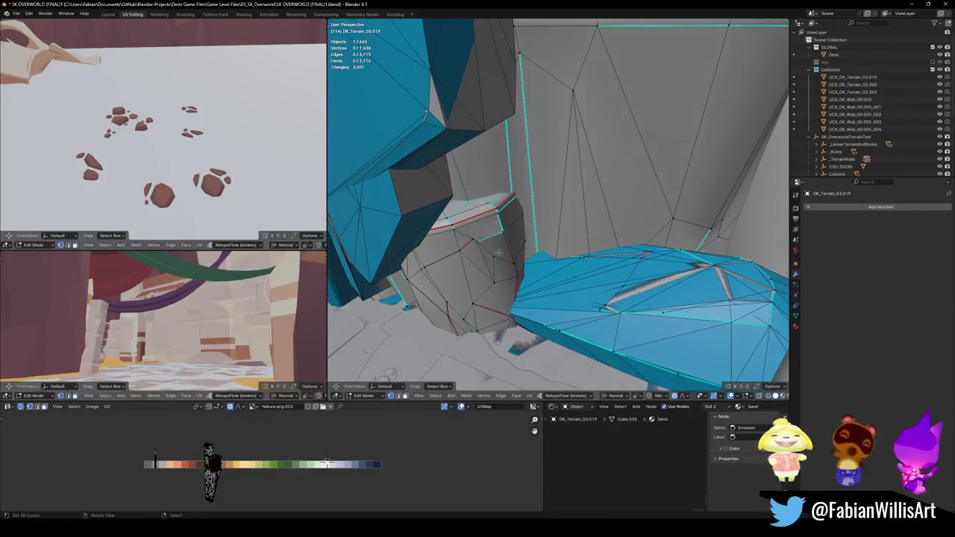
key("l")
key("shift+c")
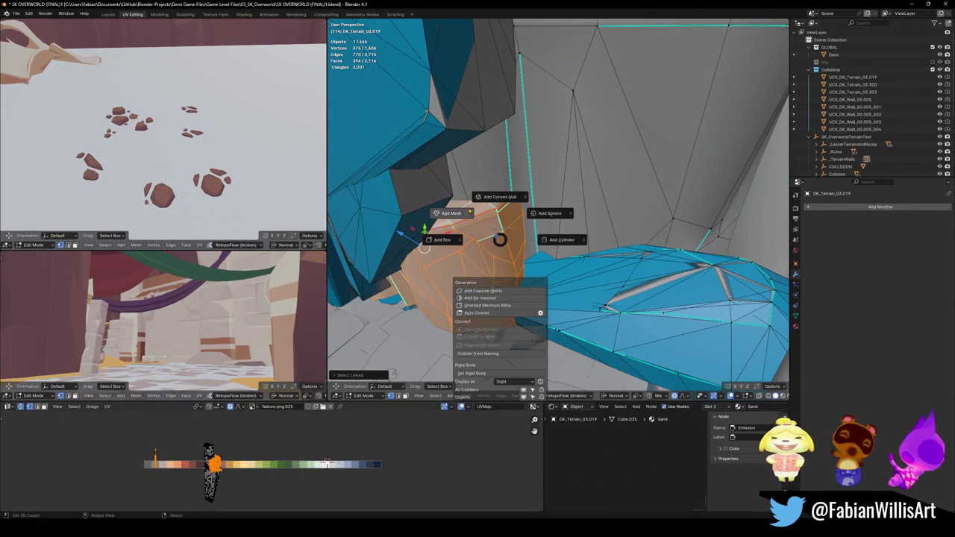
left_click(499, 216)
- In Local view, wrap the tall upper pillar of the terrain in a convex hull collider
mouse_move(499, 216)
middle_mouse_down()
mouse_move(560, 184)
mouse_move(566, 234)
mouse_move(586, 225)
middle_mouse_up()
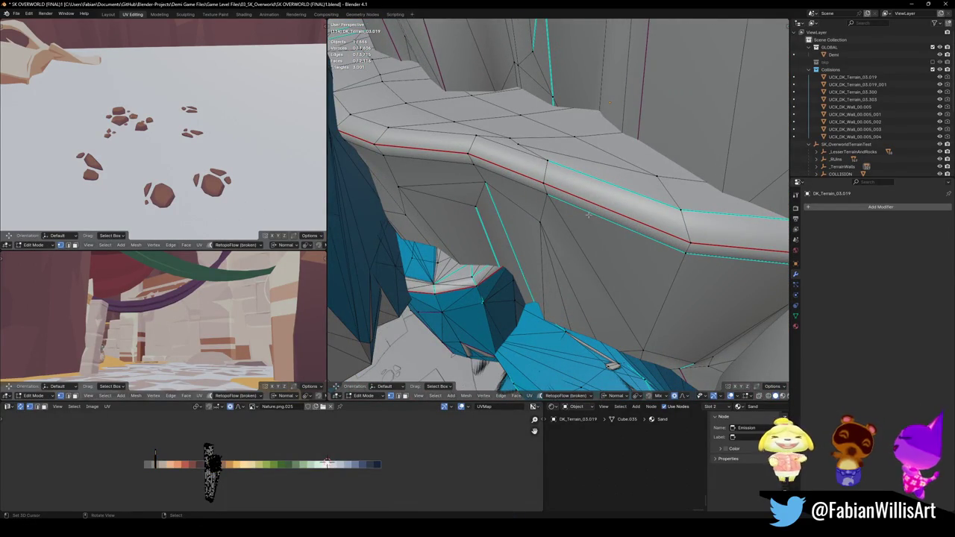
key("KP_Divide")
middle_click_drag(588, 215, 552, 218)
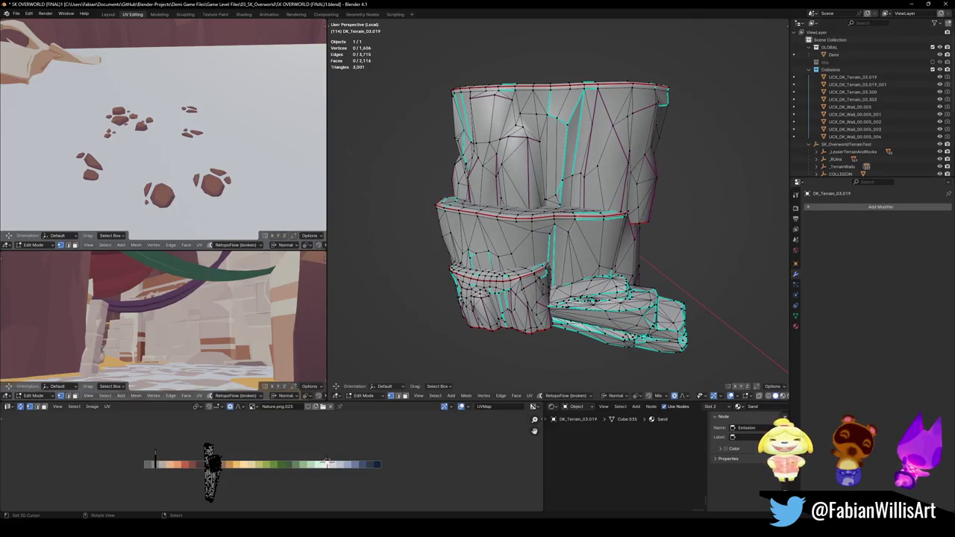
key("l")
key("l")
key("shift+c")
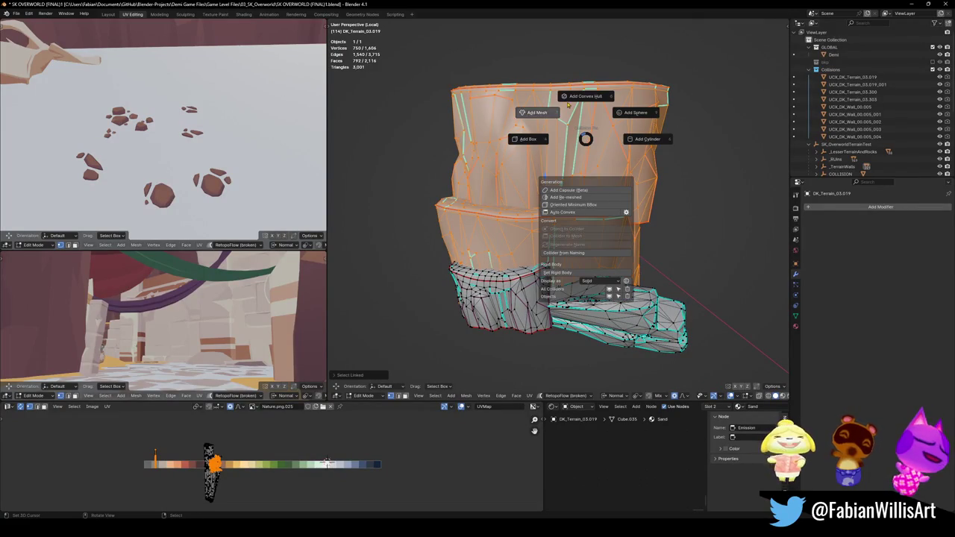
left_click(575, 111)
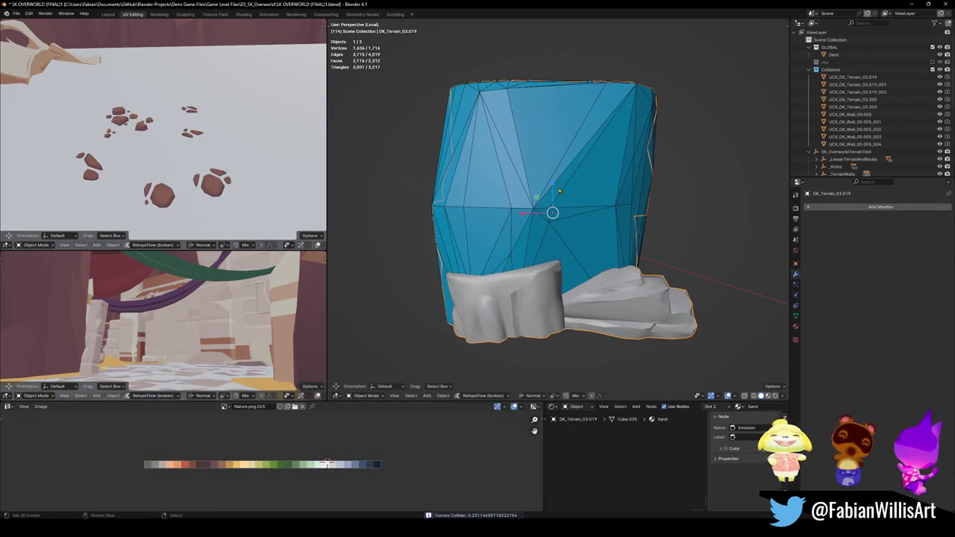
- Return to the full scene and save SK OVERWORLD (FINAL)1.blend
key("KP_Divide")
mouse_move(512, 132)
middle_mouse_down("ctrl")
mouse_move(625, 230)
mouse_move(555, 218)
mouse_move(557, 239)
middle_mouse_up("ctrl")
key("ctrl+s")
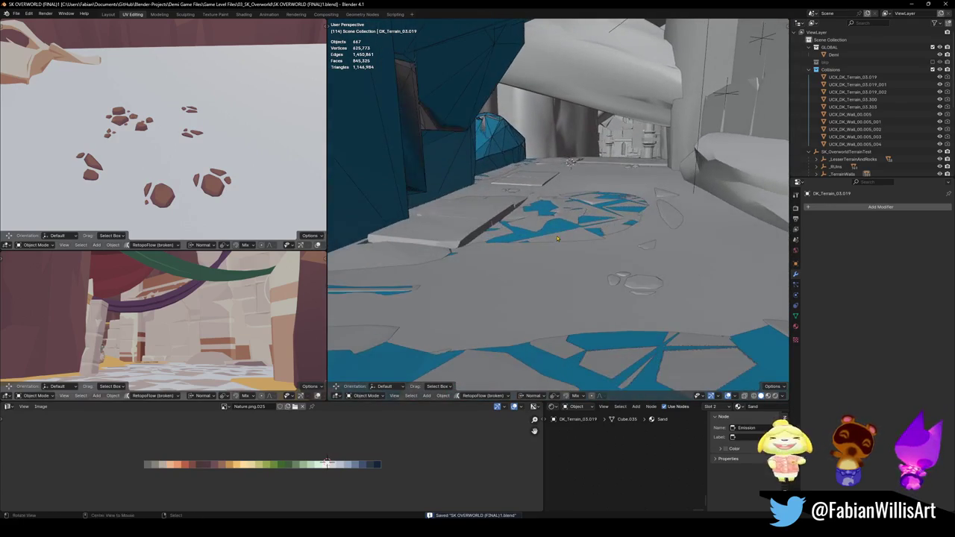
- Switch to material preview shading and select the floor.003 slab
mouse_move(483, 222)
middle_mouse_down()
mouse_move(532, 198)
mouse_move(531, 222)
mouse_move(553, 219)
middle_mouse_up()
key("z")
left_click(566, 223)
left_click(531, 223)
- Try a convex hull collider on the connected floor.003 slab, then undo it
middle_click_drag(534, 215, 543, 223)
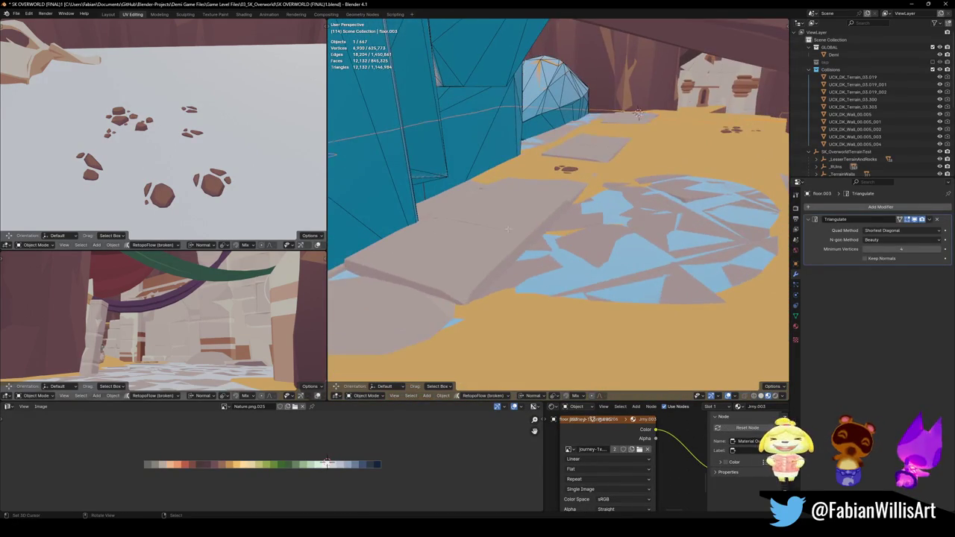
key("Tab")
key("ctrl+l")
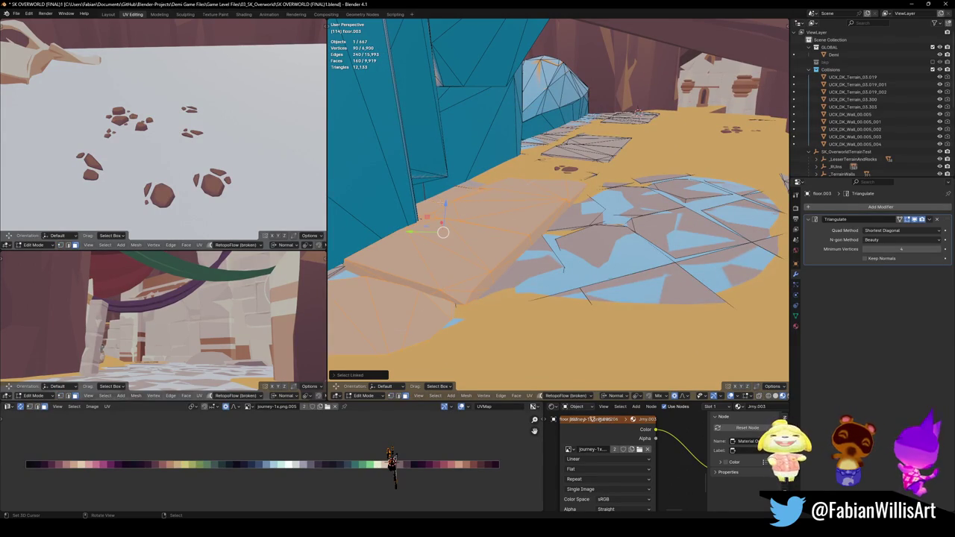
key("shift+alt+c")
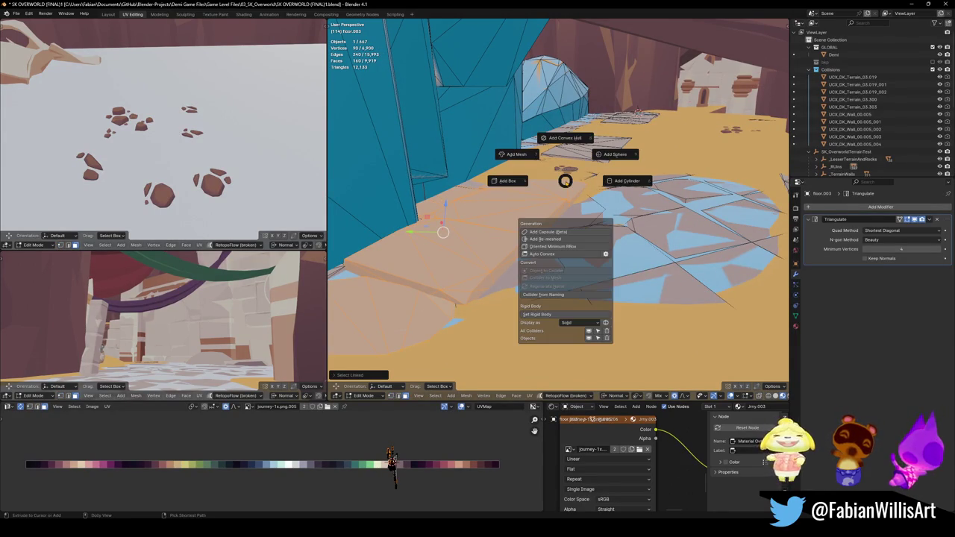
left_click(570, 143)
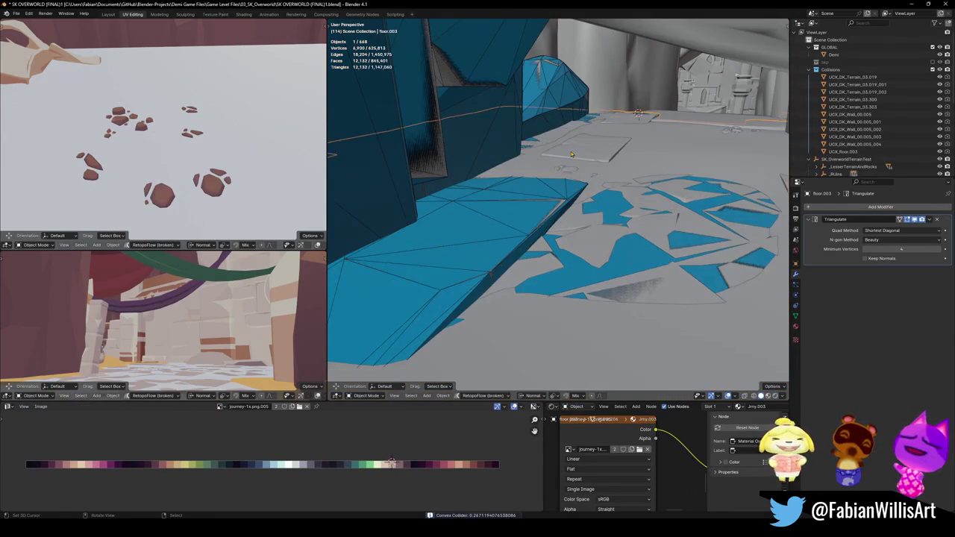
middle_click_drag(567, 177, 554, 183)
key("Tab")
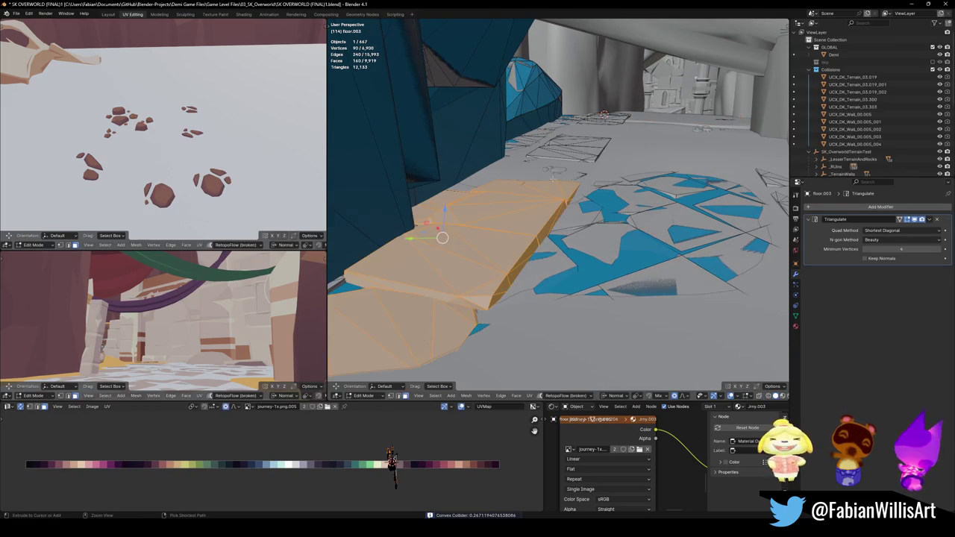
- Leave the floor slab and start editing the Floor Collision mesh instead
key("ctrl+KP_Subtract")
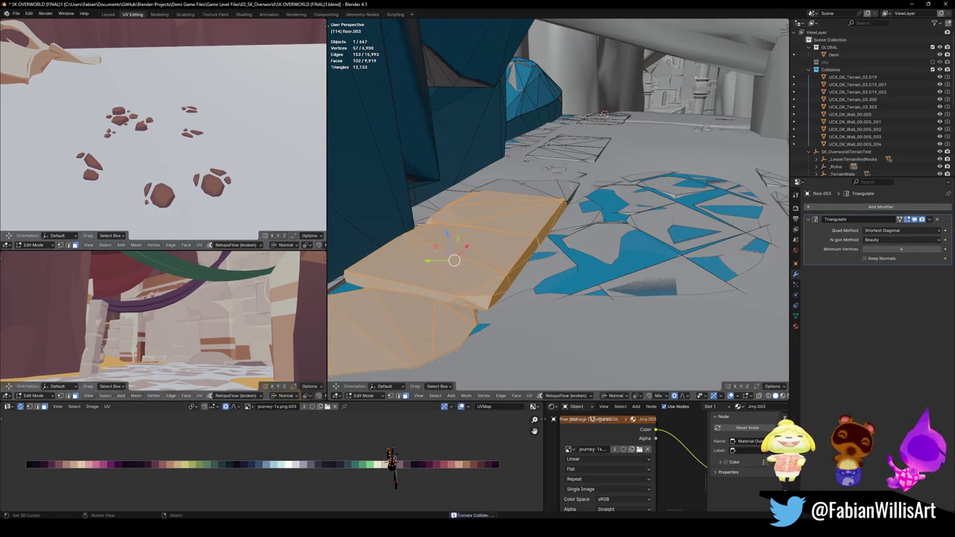
middle_click_drag(582, 223, 644, 252)
key("Tab")
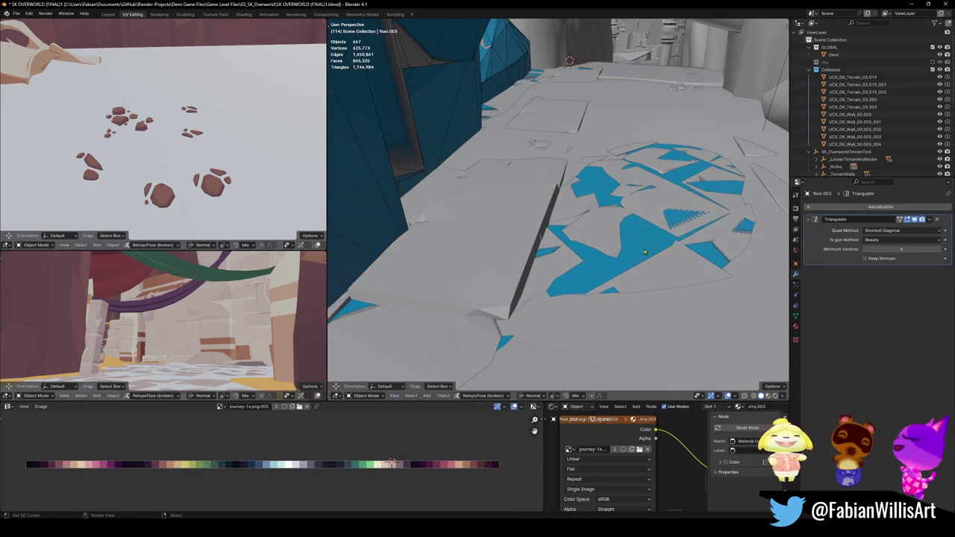
left_click(644, 252)
key("Tab")
key("Tab")
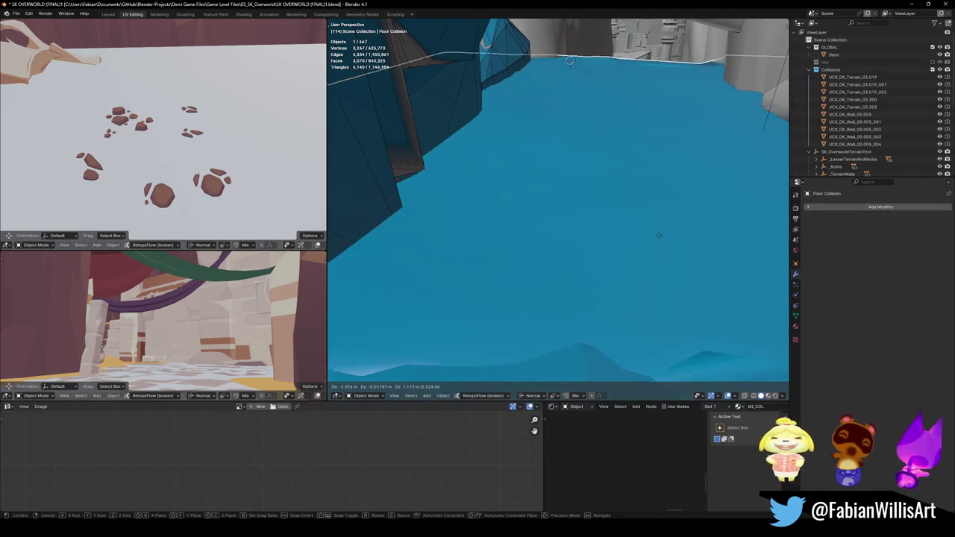
- Duplicate a Floor Collision face and lock its movement to the face's plane
scroll(640, 252, "down", 2)
middle_click_drag(640, 252, 629, 214)
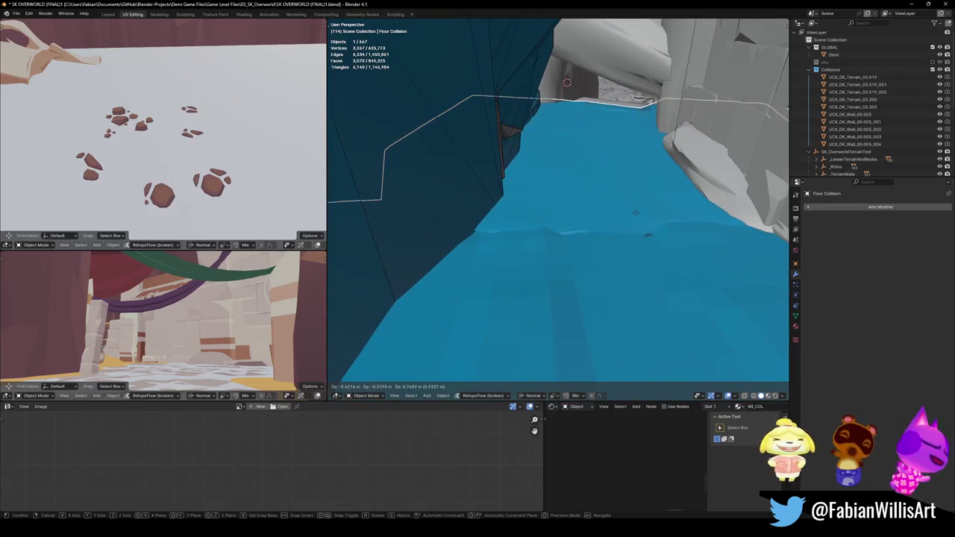
key("Tab")
scroll(629, 214, "up", 2)
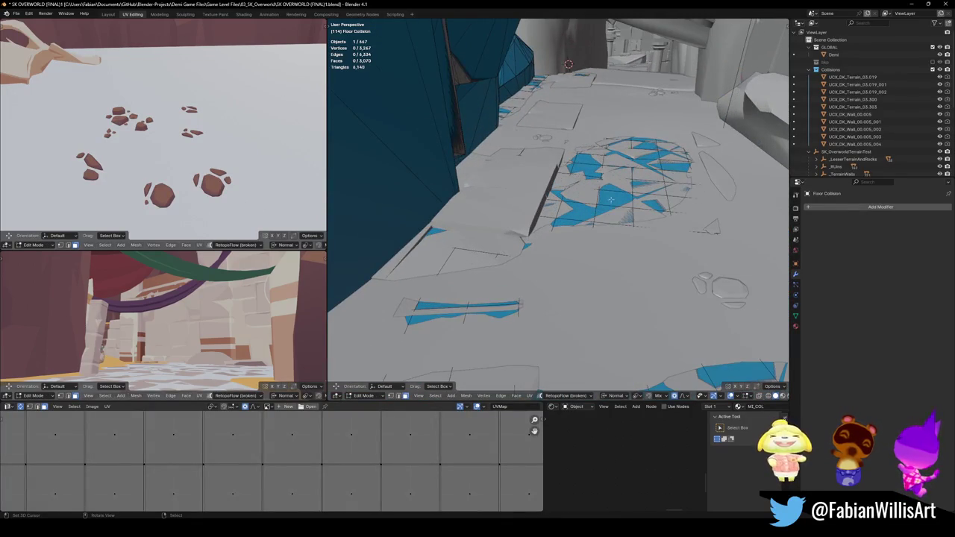
scroll(610, 200, "up", 3)
left_click(628, 276)
key("shift+d")
key("shift+z")
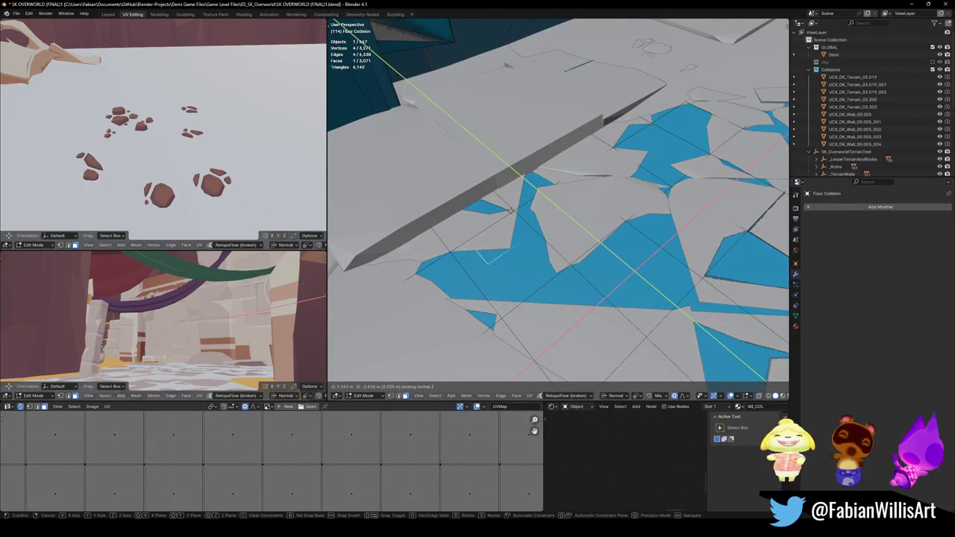
key("z")
key("o")
key("shift+z")
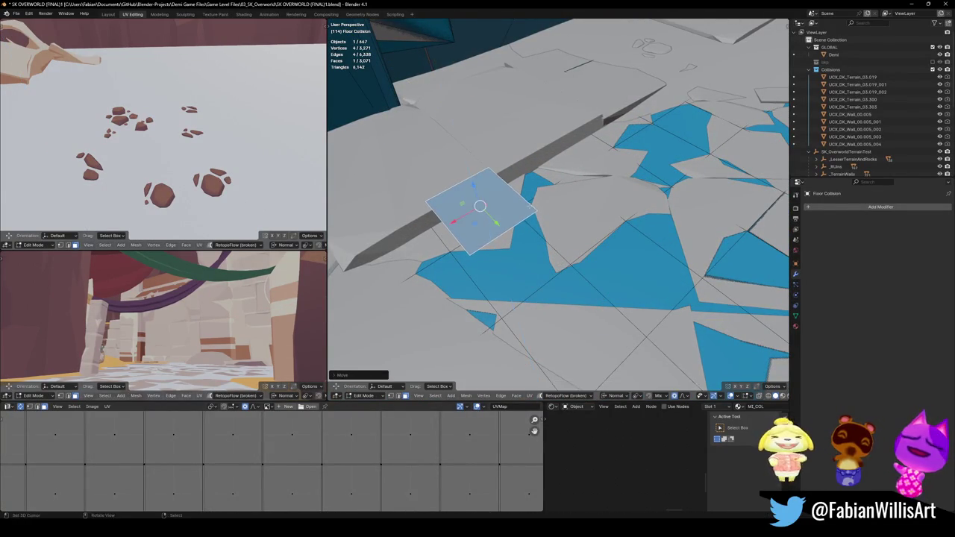
- Confirm the duplicated face's new position along the raised floor edge
middle_click_drag(530, 207, 539, 213)
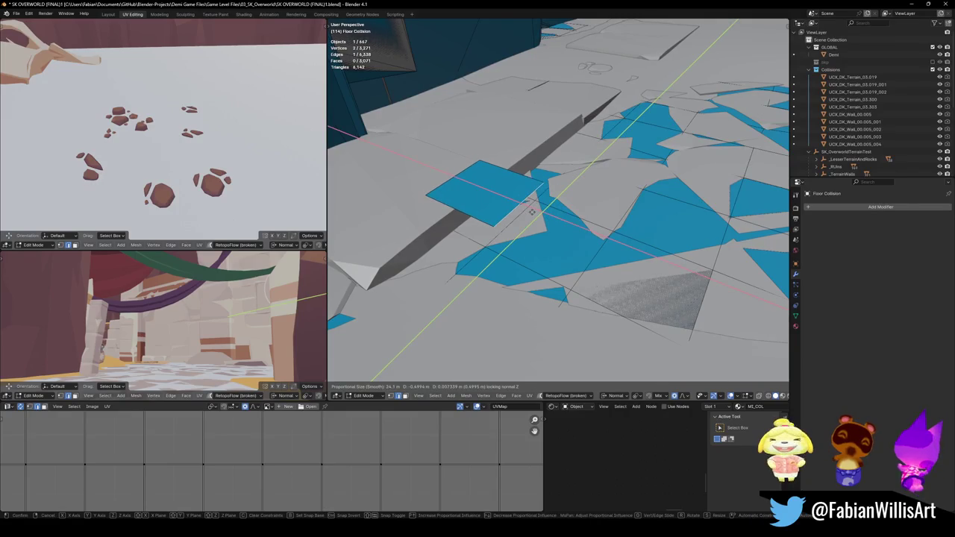
scroll(522, 215, "up", 10)
scroll(511, 214, "up", 8)
middle_click_drag(516, 213, 590, 191)
key("z")
scroll(585, 194, "up", 6)
left_click(586, 193)
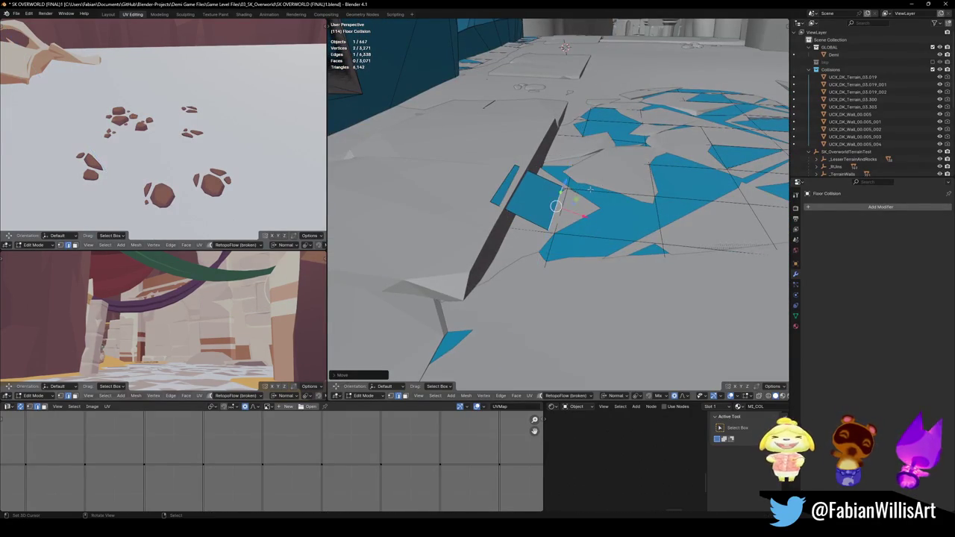
- Slide the face again, kept flat on the ground plane beside the stone ledge
key("g")
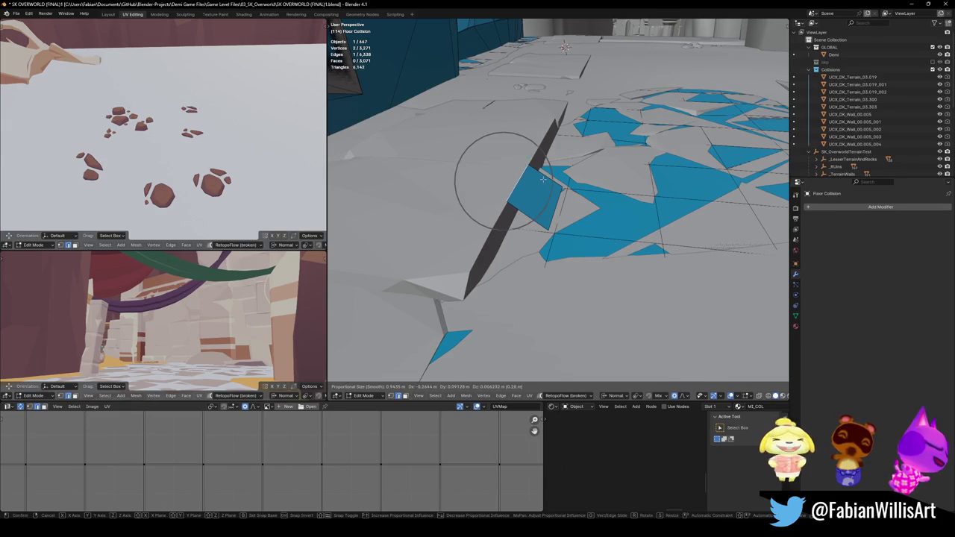
key("o")
key("shift+z")
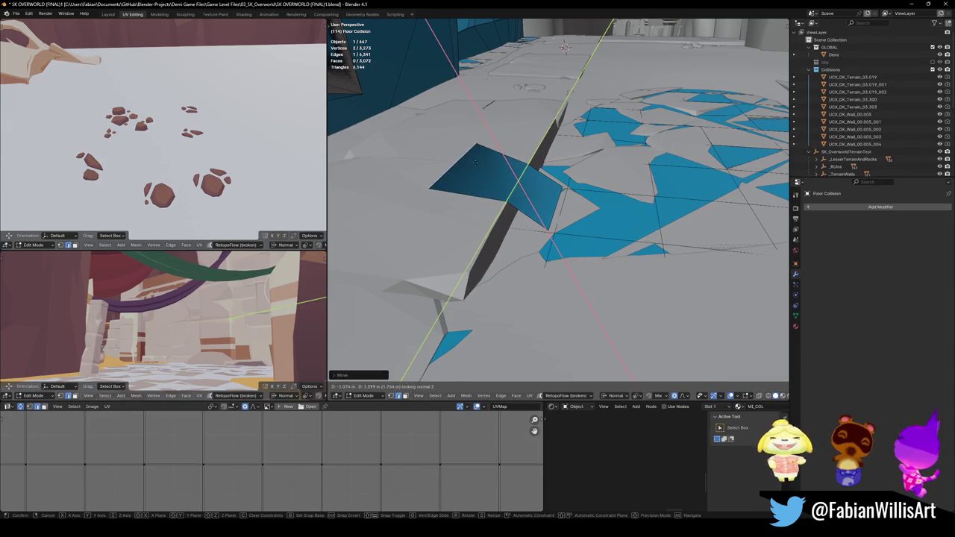
key("Escape")
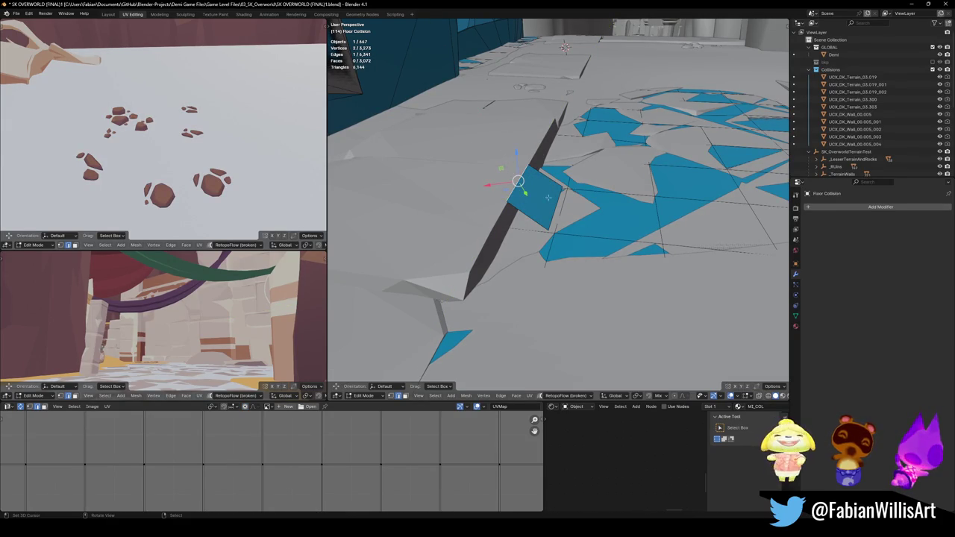
key("g")
key("shift+z")
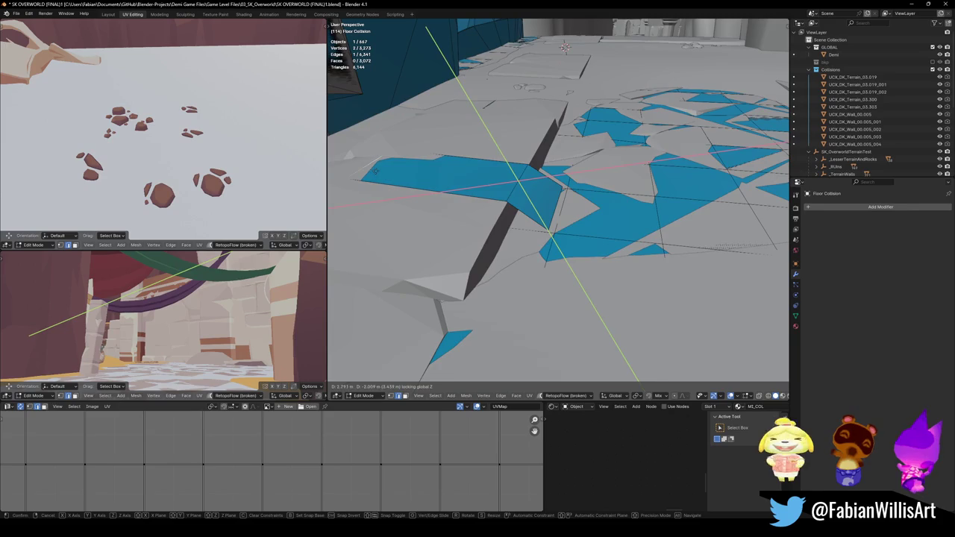
- Place the ledge face, then slide one ledge edge left along the ground plane
left_click(375, 170)
mouse_move(374, 170)
middle_mouse_down()
mouse_move(493, 192)
mouse_move(553, 177)
middle_mouse_up()
left_click(553, 176)
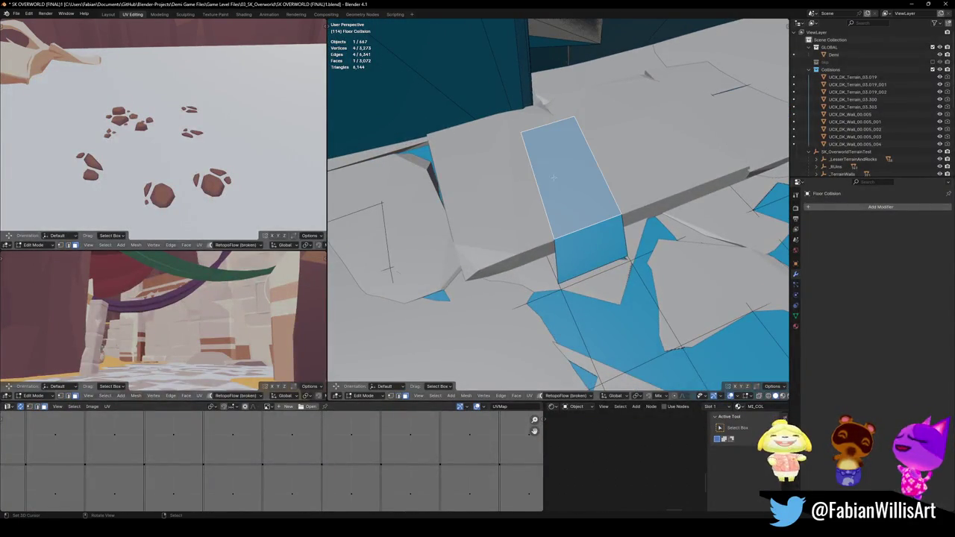
middle_click_drag(553, 177, 547, 203)
key("2")
left_click(547, 204)
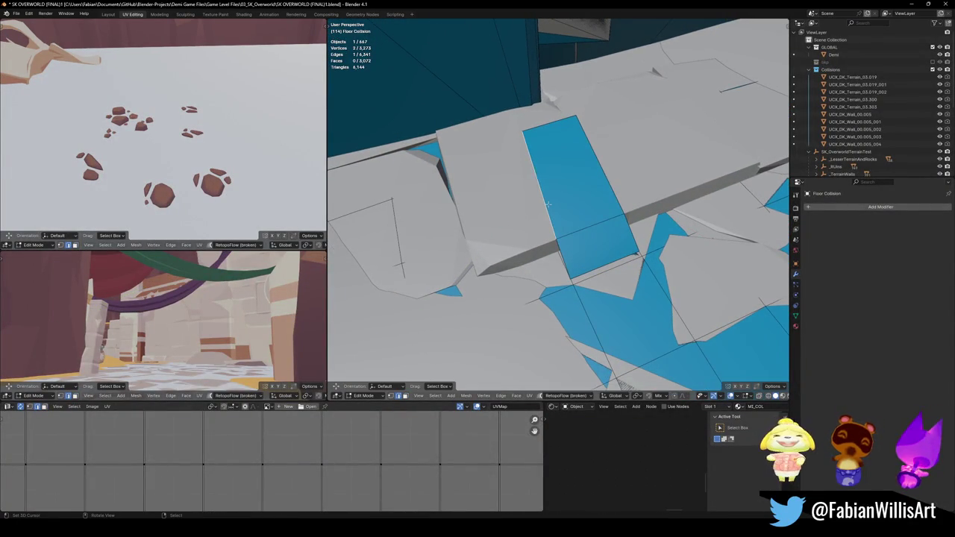
key("g")
key("shift+z")
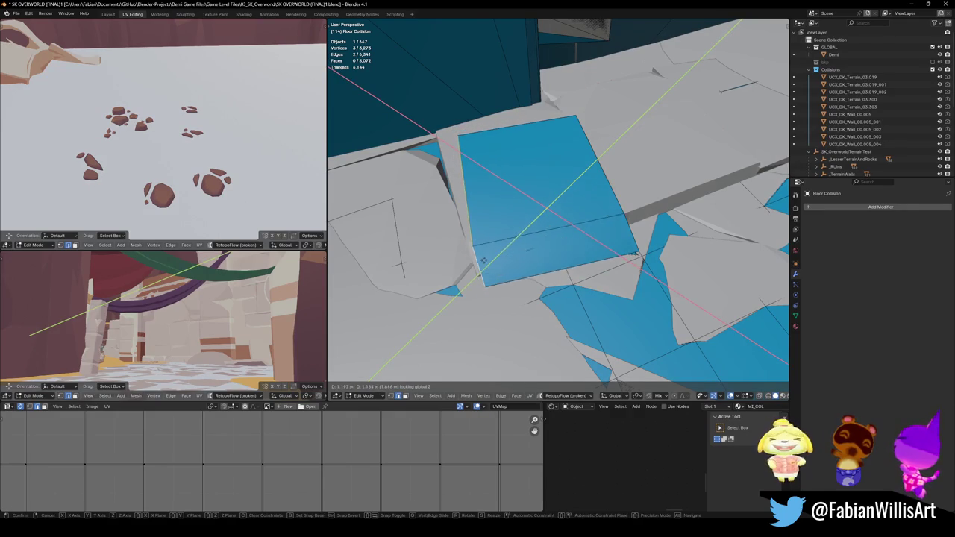
left_click(466, 222)
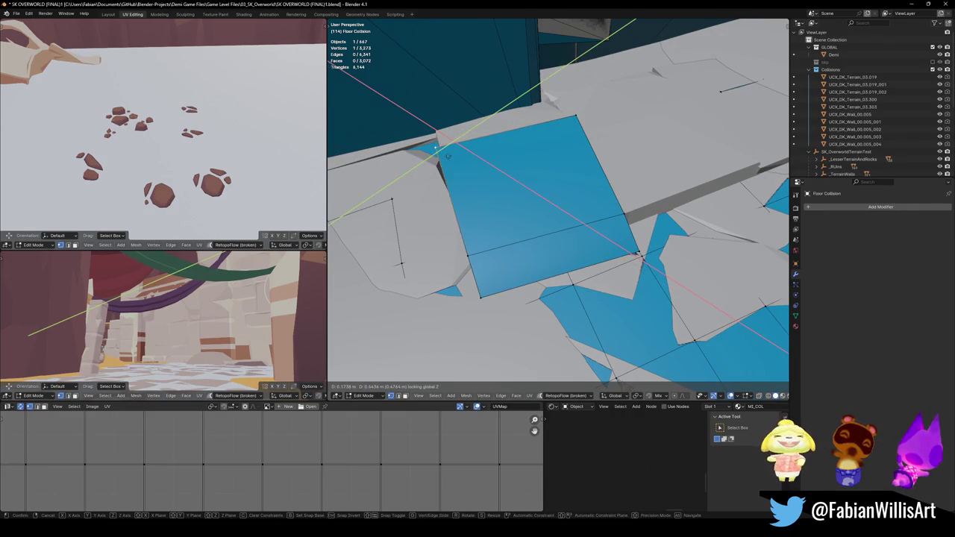
- Lower the front edge of the blue step vertically
mouse_move(470, 144)
middle_mouse_down()
mouse_move(505, 176)
mouse_move(440, 160)
mouse_move(495, 162)
middle_mouse_up()
left_click(433, 159)
key("ctrl+z")
key("ctrl+z")
left_click(499, 183)
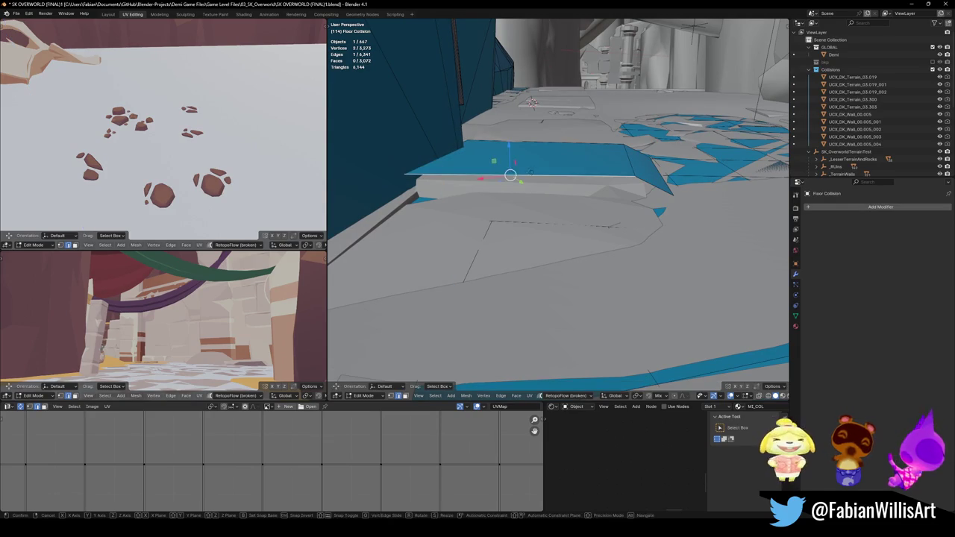
key("g")
key("z")
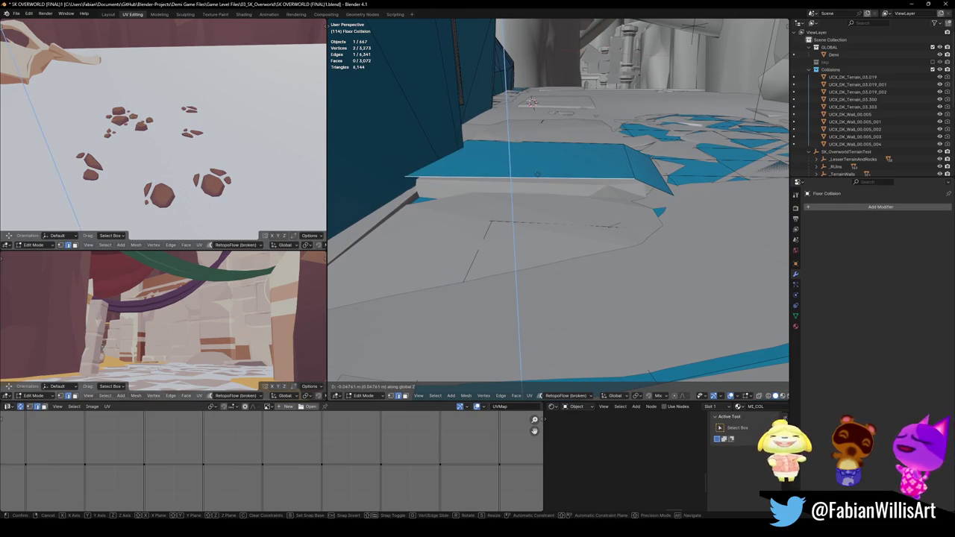
key("Escape")
middle_click_drag(537, 224, 537, 150)
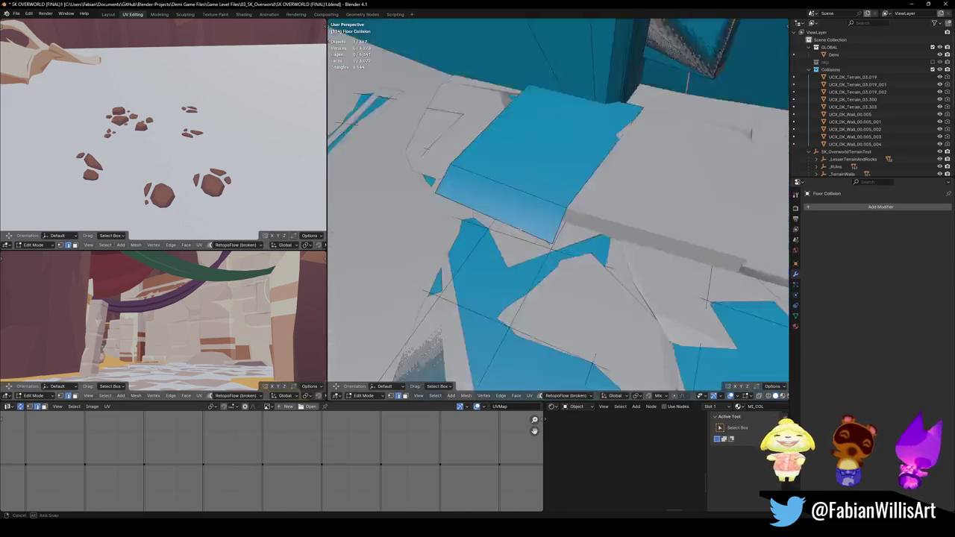
middle_click_drag(522, 224, 495, 221)
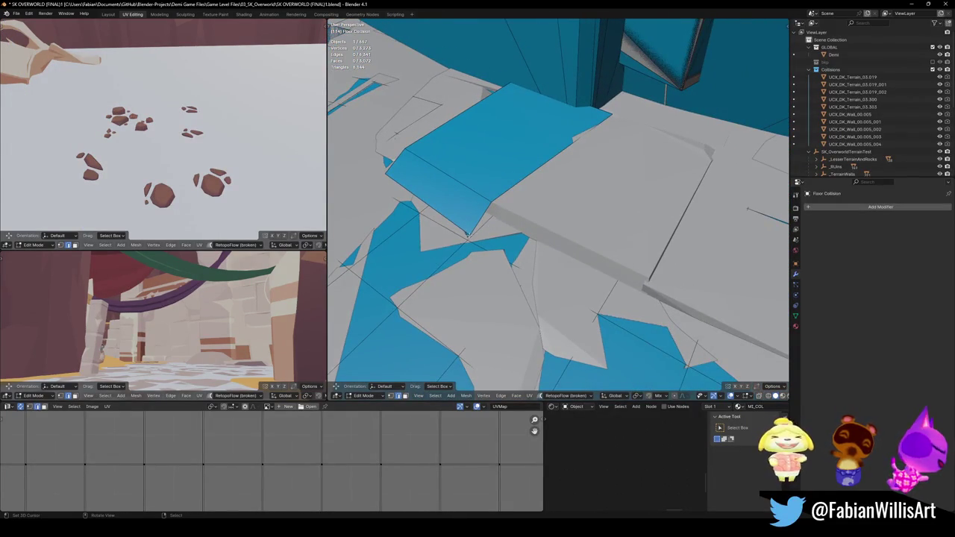
key("g")
key("z")
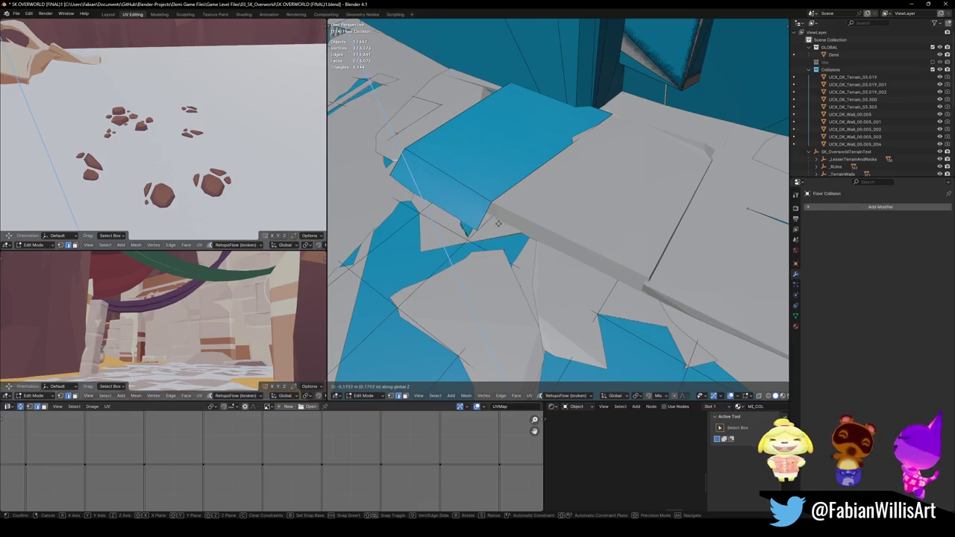
left_click(498, 221)
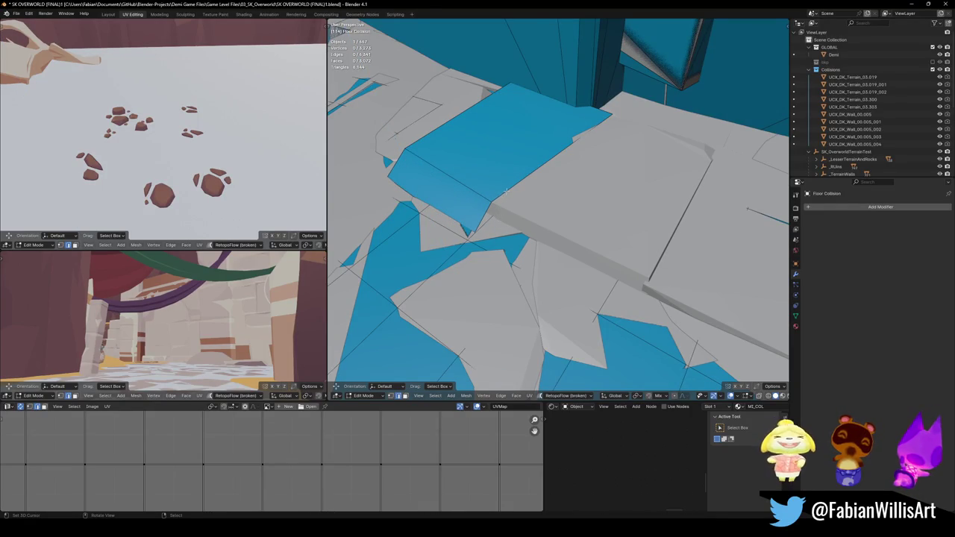
- Shift the selected edge sideways and extrude it upward over the stone step
middle_click_drag(533, 213, 486, 153)
key("g")
key("shift+z")
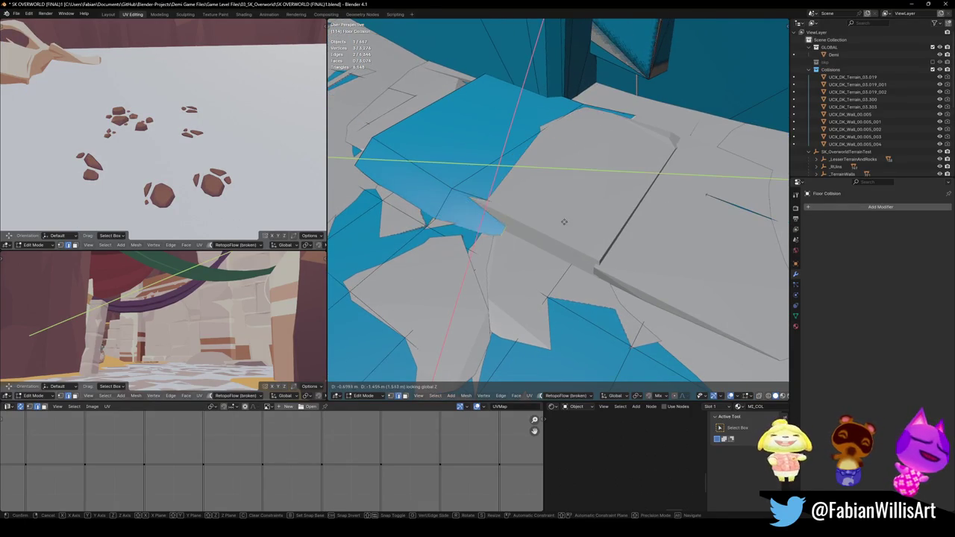
left_click(638, 258)
key("e")
key("z")
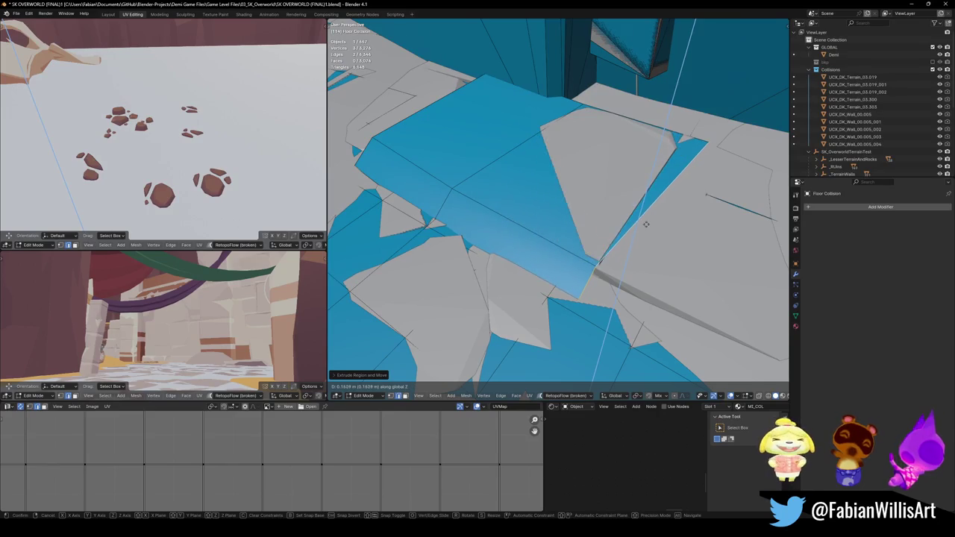
left_click(635, 228)
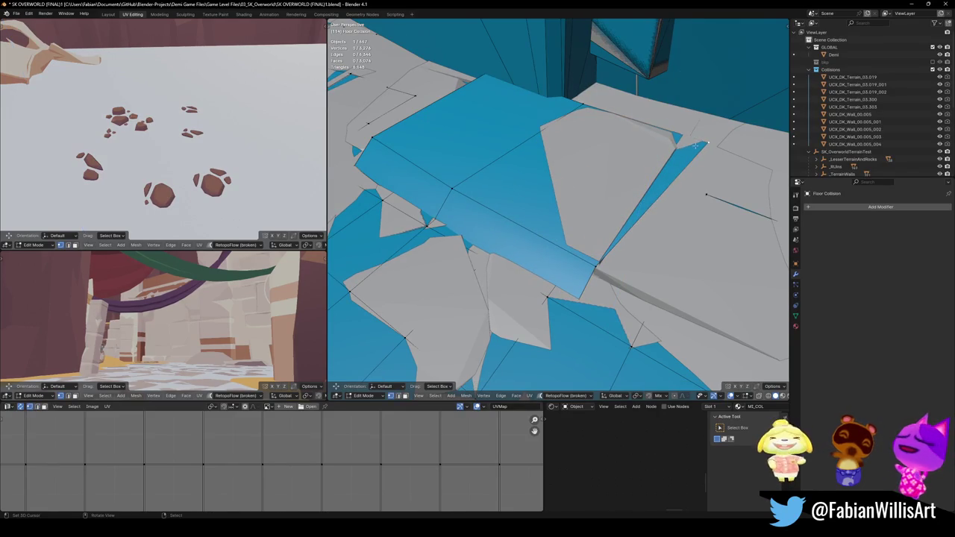
- Move vertices to enlarge the blue face, pulling one along X to the wall corner
key("g")
left_click(589, 112)
key("g")
left_click(612, 171)
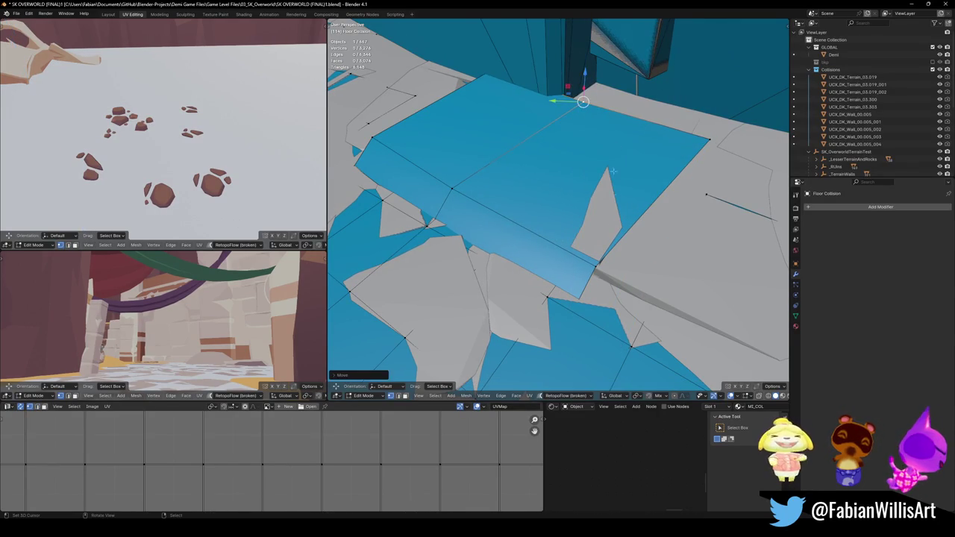
key("g")
key("x")
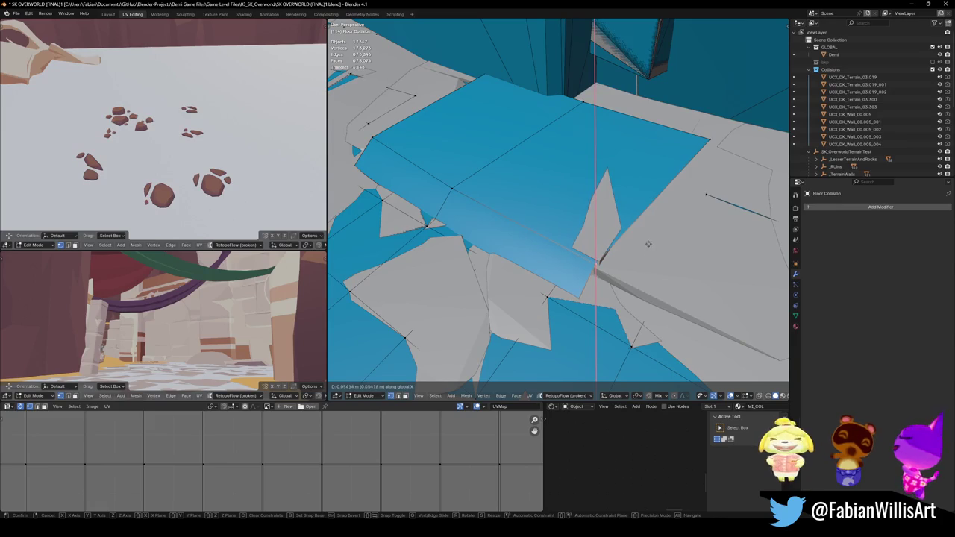
scroll(640, 222, "up", 3)
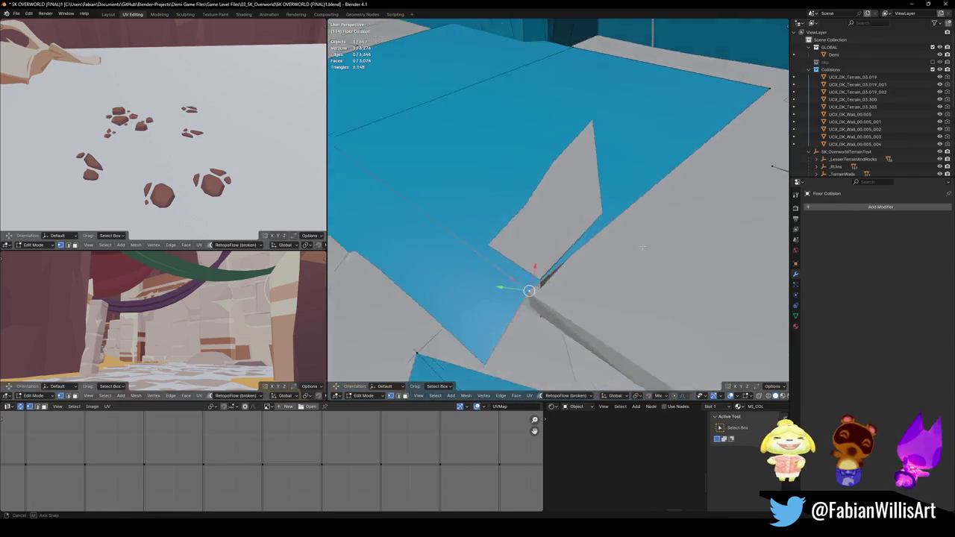
middle_click_drag(641, 222, 621, 236)
left_click(485, 228)
- Extrude the three selected vertices of the blue floor
mouse_move(485, 228)
middle_mouse_down()
mouse_move(626, 236)
mouse_move(508, 249)
mouse_move(551, 246)
middle_mouse_up()
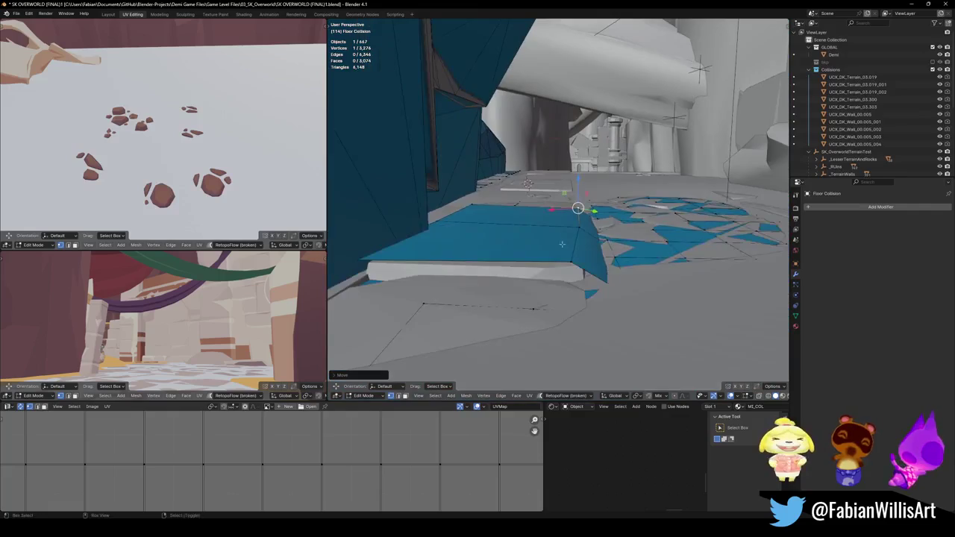
middle_click_drag(523, 274, 452, 278)
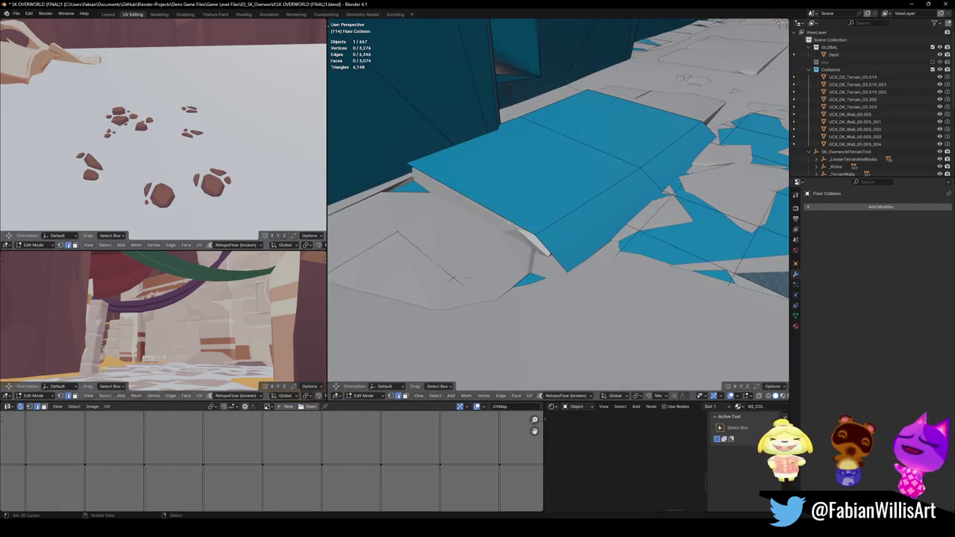
middle_click_drag(555, 251, 494, 192)
key("e")
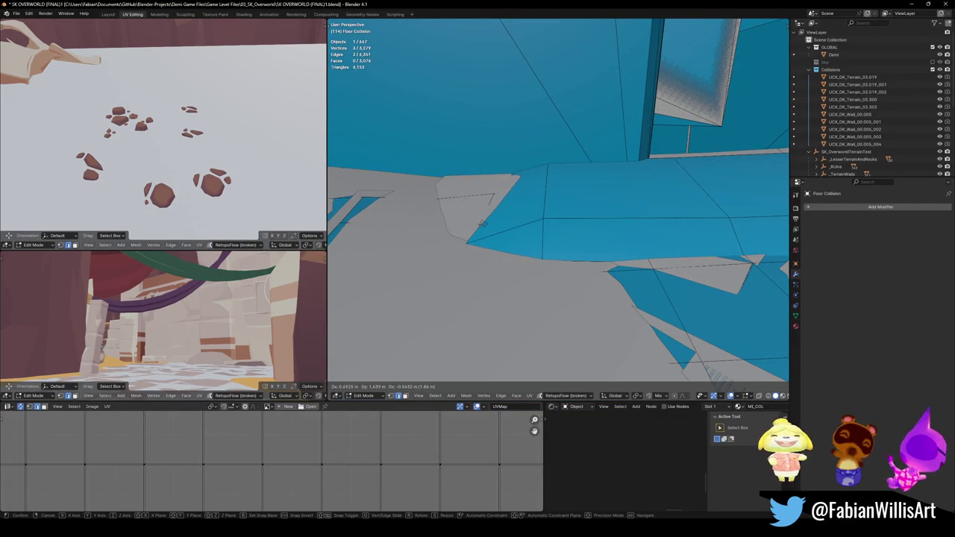
left_click(482, 223)
- Adjust the height of a vertex on the step so it sits on the stone
mouse_move(482, 223)
middle_mouse_down()
mouse_move(502, 239)
mouse_move(539, 237)
middle_mouse_up()
left_click(539, 236)
key("g")
key("z")
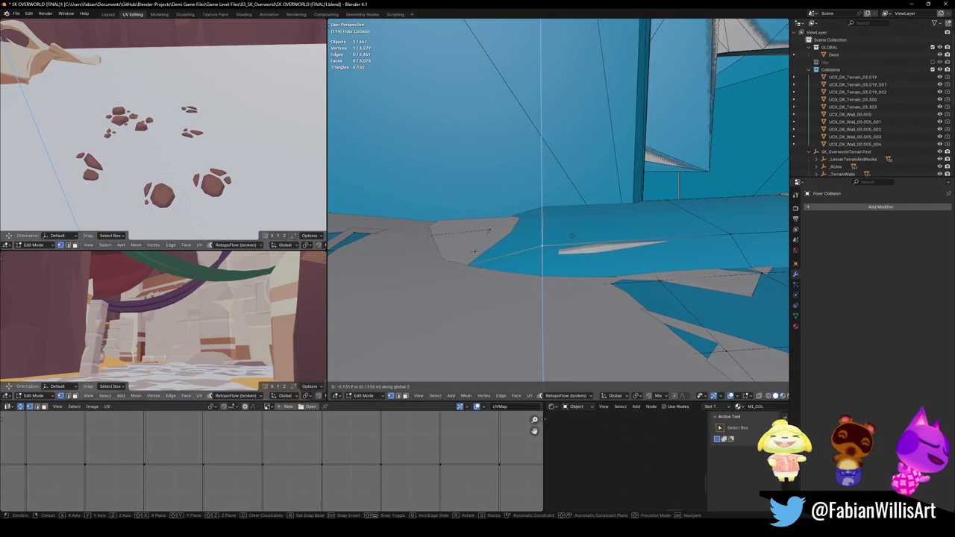
key("shift+z")
mouse_move(577, 235)
middle_mouse_down()
mouse_move(554, 249)
mouse_move(568, 252)
middle_mouse_up()
key("z")
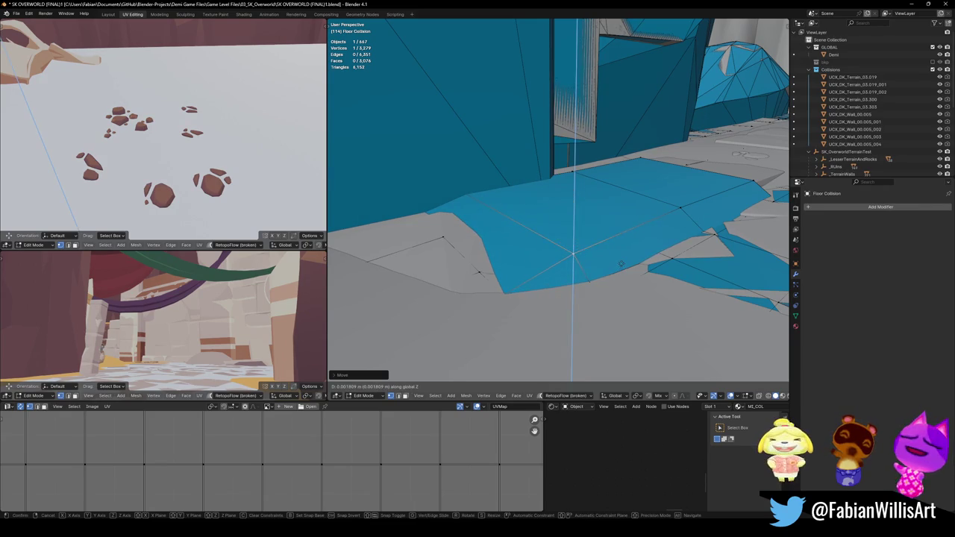
left_click(620, 263)
mouse_move(621, 263)
middle_mouse_down()
mouse_move(513, 266)
mouse_move(552, 250)
middle_mouse_up()
- Return to Object Mode and save the file
key("Tab")
key("ctrl+s")
mouse_move(588, 194)
middle_mouse_down()
mouse_move(540, 221)
mouse_move(601, 229)
mouse_move(516, 274)
mouse_move(622, 241)
mouse_move(607, 345)
middle_mouse_up()
- Reposition the DK_Terrain_03.279 rock and reset its origin
left_click(622, 241)
key("g")
left_click(536, 228)
middle_click_drag(536, 228, 567, 243)
key("q")
left_click(568, 232)
- Add a convex hull collider to DK_Terrain_03.279 and save the file
key("shift+alt+c")
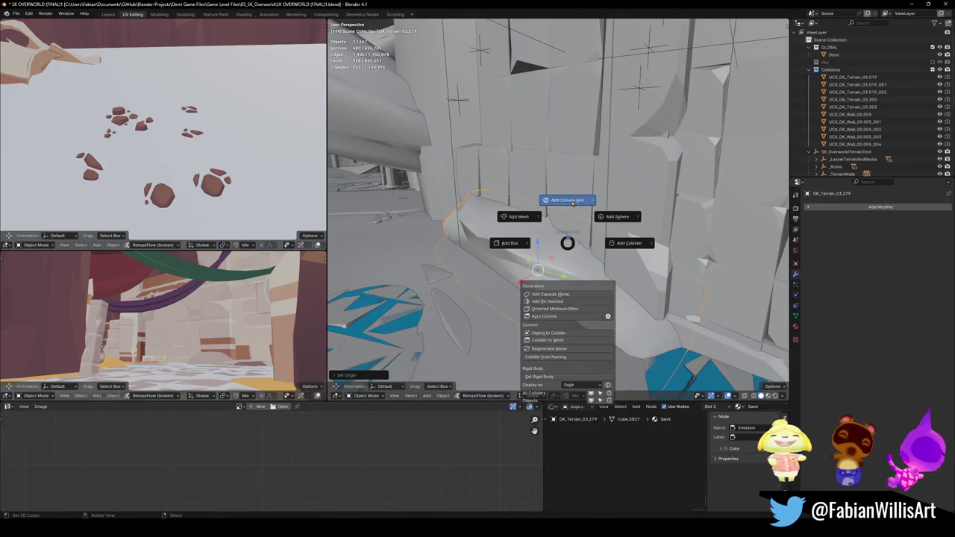
left_click(572, 201)
mouse_move(572, 203)
middle_mouse_down()
mouse_move(526, 246)
mouse_move(545, 241)
middle_mouse_up()
key("ctrl+s")
- Isolate DK_Wall_00.003 in Edit Mode with X-ray and hide its upper part
left_click(537, 240)
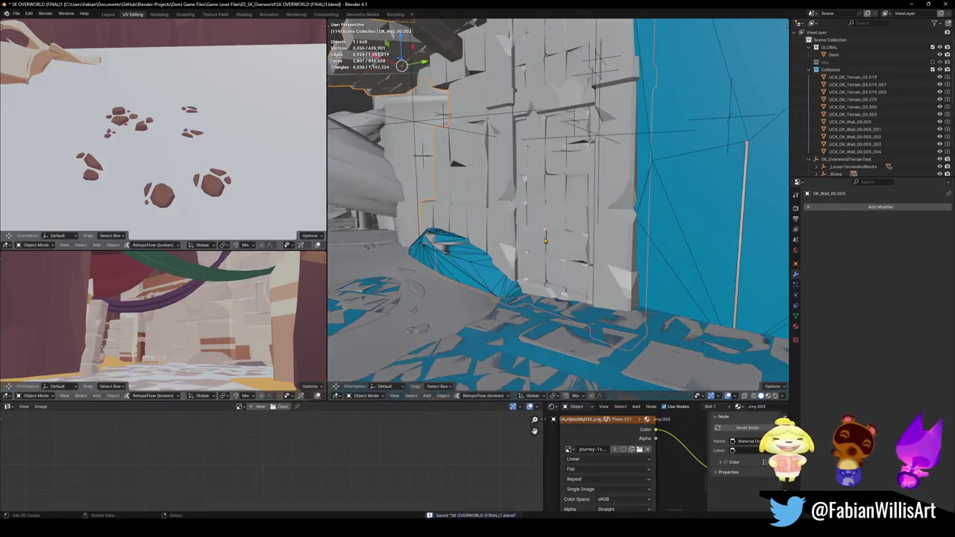
key("KP_Divide")
middle_click_drag(638, 246, 537, 224)
key("Tab")
key("alt+a")
key("alt+z")
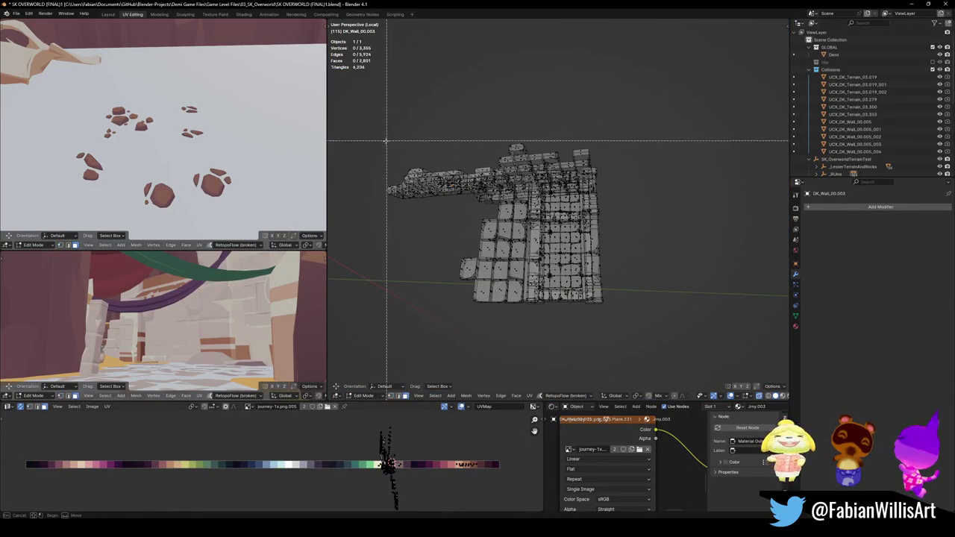
left_click_drag(369, 130, 645, 201)
key("h")
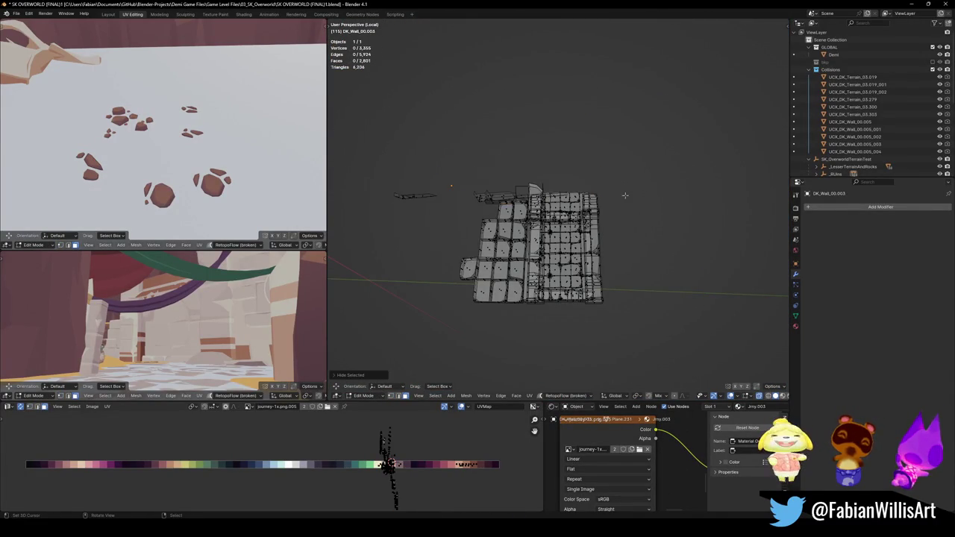
- Add convex hull colliders over the wall's right and left halves
scroll(571, 200, "up", 3)
mouse_move(658, 131)
left_mouse_down()
mouse_move(543, 389)
mouse_move(531, 384)
left_mouse_up()
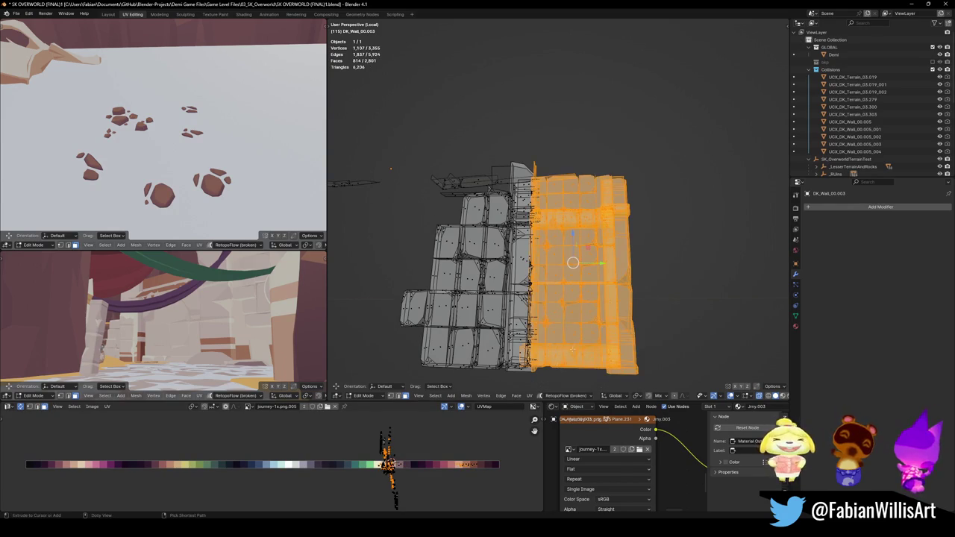
key("shift+c")
left_click(572, 304)
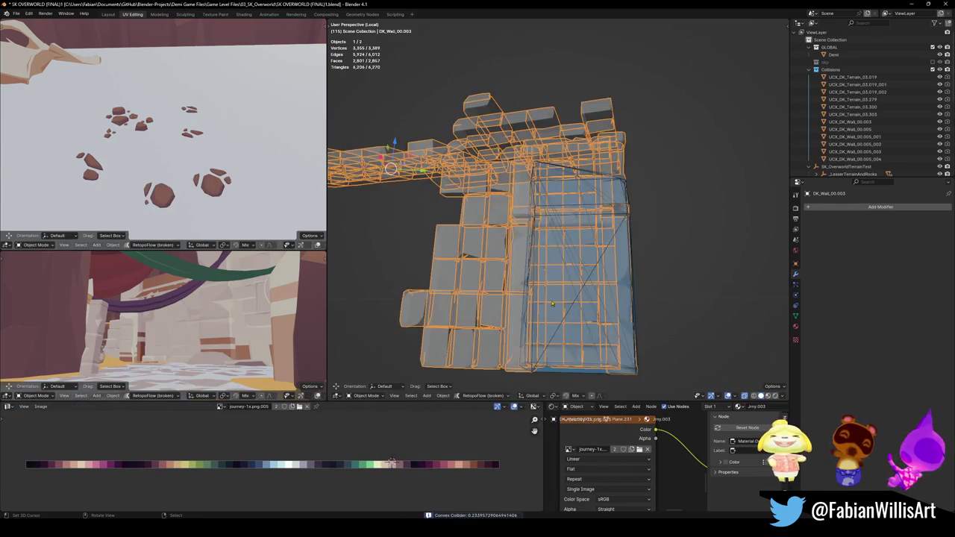
key("b")
left_click_drag(414, 136, 573, 386)
key("shift+c")
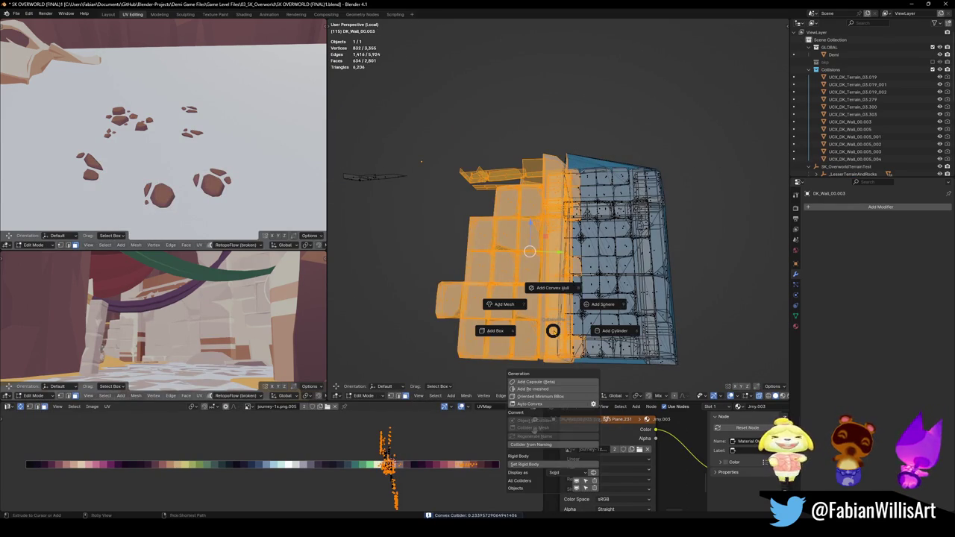
left_click(552, 288)
- Exit local view, save the file, and select terrain.003
middle_click_drag(552, 298, 490, 247)
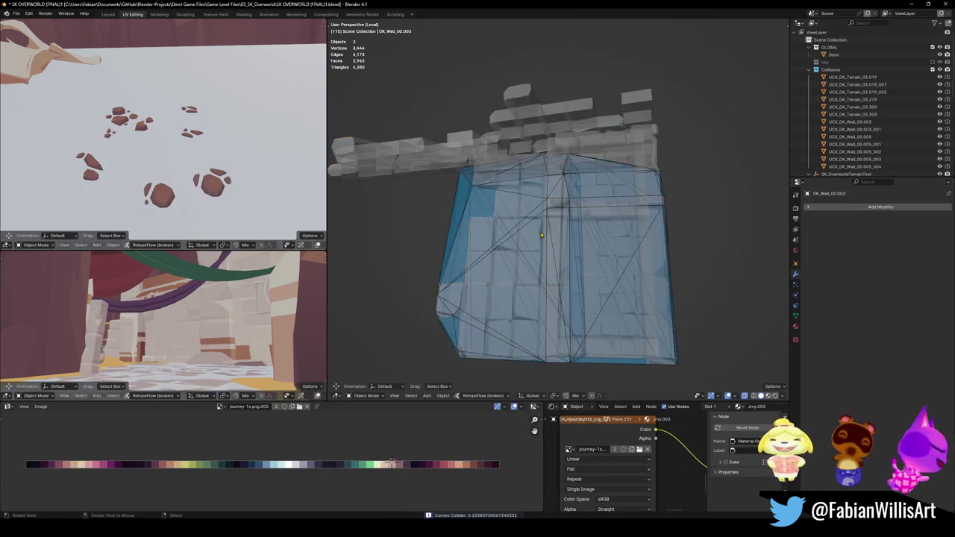
key("KP_Divide")
key("ctrl+s")
mouse_move(510, 212)
middle_mouse_down()
mouse_move(532, 281)
mouse_move(584, 278)
middle_mouse_up()
left_click(537, 283)
- Isolate terrain.003 and wrap its right and middle wall pieces in a convex hull
key("KP_Divide")
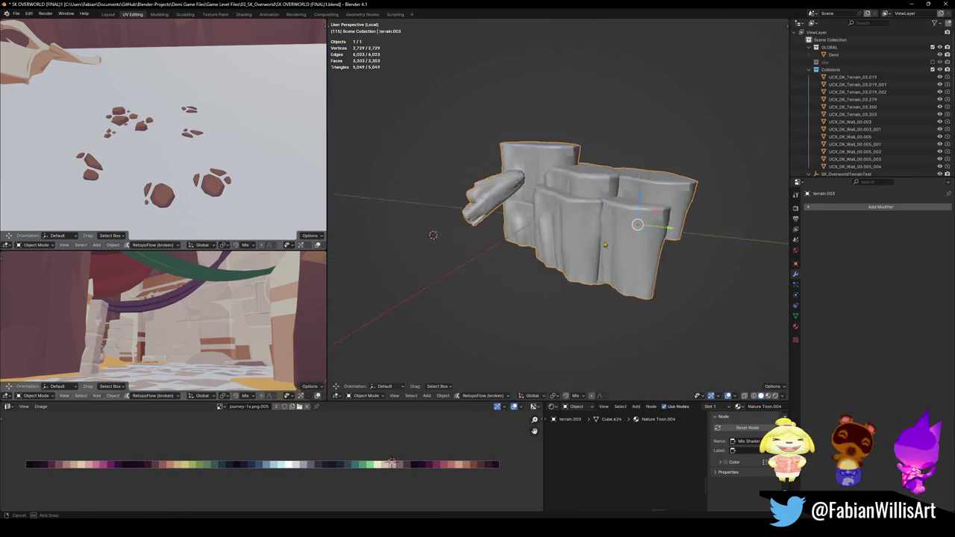
scroll(584, 277, "up", 3)
key("Tab")
key("alt+a")
key("l")
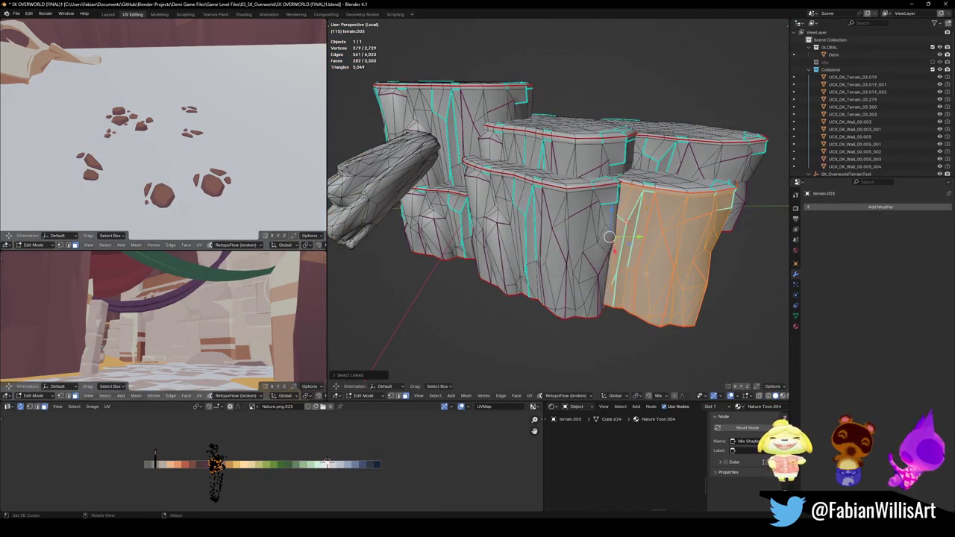
key("l")
key("shift+alt+c")
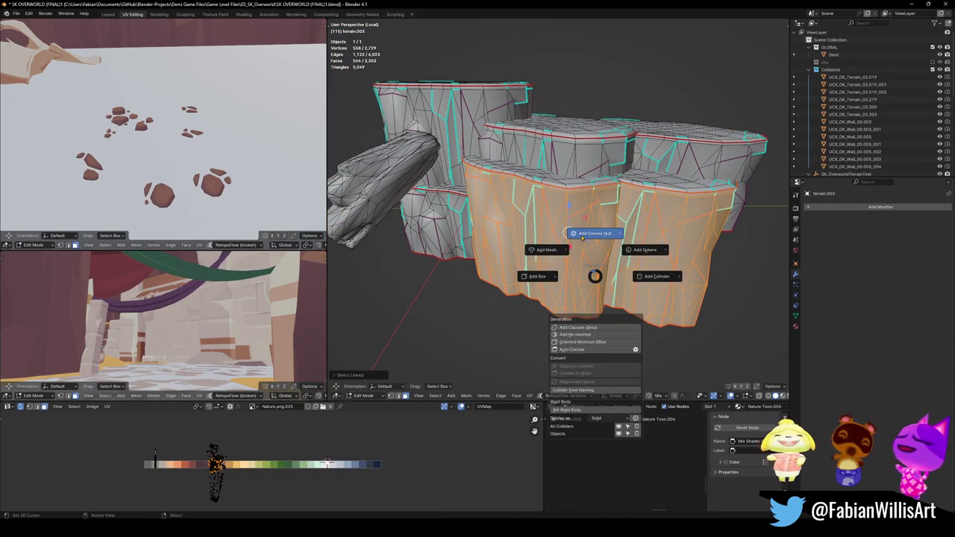
left_click(582, 237)
- Wrap the tall left wall piece in a convex hull collider
mouse_move(582, 237)
middle_mouse_down()
mouse_move(639, 206)
mouse_move(633, 194)
middle_mouse_up()
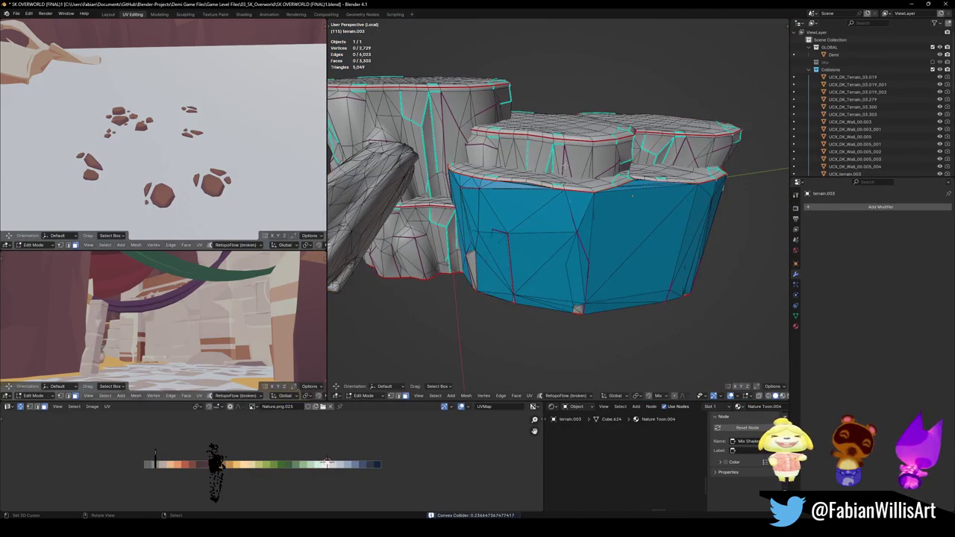
key("l")
key("l")
middle_click_drag(544, 209, 494, 252)
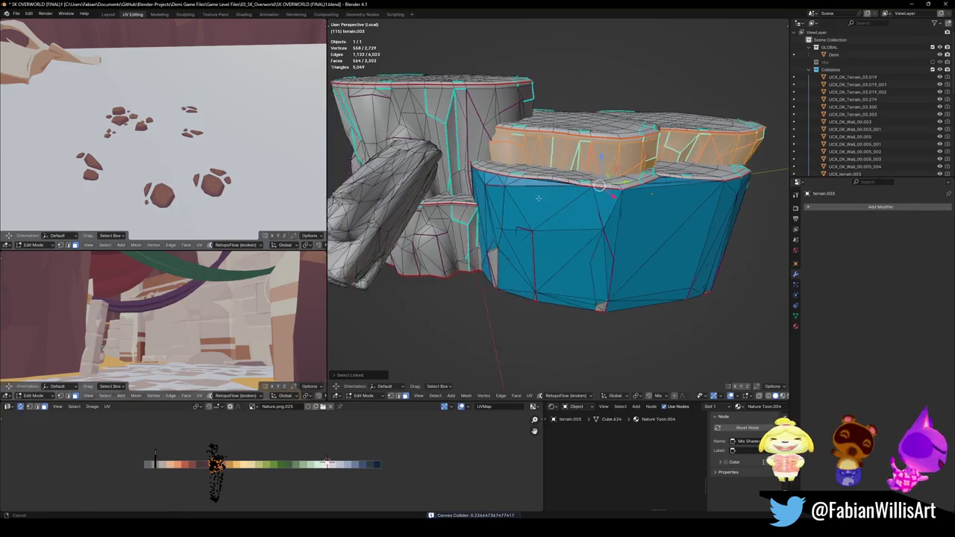
key("alt+a")
key("l")
key("l")
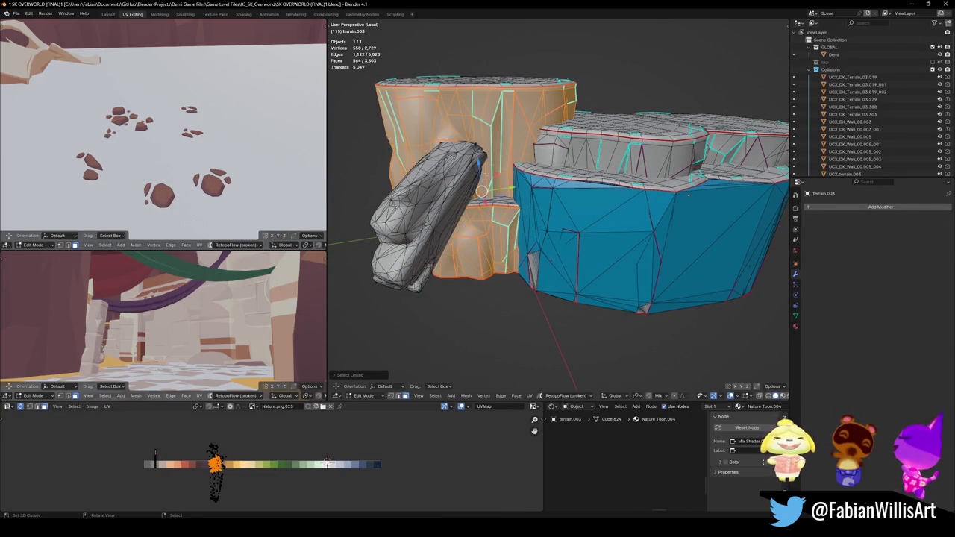
middle_click_drag(533, 197, 527, 196)
key("shift+c")
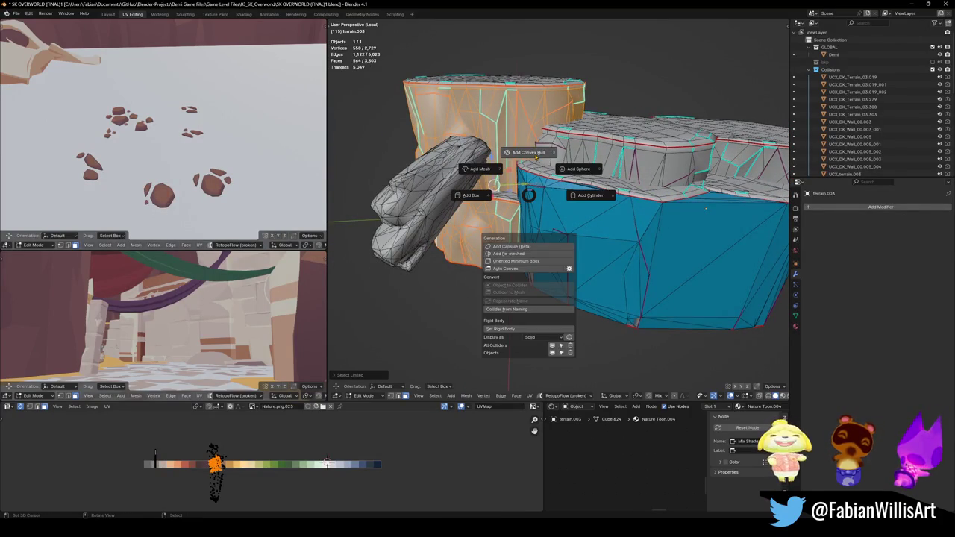
left_click(535, 154)
- Add a convex hull collider around the leaning rock piece
mouse_move(535, 154)
middle_mouse_down()
mouse_move(527, 188)
mouse_move(440, 220)
middle_mouse_up()
key("Tab")
key("l")
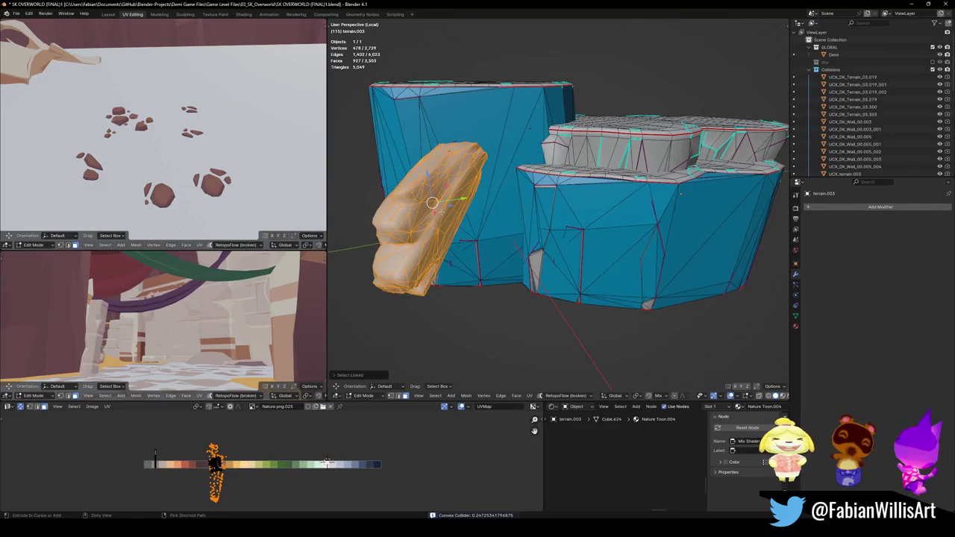
key("shift+c")
left_click(440, 171)
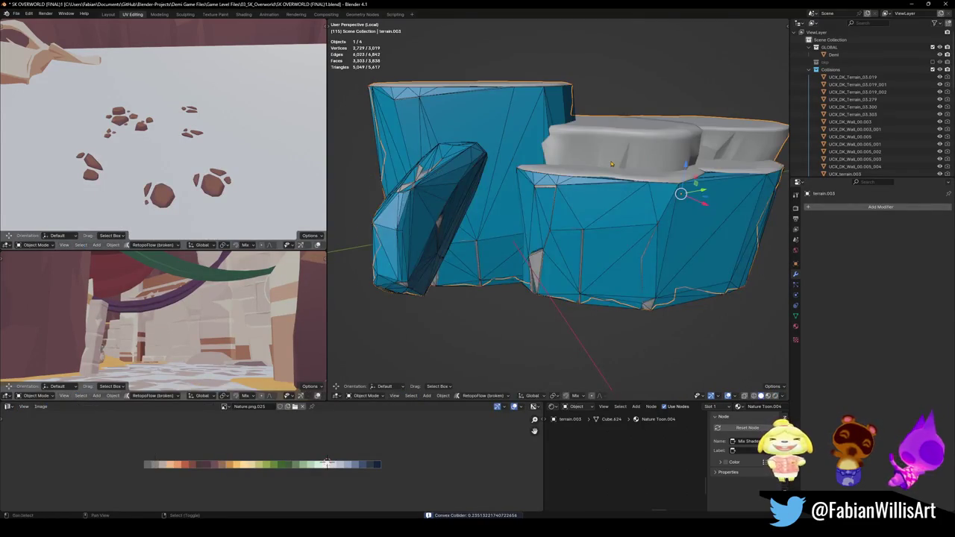
- Add a convex hull collider around the top slab pieces
middle_click_drag(611, 164, 537, 187)
key("Tab")
key("l")
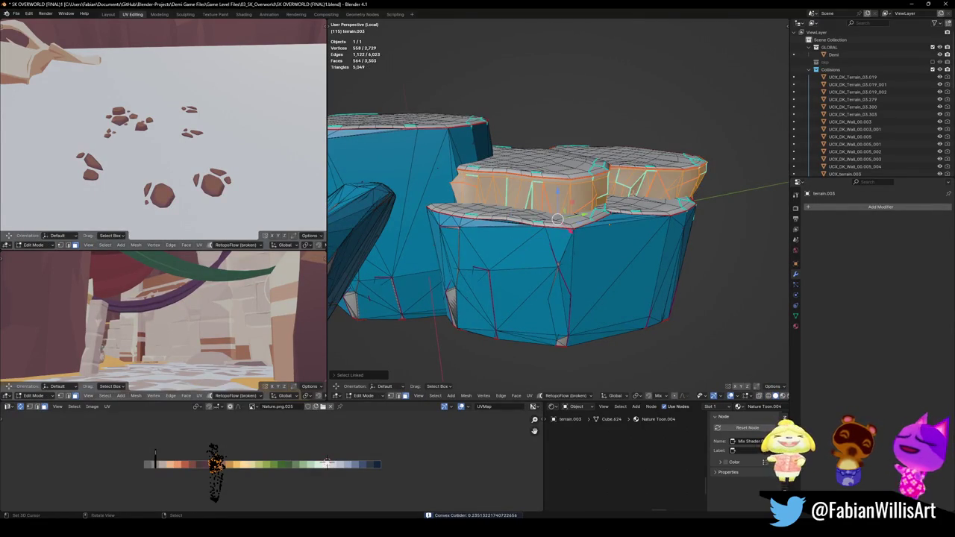
middle_click_drag(557, 219, 599, 189)
key("shift+c")
left_click(610, 146)
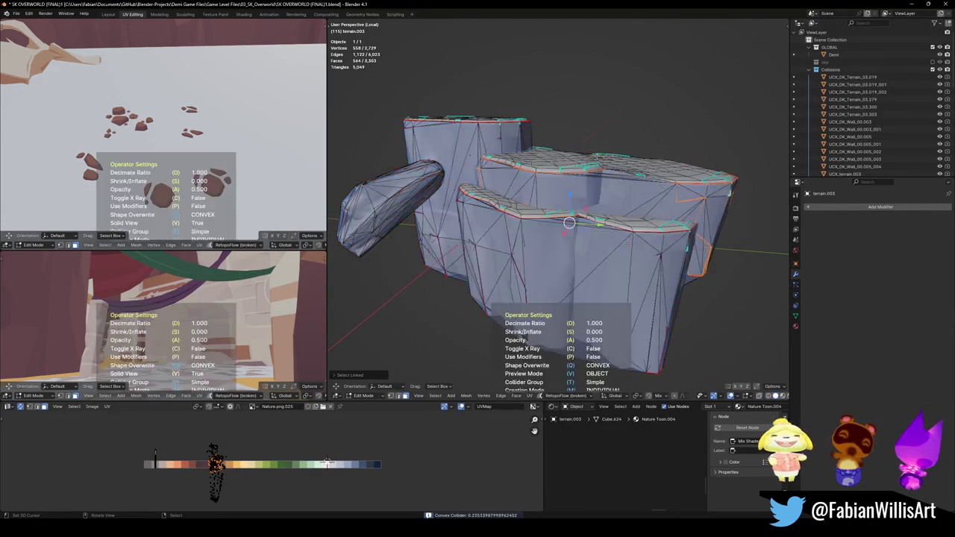
- Save, return to the full scene, and isolate the Terrain.001 piece
middle_click_drag(631, 241, 592, 224)
middle_click_drag(524, 146, 553, 190)
key("ctrl+s")
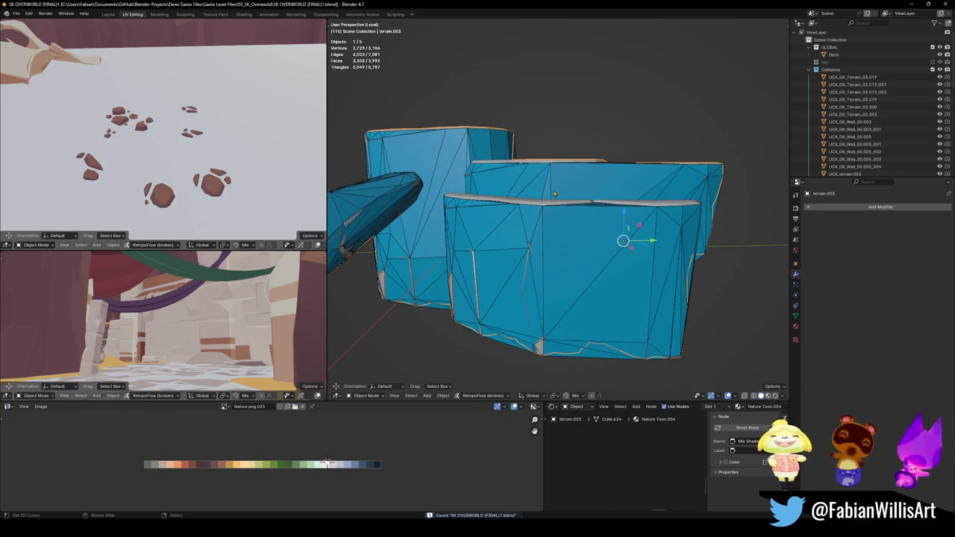
key("KP_Divide")
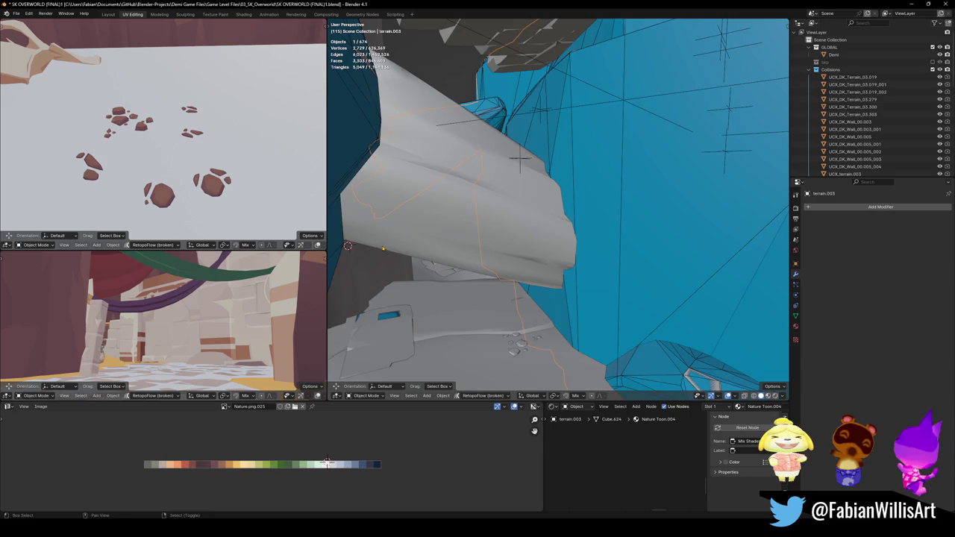
mouse_move(522, 186)
middle_mouse_down()
mouse_move(543, 218)
mouse_move(606, 264)
middle_mouse_up()
key("ctrl+s")
left_click(547, 211)
key("KP_Divide")
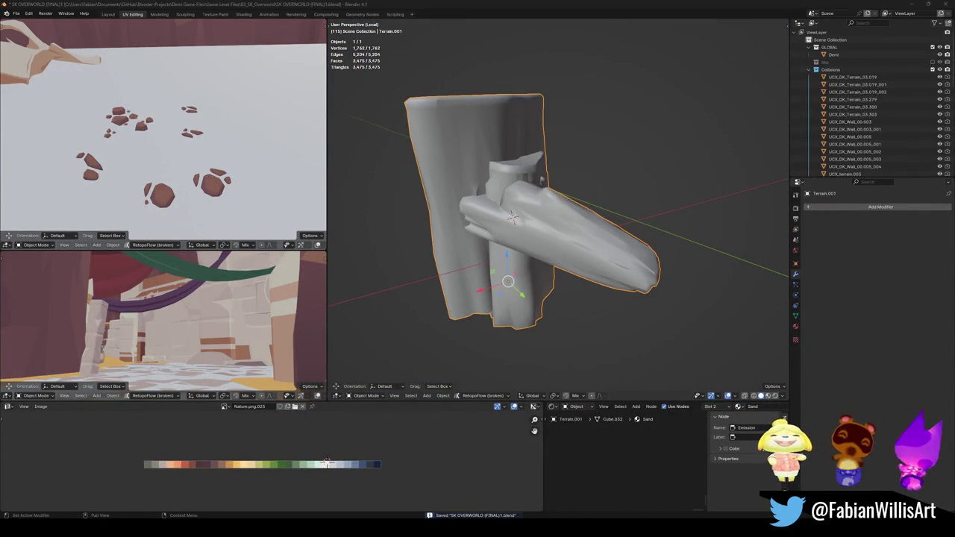
- Wrap Terrain.001's protruding rock piece in a convex hull collider
middle_click_drag(582, 238, 603, 241)
key("Tab")
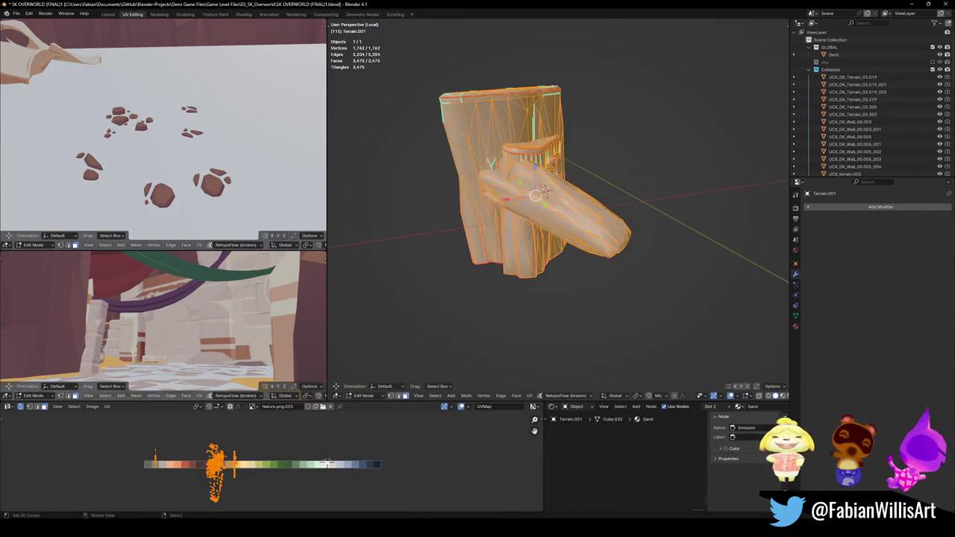
scroll(606, 240, "up", 4)
key("alt+a")
key("l")
key("shift+c")
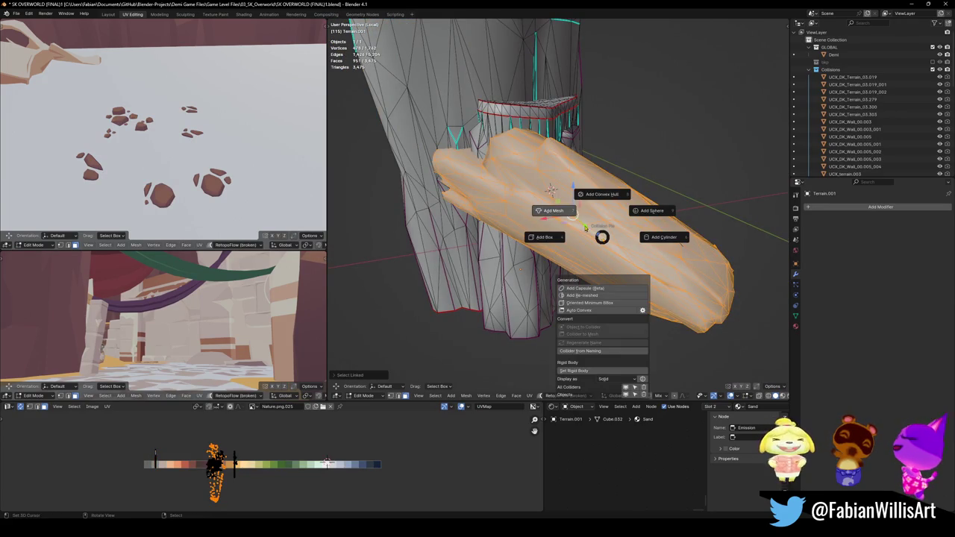
left_click(590, 195)
- Add one convex hull collider around Terrain.001's inner and outer wall pieces
mouse_move(511, 260)
middle_mouse_down()
mouse_move(540, 262)
mouse_move(515, 246)
middle_mouse_up()
key("alt+a")
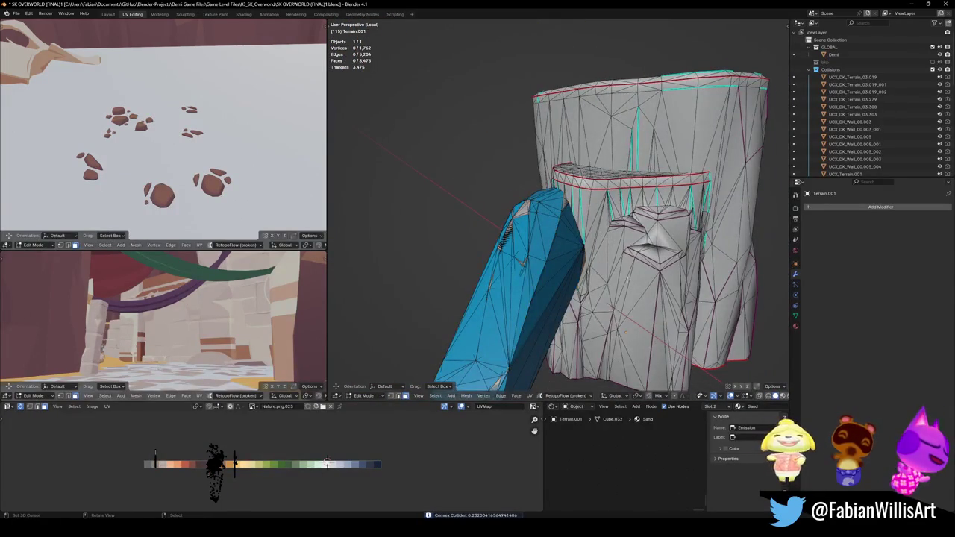
key("l")
middle_click_drag(624, 331, 758, 283)
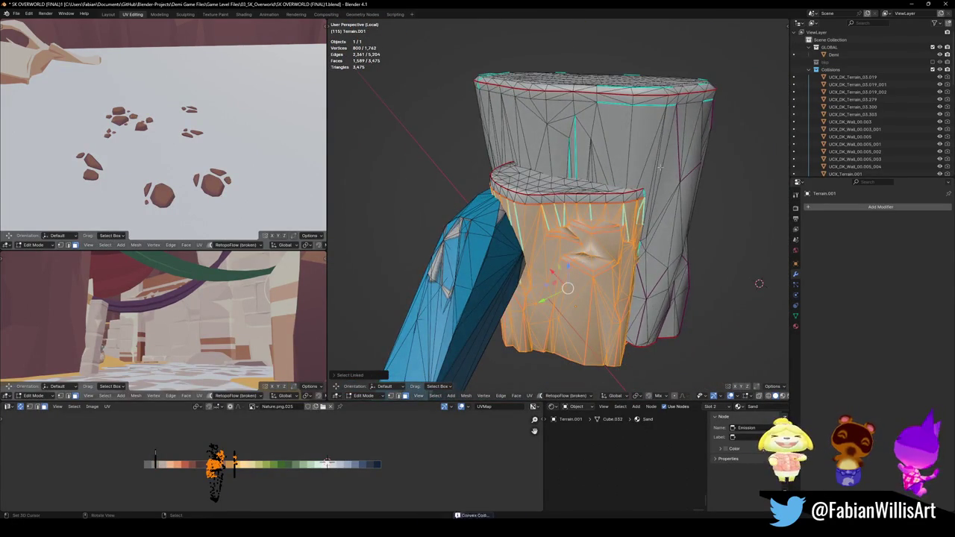
key("l")
key("alt+shift+c")
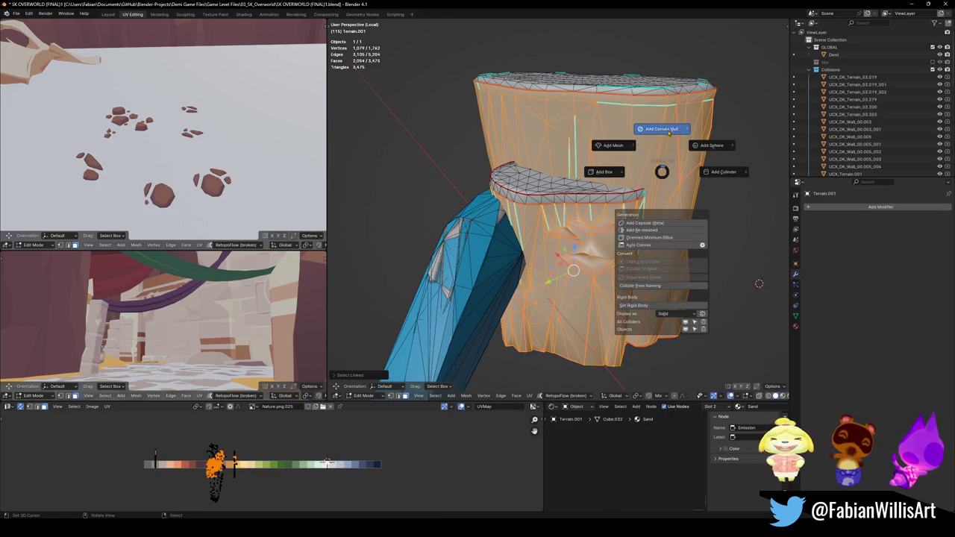
left_click(661, 129)
scroll(631, 180, "up", 3)
middle_click_drag(567, 223, 632, 180)
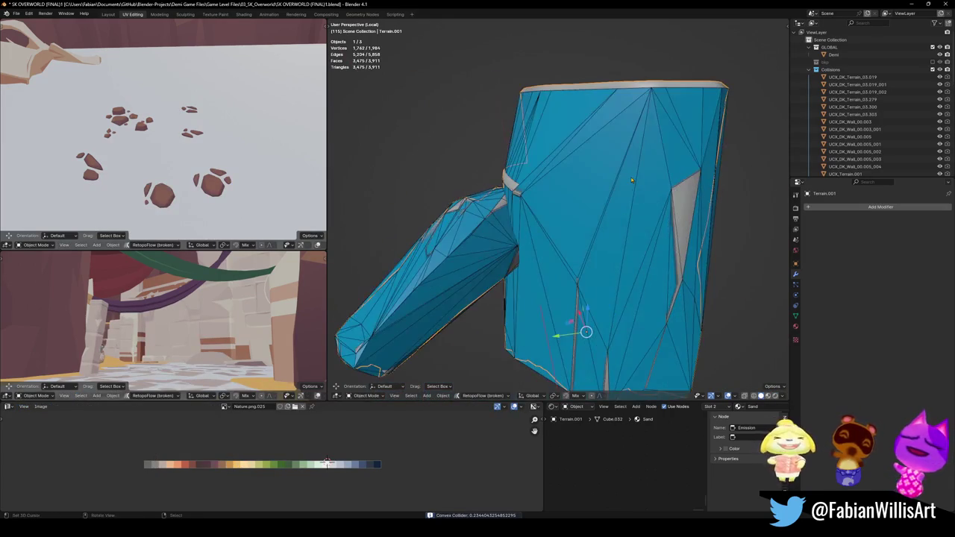
- Return to the full scene and select a pillar piece of DK_Terrain_01.297 in Edit Mode
key("KP_Divide")
scroll(561, 252, "up", 8)
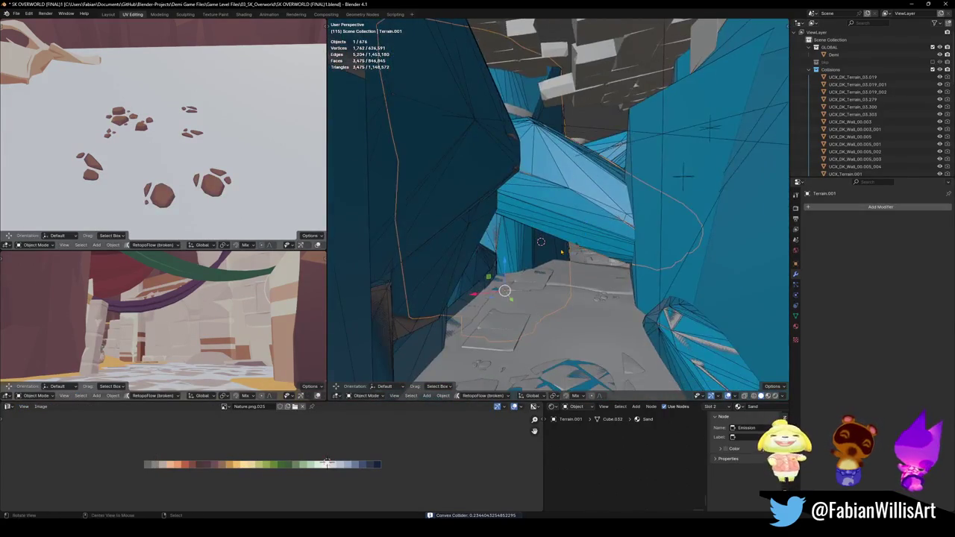
scroll(540, 241, "up", 5)
mouse_move(522, 224)
middle_mouse_down()
mouse_move(619, 154)
mouse_move(555, 254)
mouse_move(464, 277)
mouse_move(512, 219)
mouse_move(497, 219)
mouse_move(525, 240)
mouse_move(545, 223)
mouse_move(548, 254)
mouse_move(578, 252)
mouse_move(598, 283)
middle_mouse_up()
left_click(524, 240)
key("Tab")
key("alt+a")
key("l")
- Isolate DK_Terrain_01.297 and wrap the pillar and upper piece in a convex hull
key("KP_Divide")
scroll(578, 252, "up", 5)
scroll(582, 258, "down", 4)
key("l")
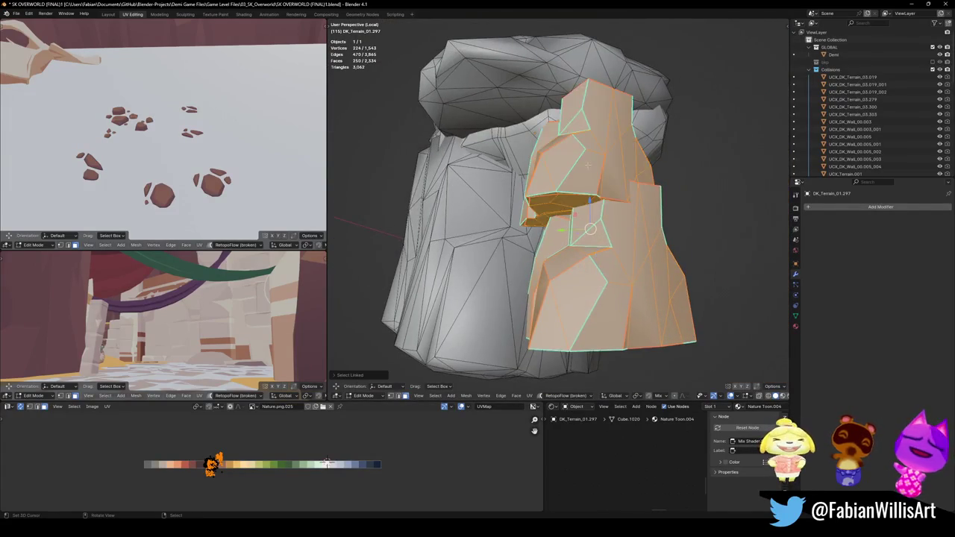
middle_click_drag(589, 194, 590, 181)
key("shift+alt+c")
left_click(590, 139)
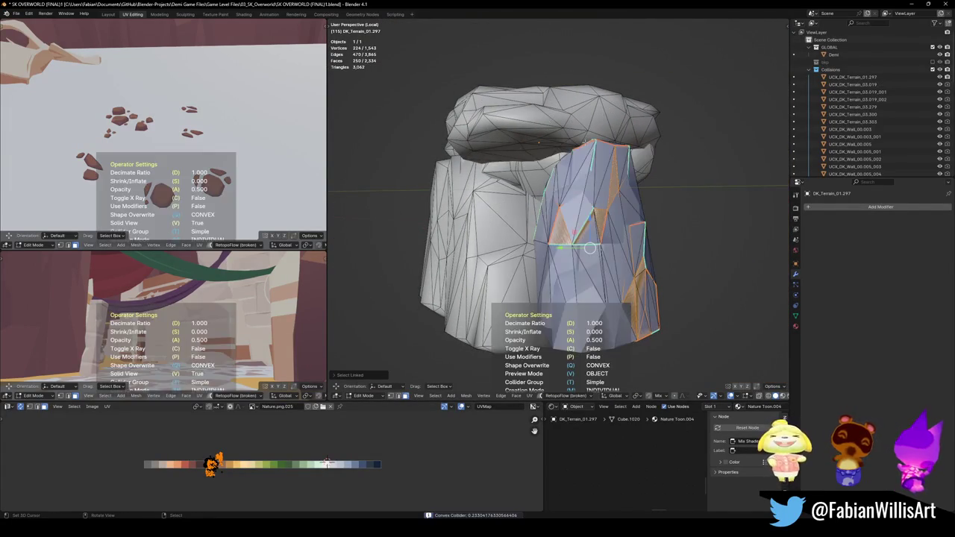
- Give DK_Terrain_01.297's front piece its own convex hull collider, then exit local view
key("l")
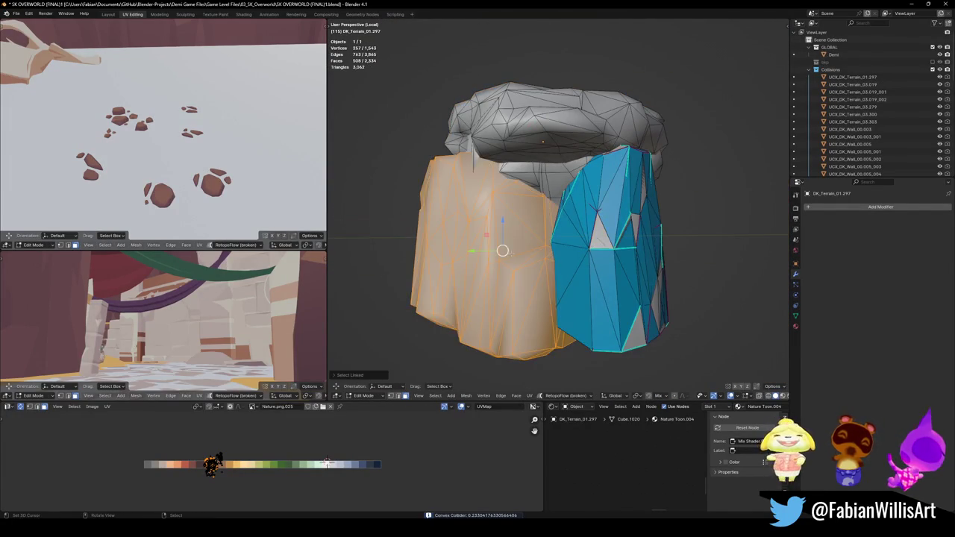
middle_click_drag(508, 255, 718, 273)
middle_click_drag(614, 181, 587, 194)
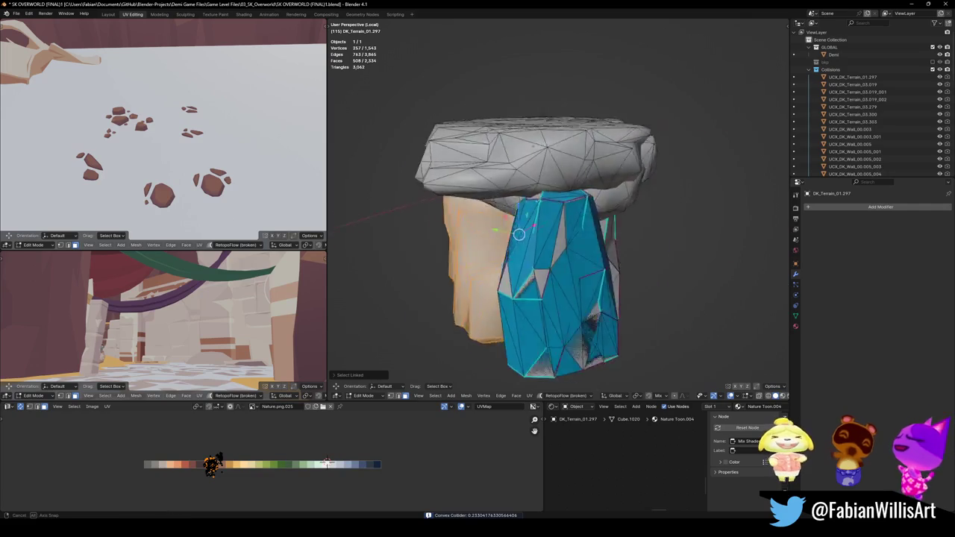
key("shift+alt+c")
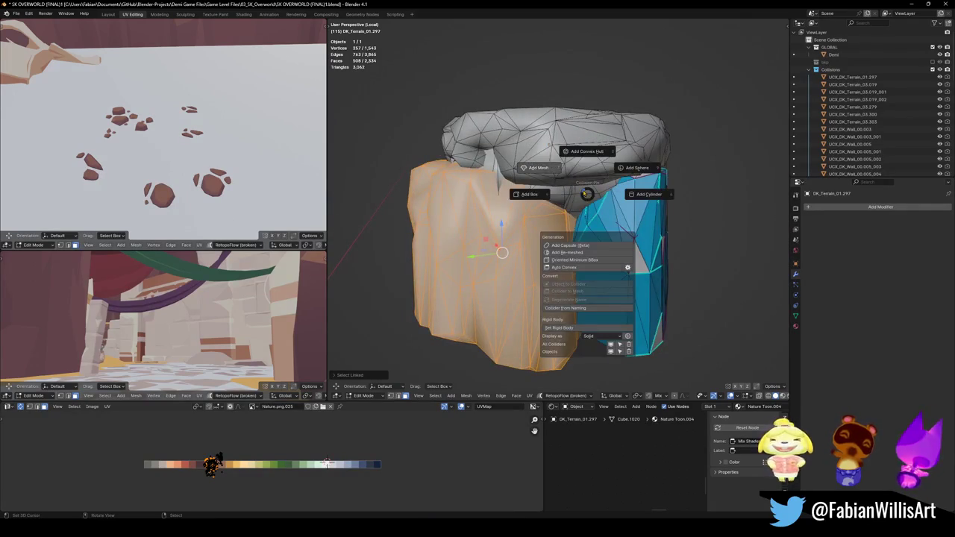
left_click(576, 150)
middle_click_drag(576, 150, 571, 273)
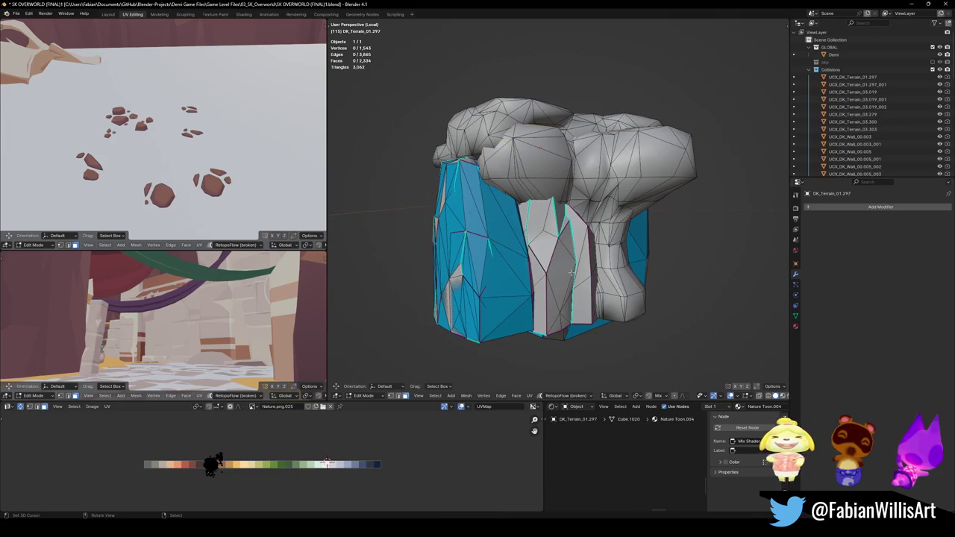
key("KP_Divide")
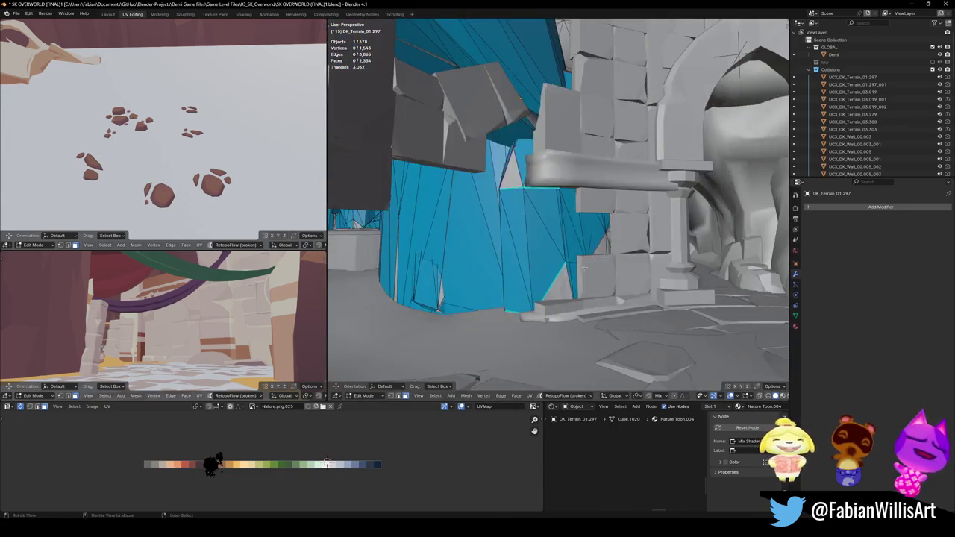
- Give the DK_Terrain_01.297 pillar a decimated mesh collider at ratio 0.670
middle_click_drag(571, 273, 567, 246)
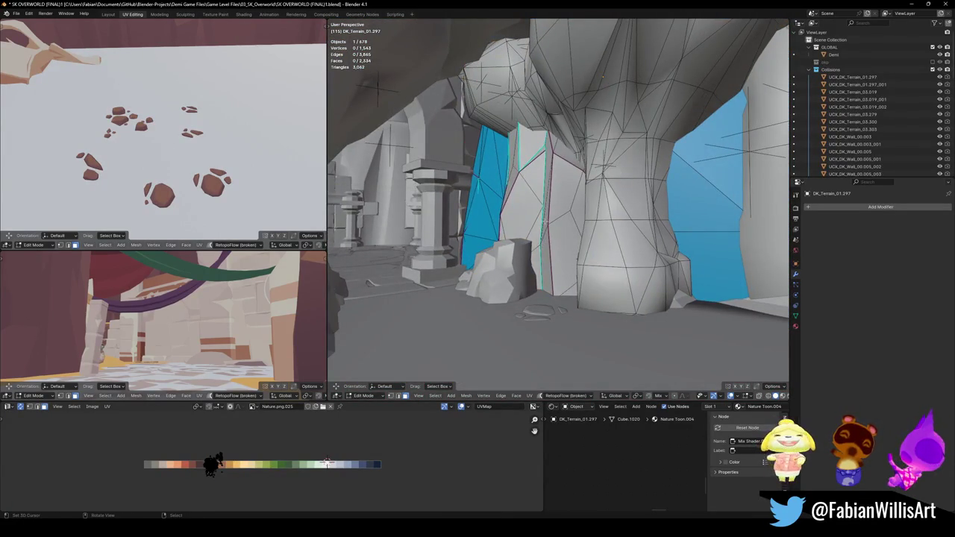
key("l")
key("KP_Decimal")
scroll(550, 234, "down", 5)
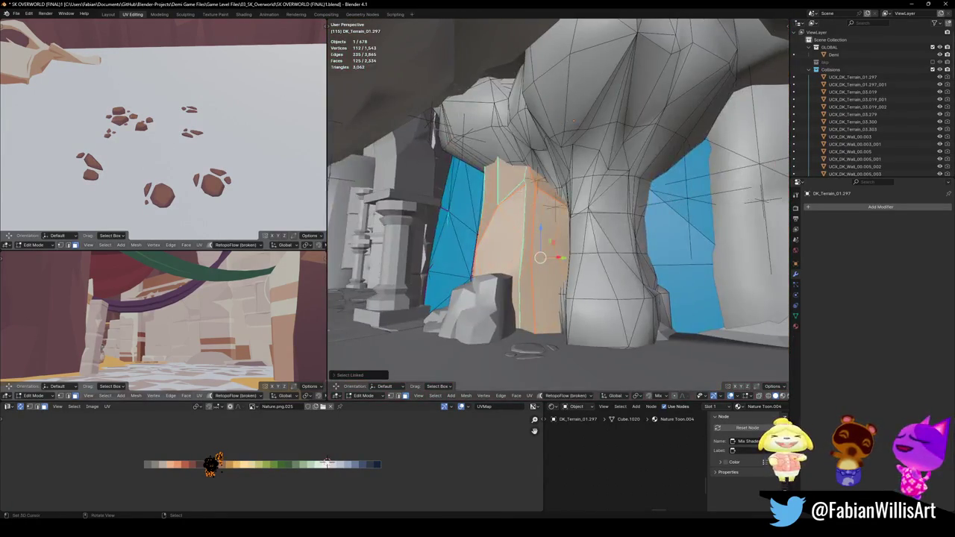
key("l")
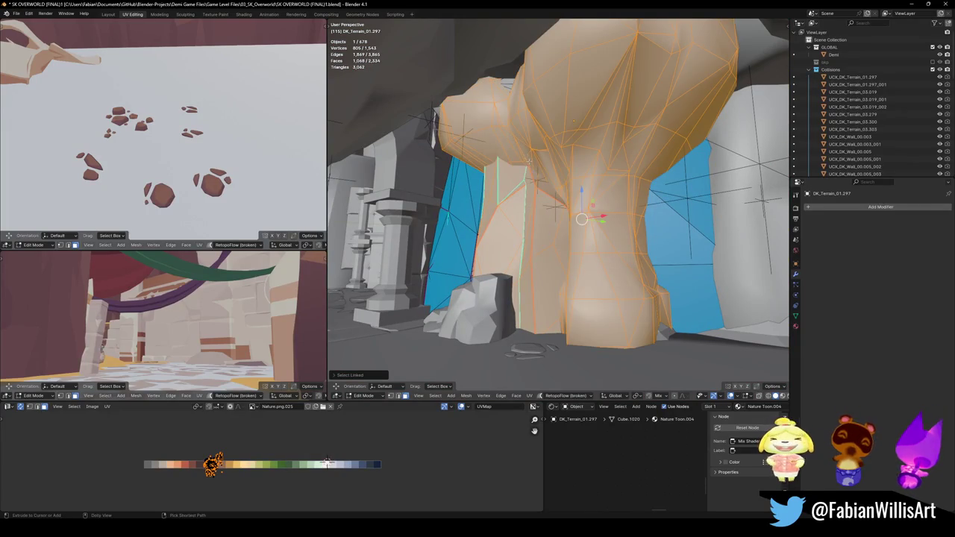
key("shift+c")
left_click(525, 118)
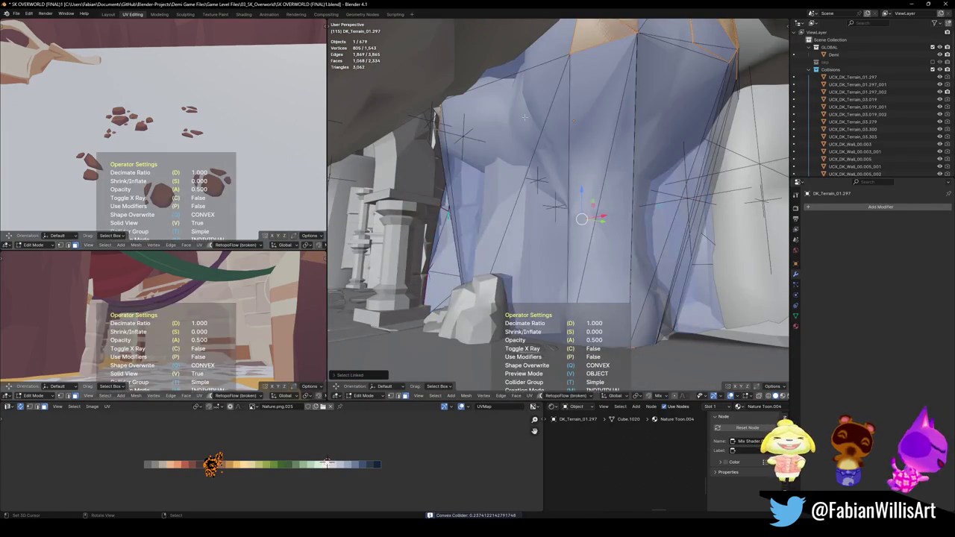
key("Escape")
key("shift+c")
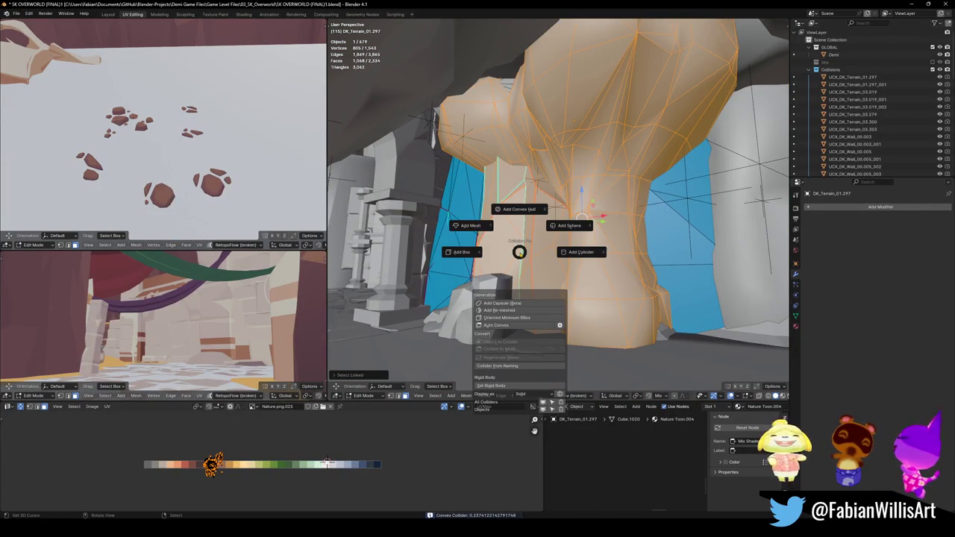
left_click(471, 225)
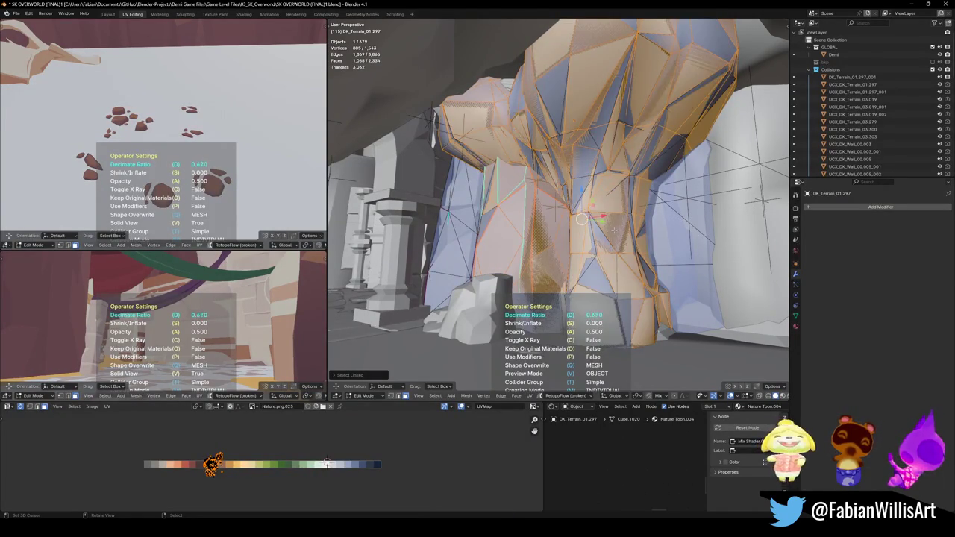
left_click(582, 218)
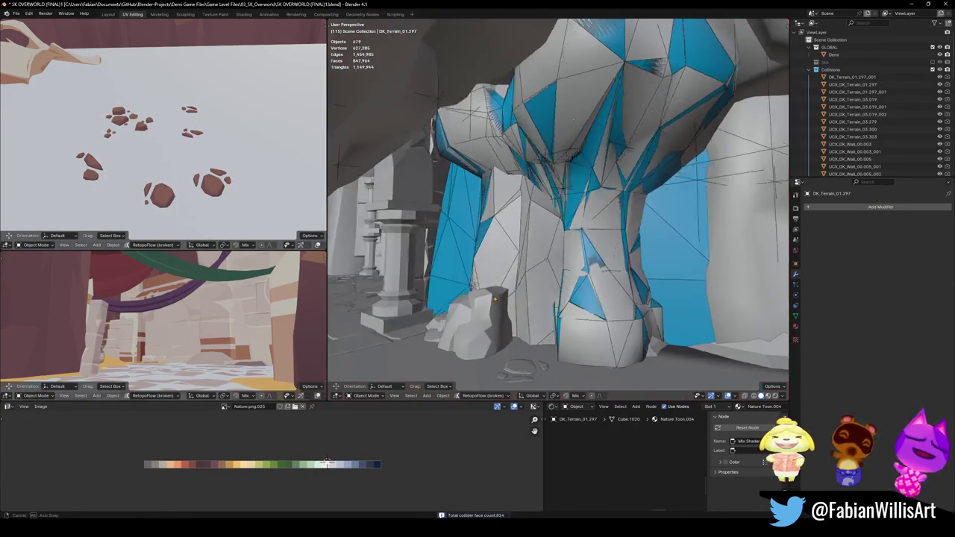
- Select the rock Cube.071 and add a convex hull collider to it
mouse_move(494, 299)
middle_mouse_down()
mouse_move(537, 283)
mouse_move(559, 293)
middle_mouse_up()
left_click(555, 291)
key("shift+alt+c")
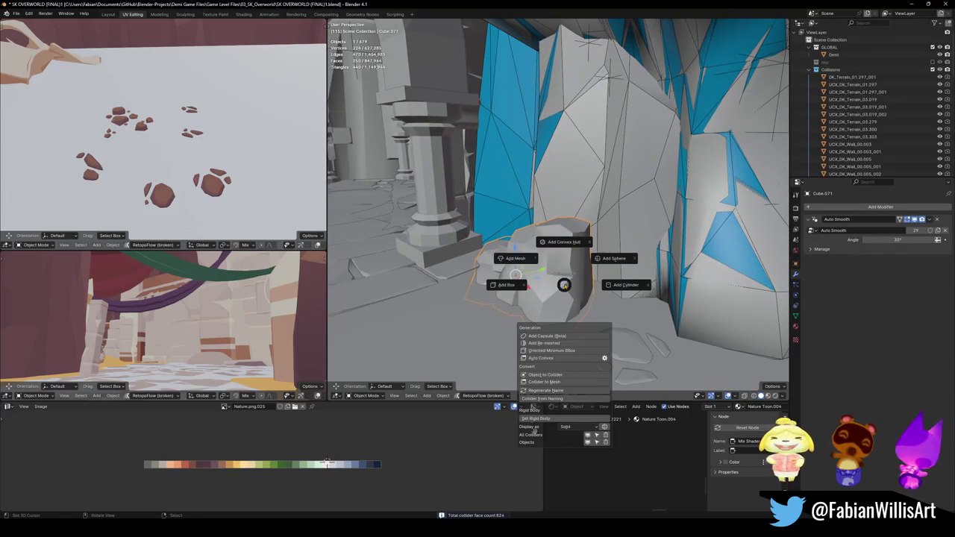
left_click(542, 244)
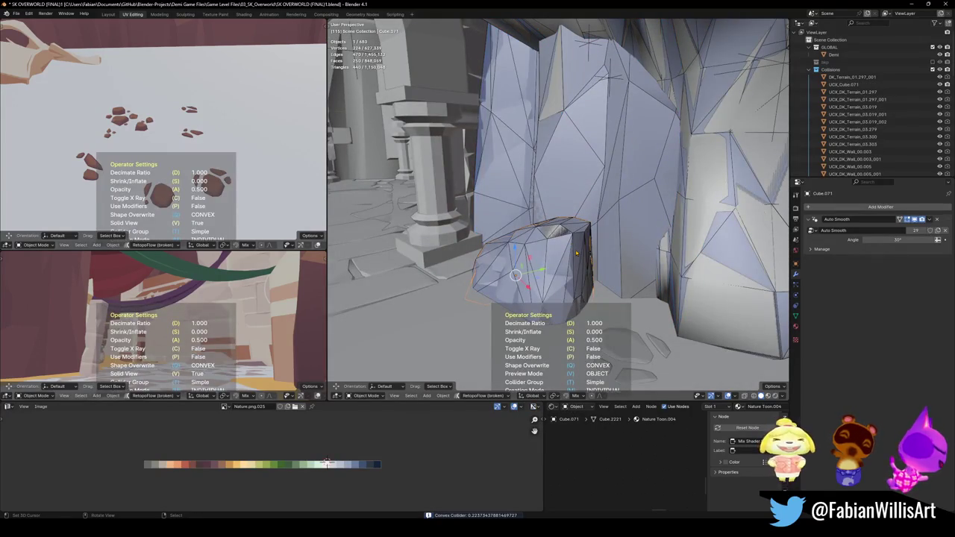
left_click(576, 254)
- Add a 0.324-ratio decimated mesh collider to Cube.071 and save the file
key("shift+alt+c")
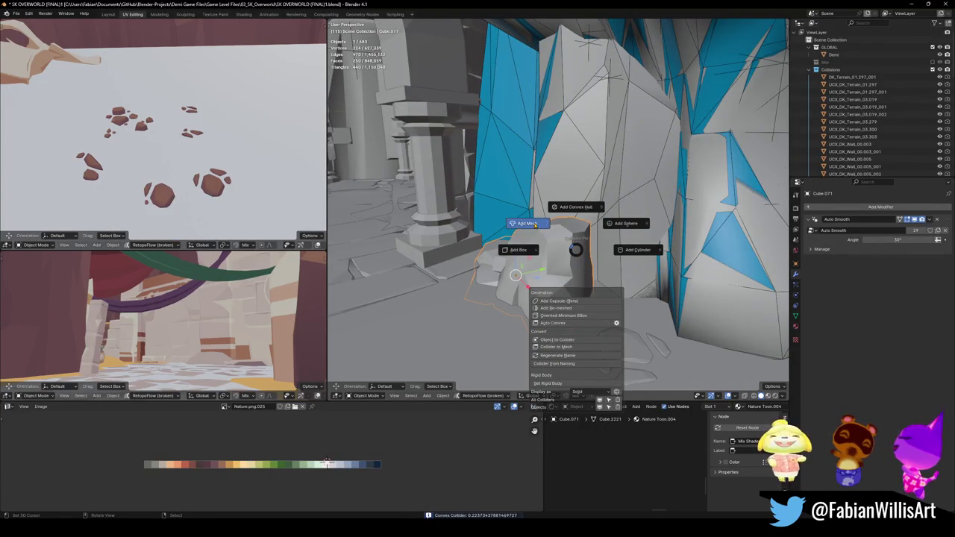
left_click(534, 224)
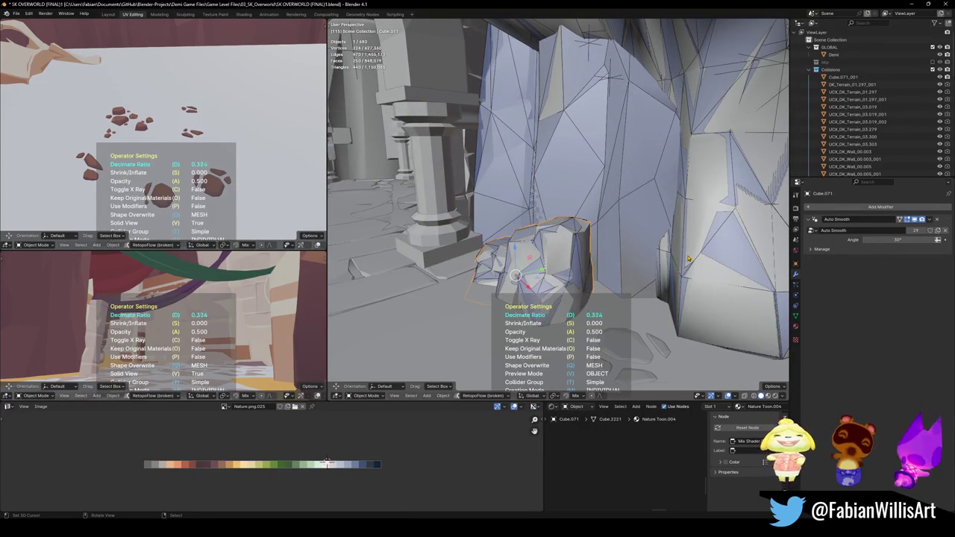
left_click(687, 258)
middle_click_drag(688, 259, 543, 234)
key("ctrl+s")
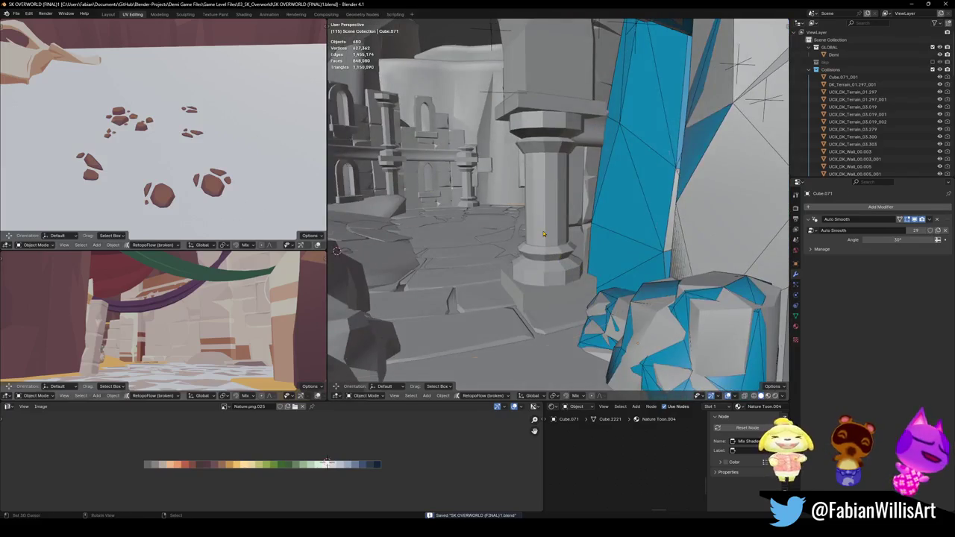
left_click(543, 234)
mouse_move(448, 219)
middle_mouse_down()
mouse_move(628, 280)
mouse_move(597, 274)
middle_mouse_up()
- Isolate SD_Floor_05.277 and wrap one archway column in a convex hull collider
scroll(581, 270, "up", 5)
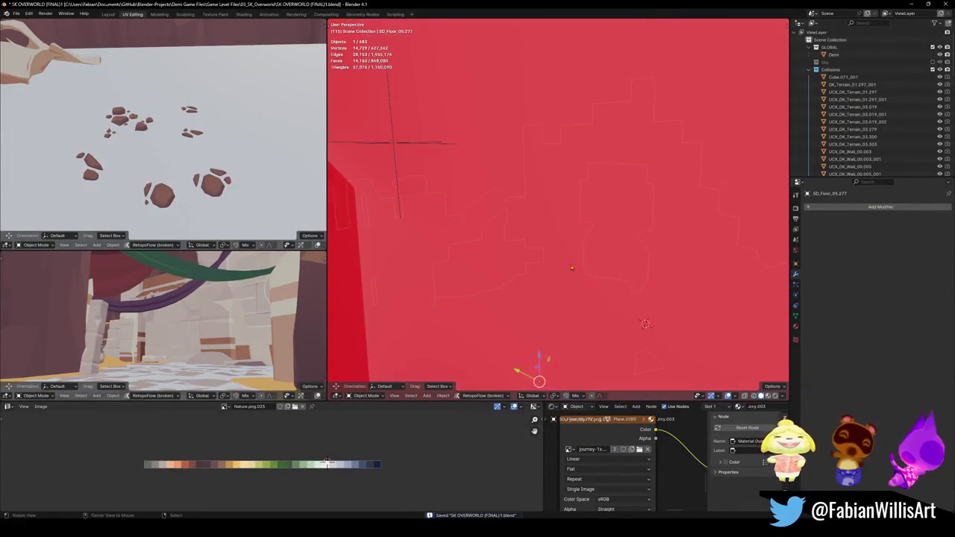
key("KP_Divide")
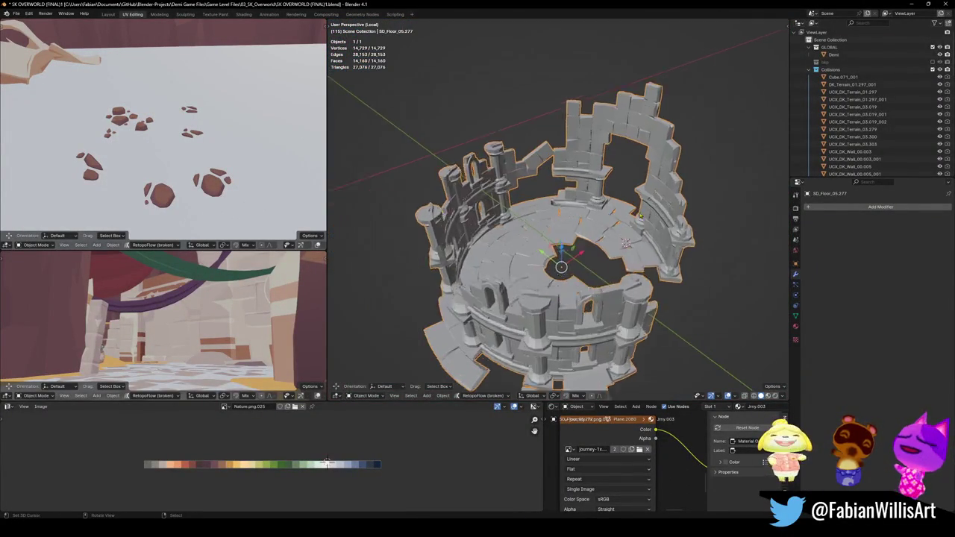
scroll(625, 242, "up", 4)
key("Tab")
mouse_move(625, 243)
middle_mouse_down()
mouse_move(606, 265)
mouse_move(582, 249)
middle_mouse_up()
scroll(605, 264, "up", 4)
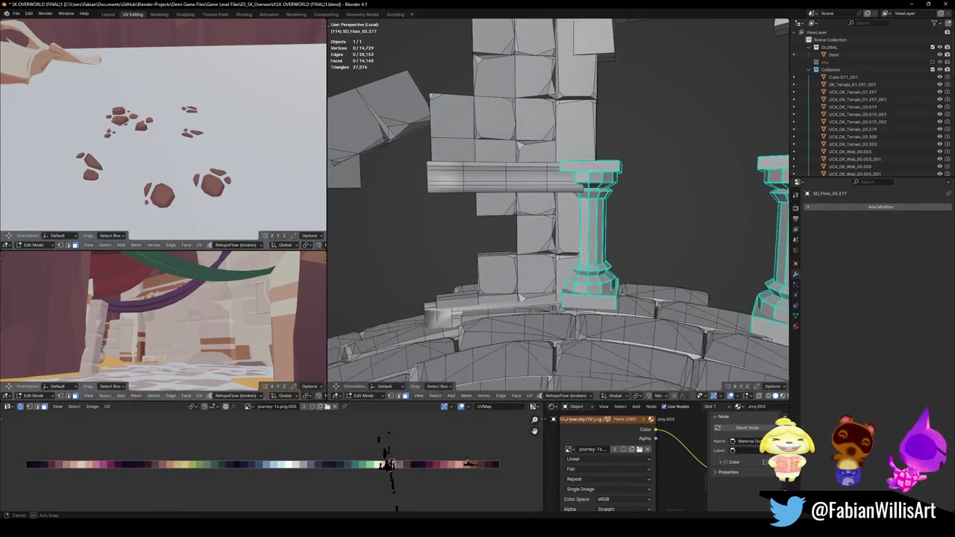
key("l")
key("l")
key("l")
middle_click_drag(604, 224, 581, 221)
key("shift+alt+c")
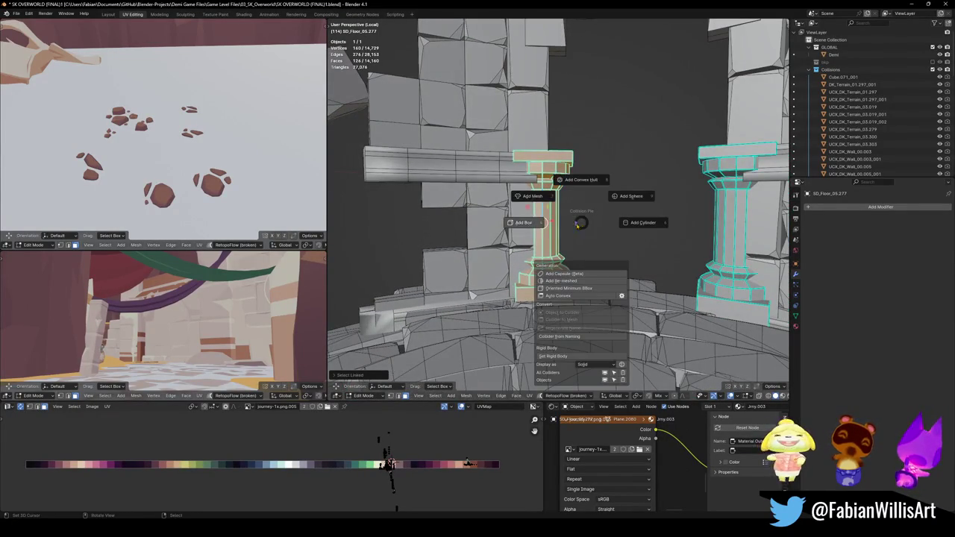
left_click(581, 180)
left_click(569, 232)
- Add a decimated mesh collider to the left column
middle_click_drag(569, 233, 512, 256)
key("Tab")
key("shift+alt+c")
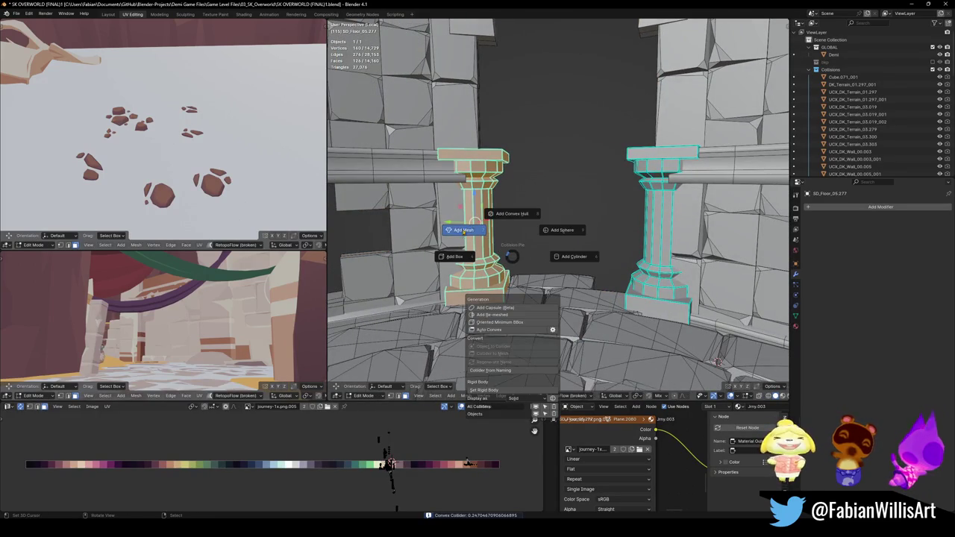
left_click(463, 230)
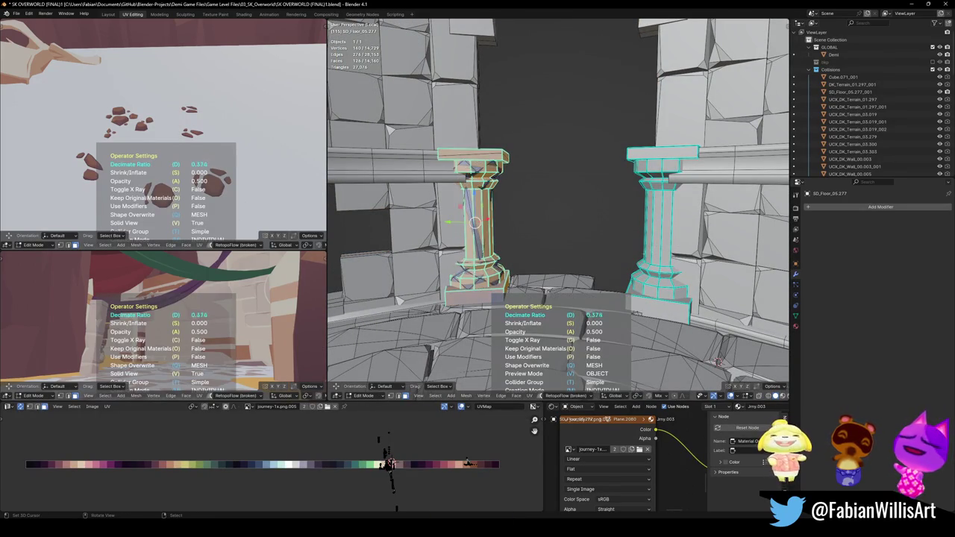
left_click(391, 462)
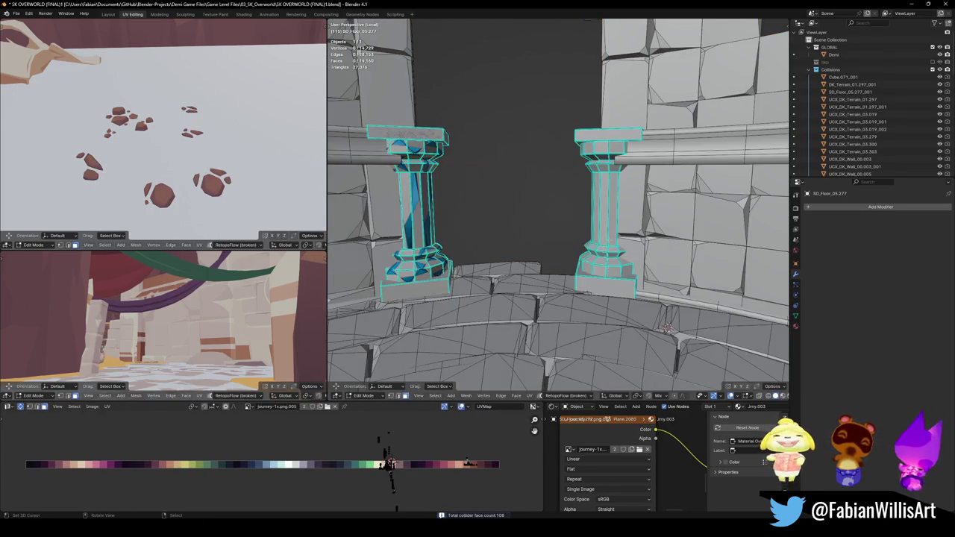
- Select the right column and give it a mesh collider, then return to Object Mode
key("ctrl+l")
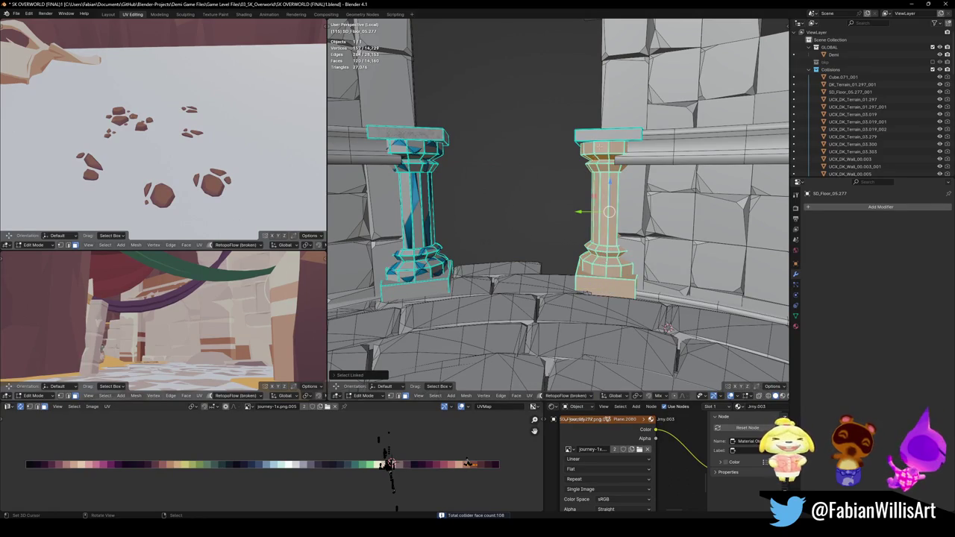
key("alt+shift+c")
left_click(549, 128)
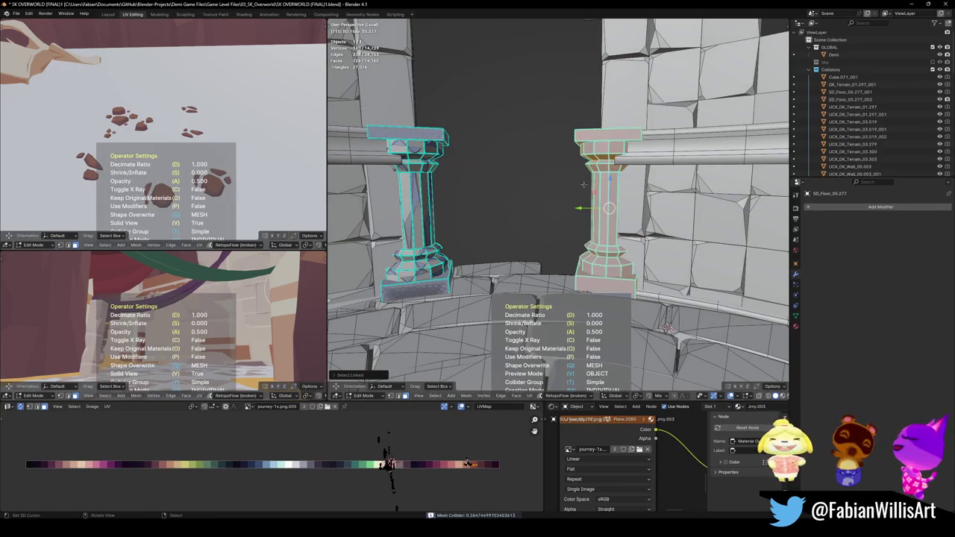
key("Tab")
scroll(558, 209, "down", 3)
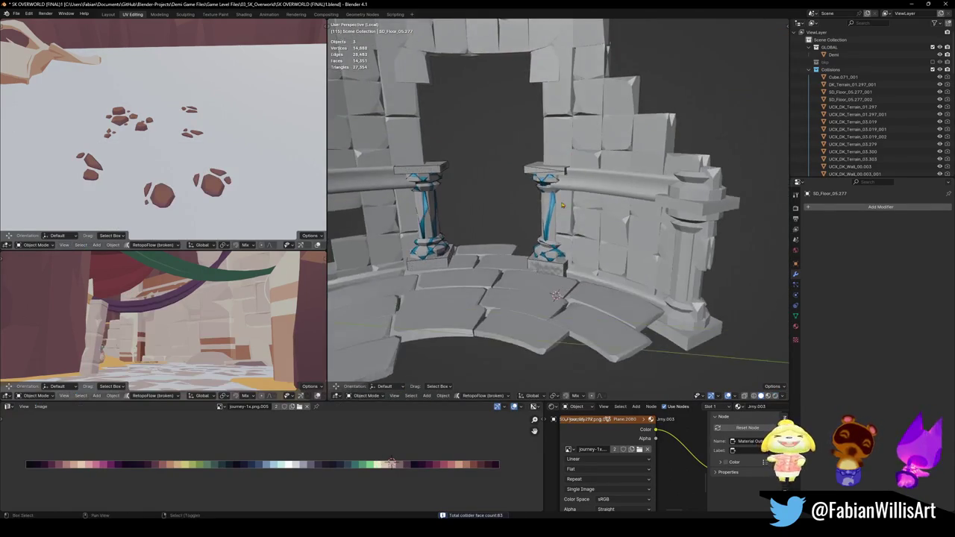
- Select the wall blocks above the middle column, then dismiss the collider menu
middle_click_drag(557, 209, 522, 216)
key("Tab")
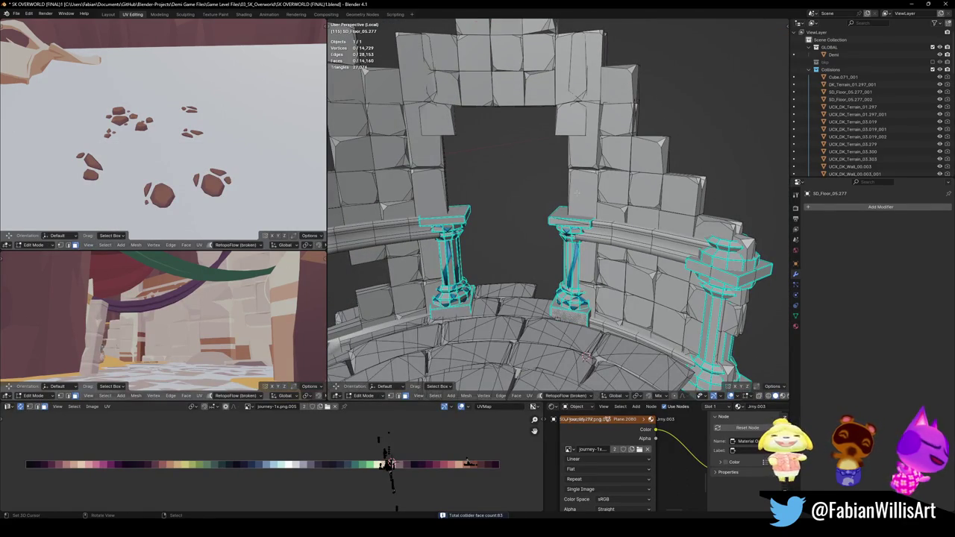
key("l")
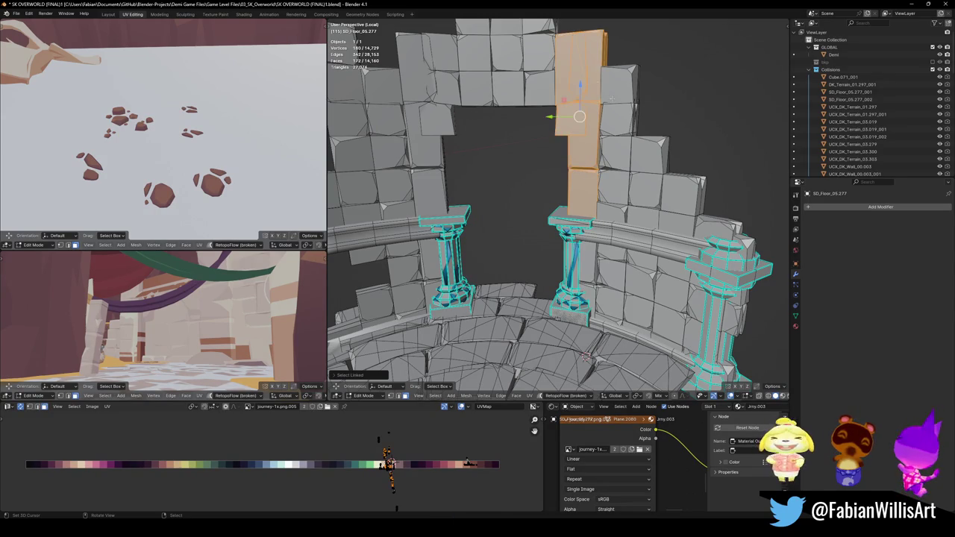
key("l")
key("l")
key("l")
key("l")
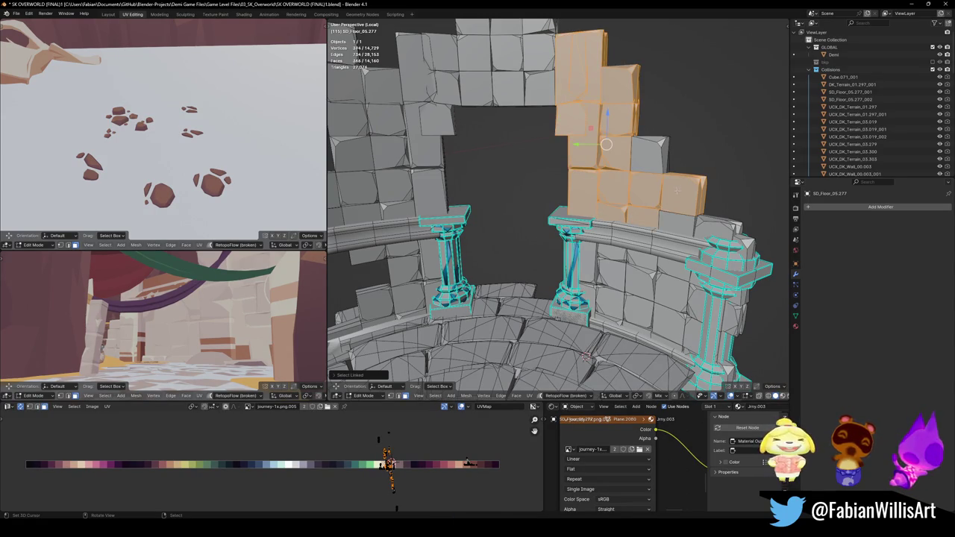
key("l")
key("l")
key("l")
mouse_move(716, 224)
middle_mouse_down()
mouse_move(520, 233)
mouse_move(633, 226)
middle_mouse_up()
key("shift+c")
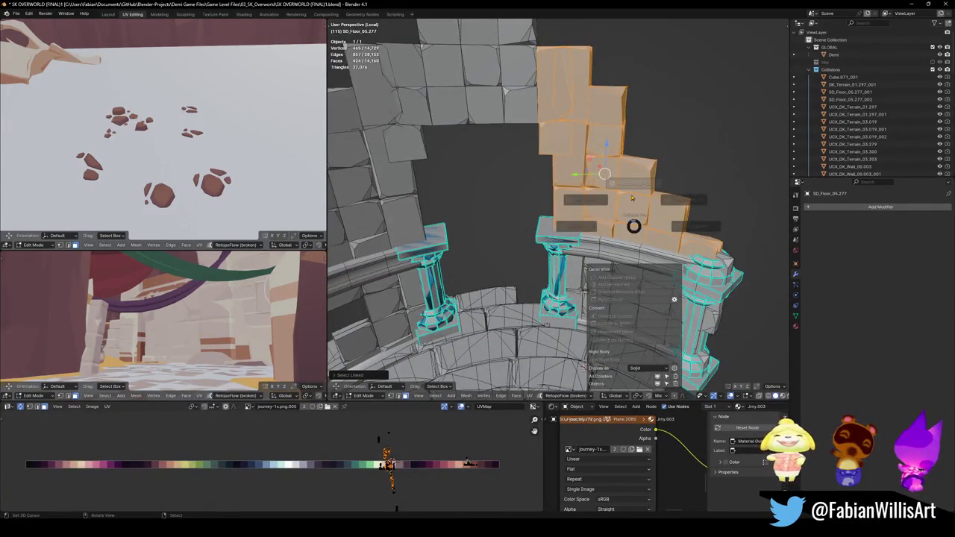
key("ctrl+shift+c")
key("Escape")
- Reselect the stacked stone blocks above the right column and add a convex collider
middle_click_drag(631, 195, 537, 209)
key("alt+a")
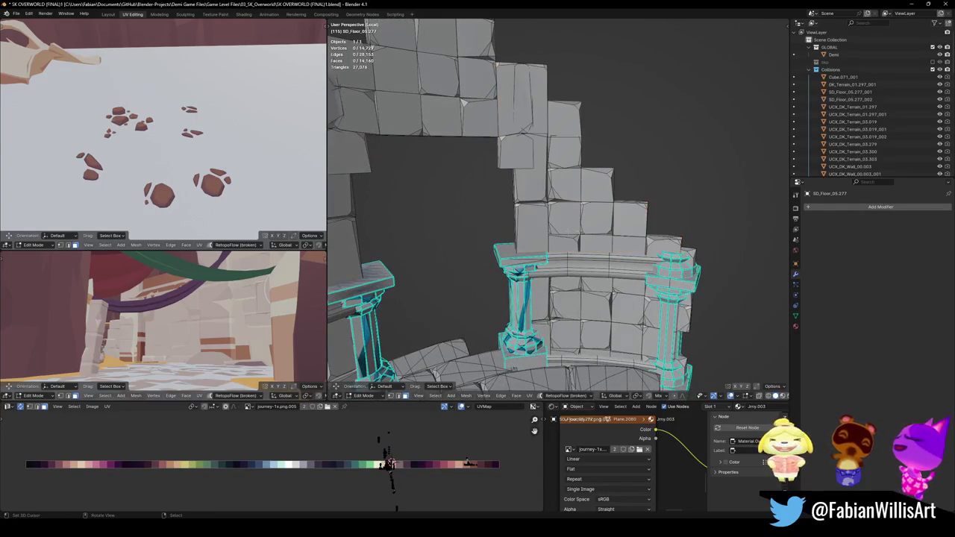
key("shift+c")
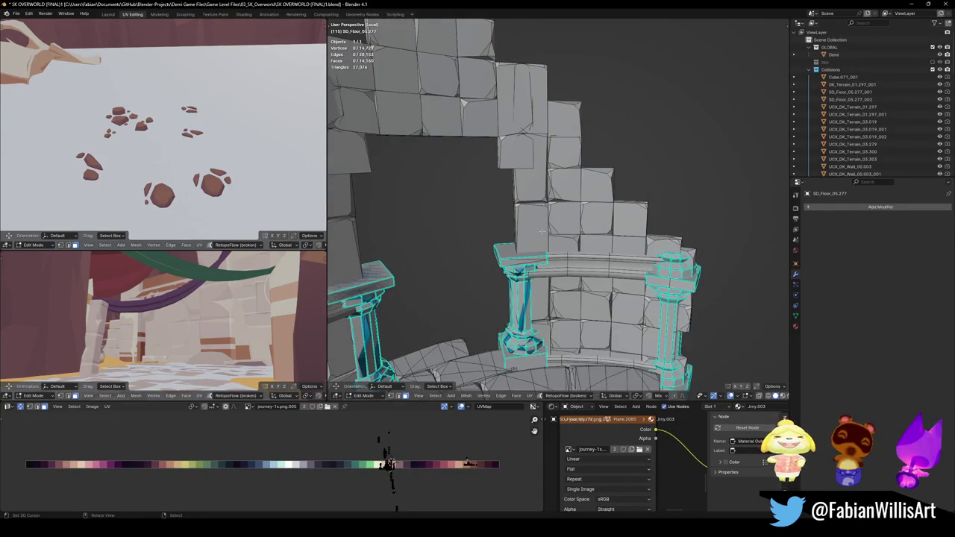
key("l")
key("l")
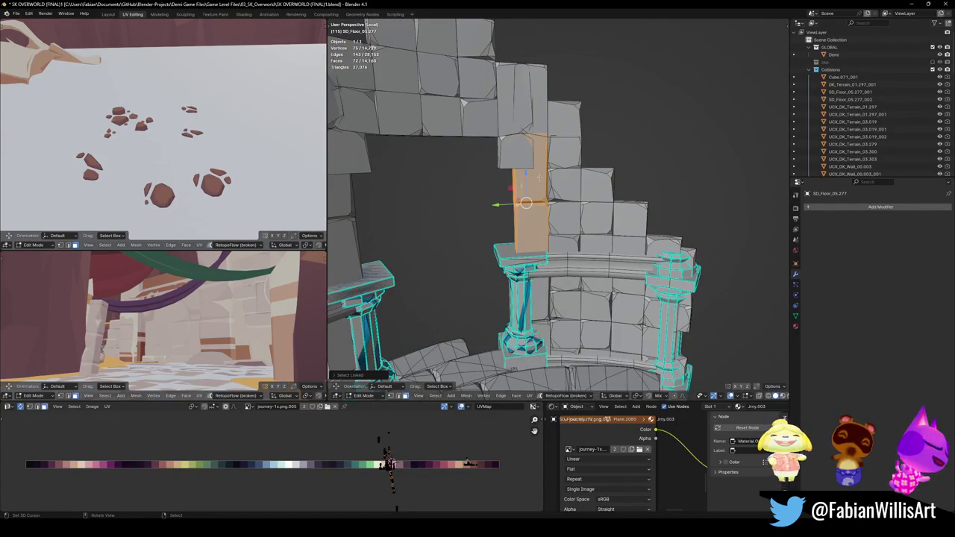
key("l")
key("l")
key("l")
key("l")
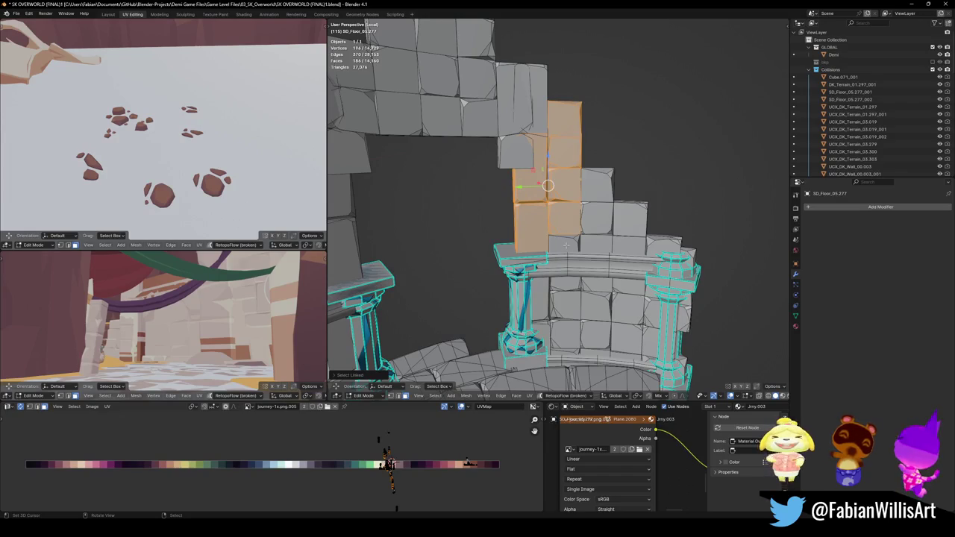
key("l")
key("shift+alt+c")
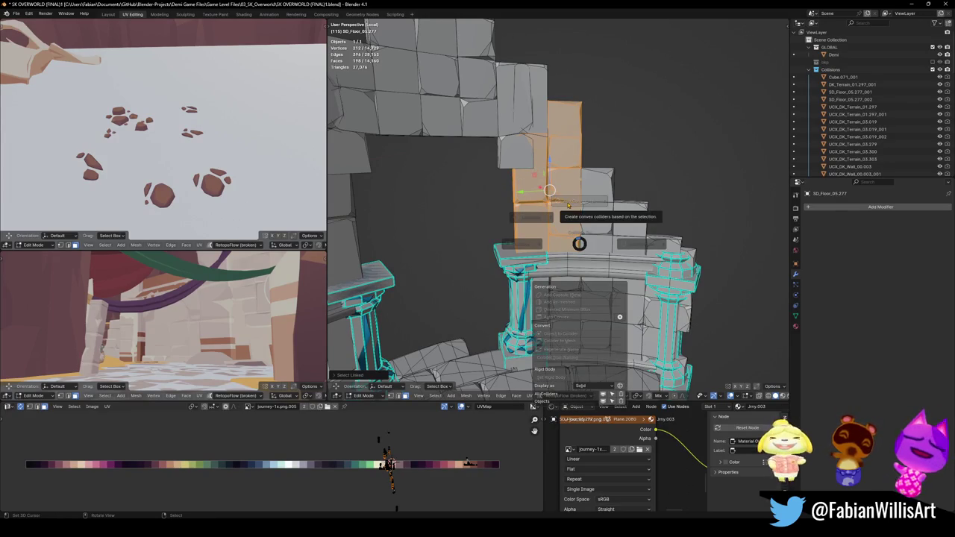
left_click(567, 205)
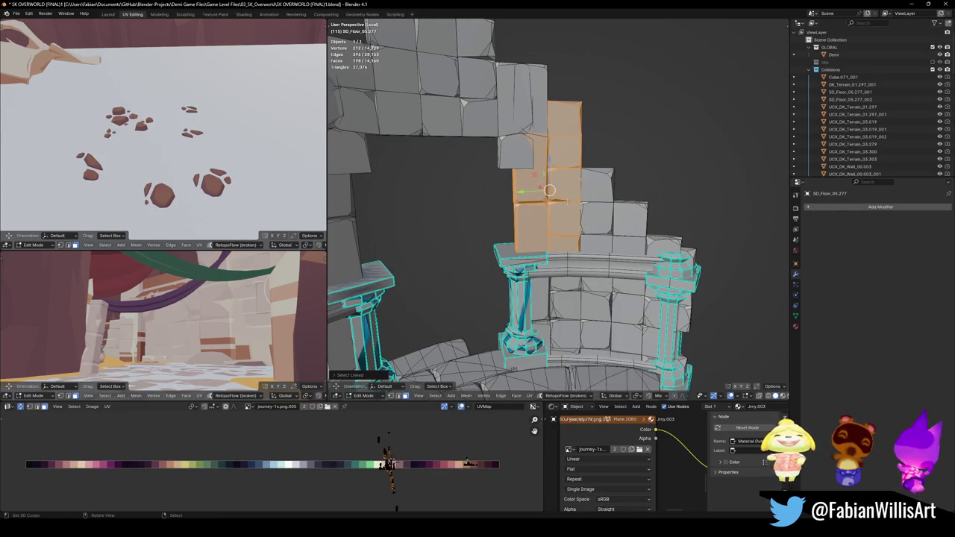
- Create the convex hull collider over the stone blocks and check it in Object Mode
key("Tab")
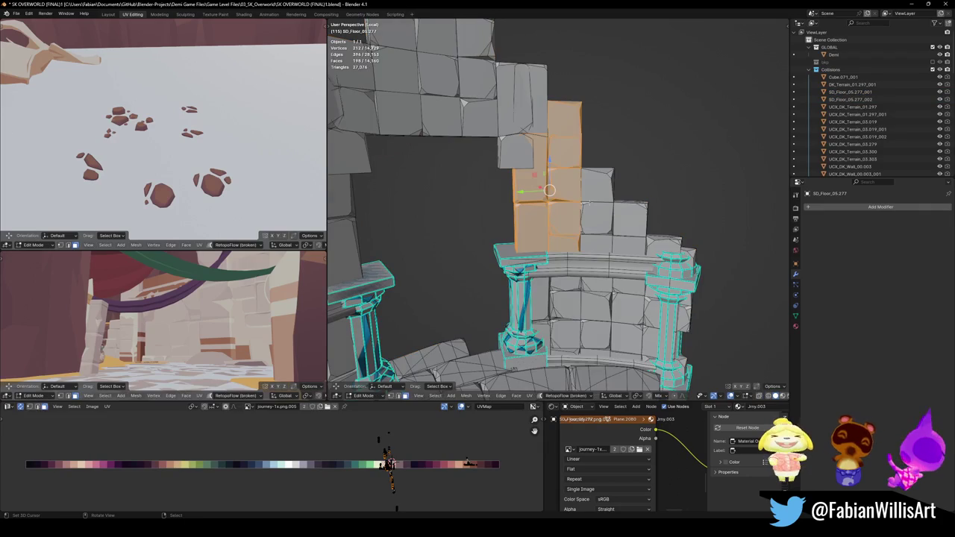
key("shift+alt+c")
left_click(588, 160)
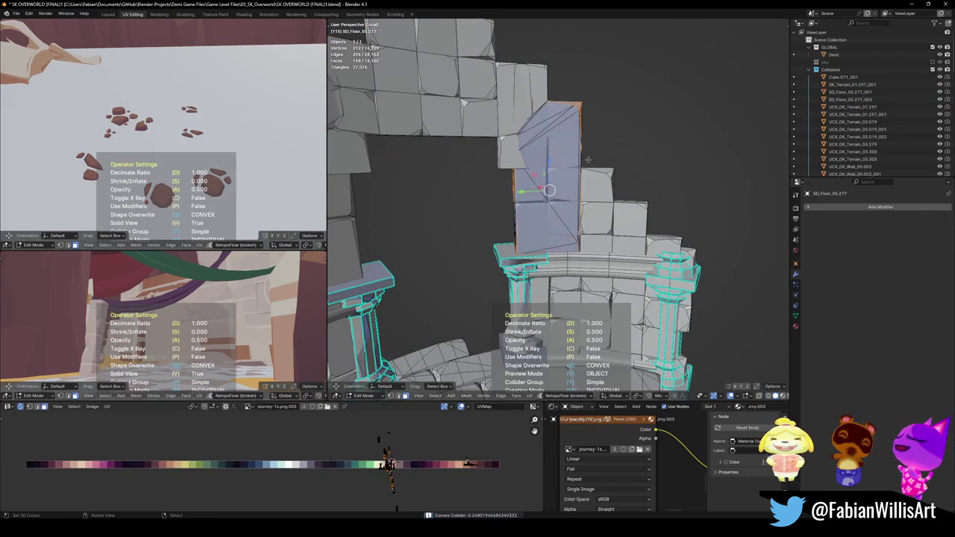
middle_click_drag(564, 240, 578, 213)
key("Tab")
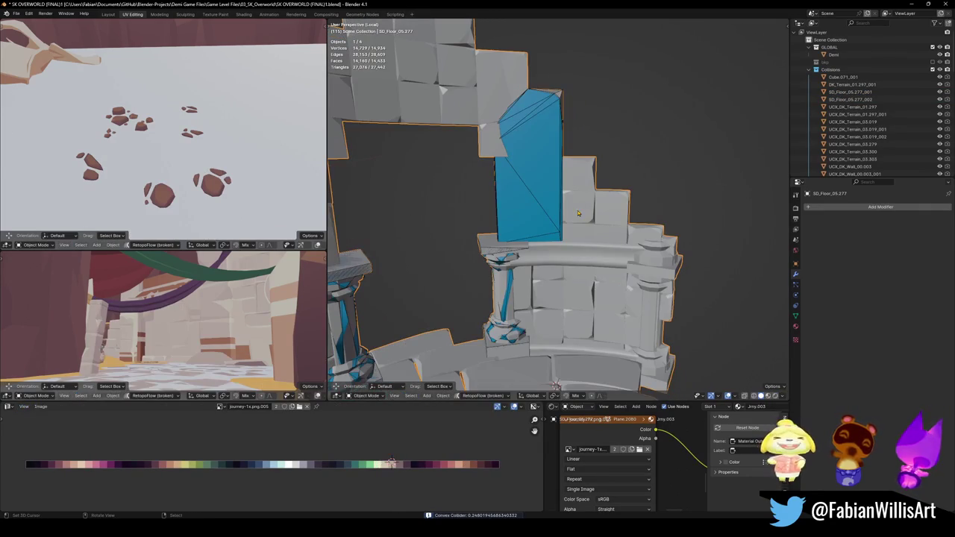
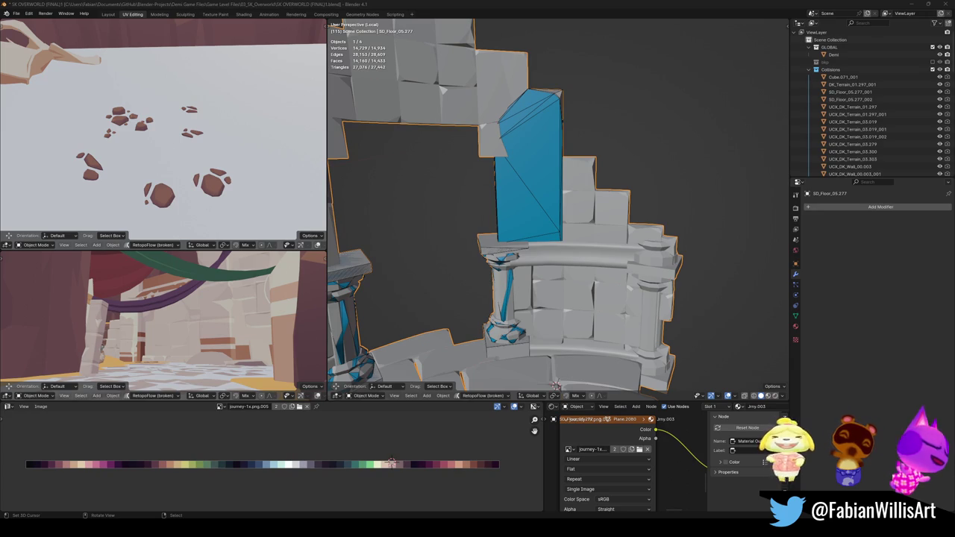
- Wrap the linked stone blocks beside the existing wall collider in a convex hull collider
middle_click_drag(619, 226, 565, 242)
scroll(565, 242, "up", 3)
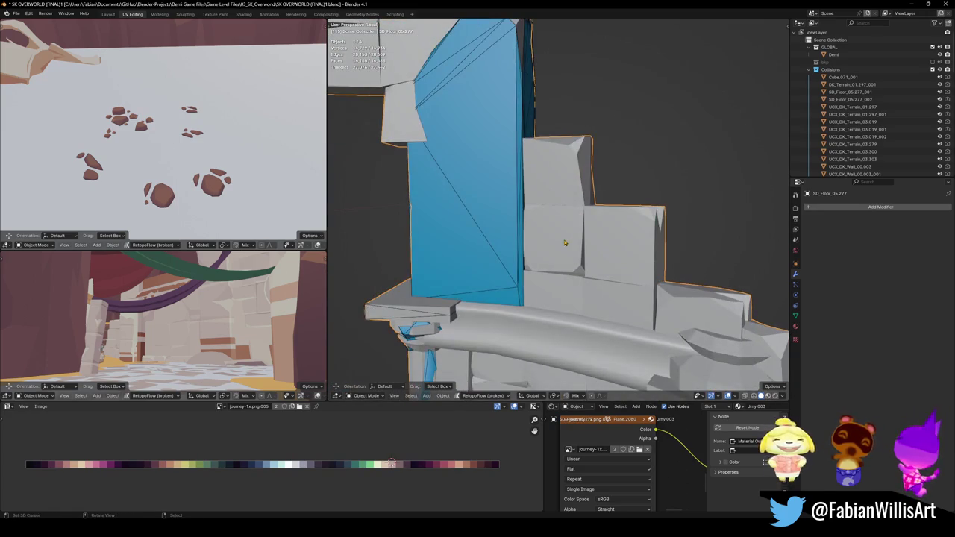
key("Tab")
scroll(473, 184, "down", 2)
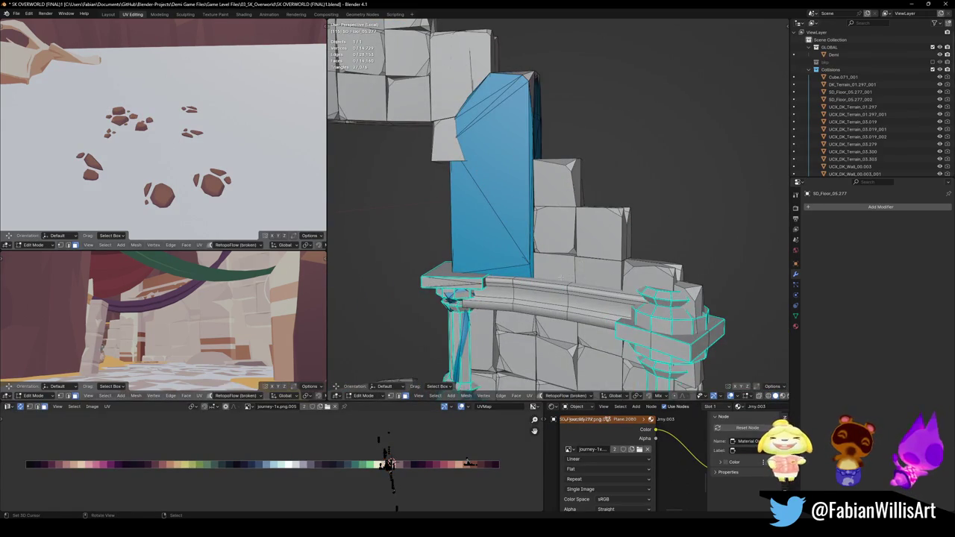
key("l")
key("l")
key("l")
key("l")
key("l")
key("l")
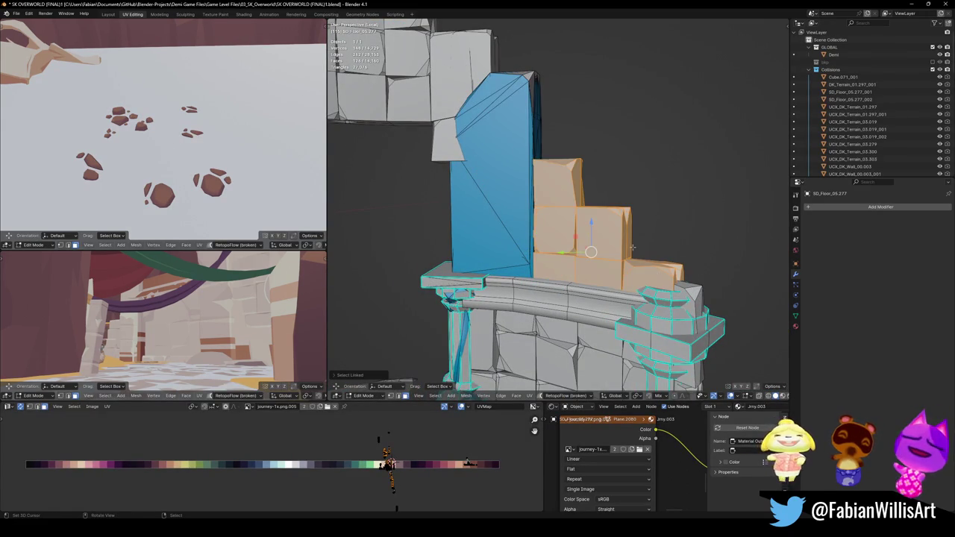
key("shift+c")
left_click(630, 208)
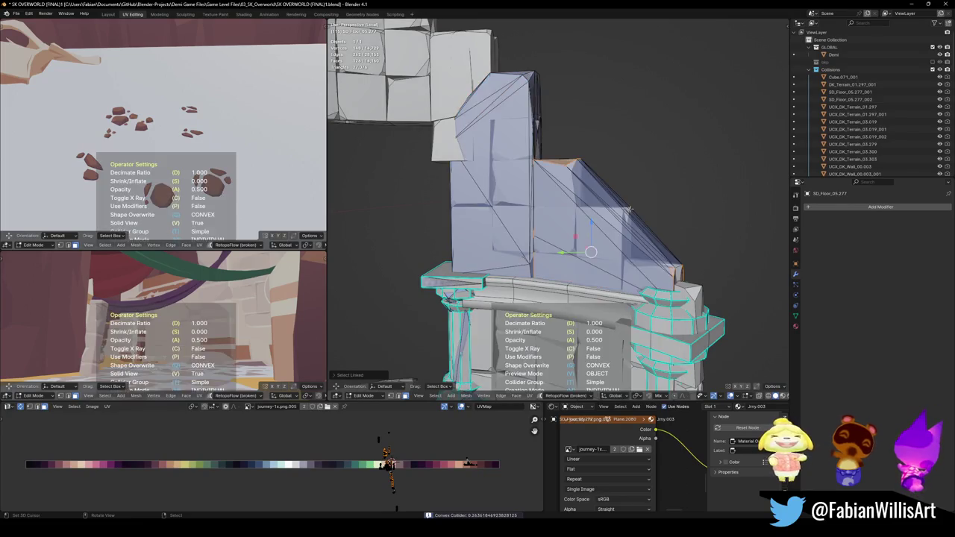
scroll(630, 208, "down", 3)
middle_click_drag(630, 208, 634, 262)
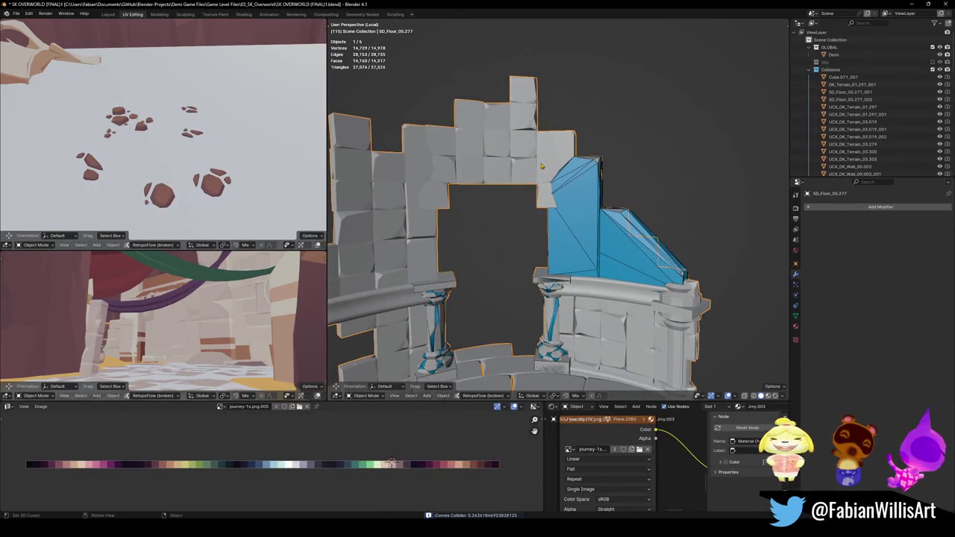
- Select the stone blocks above the left ledge and give them a convex hull collider
key("Tab")
key("alt+a")
key("l")
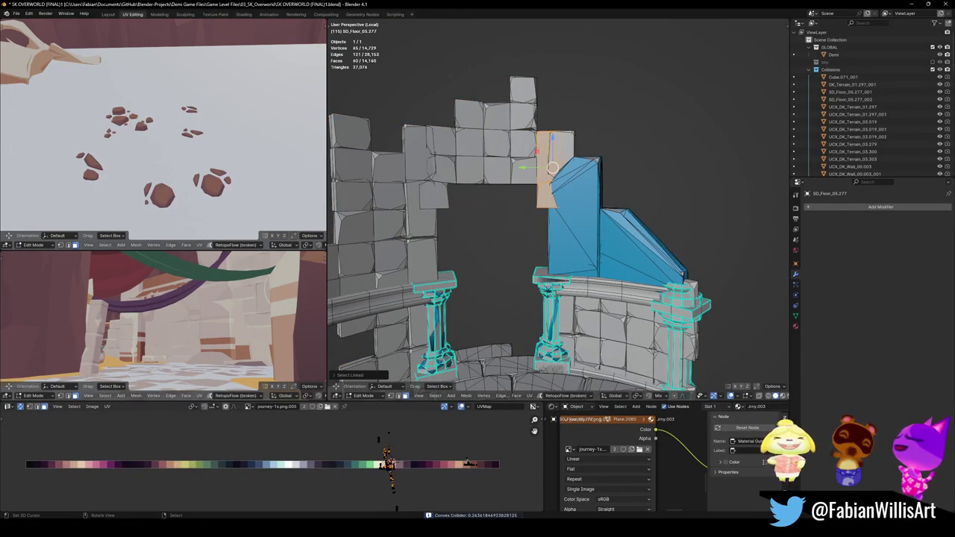
key("l")
middle_click_drag(463, 246, 506, 206)
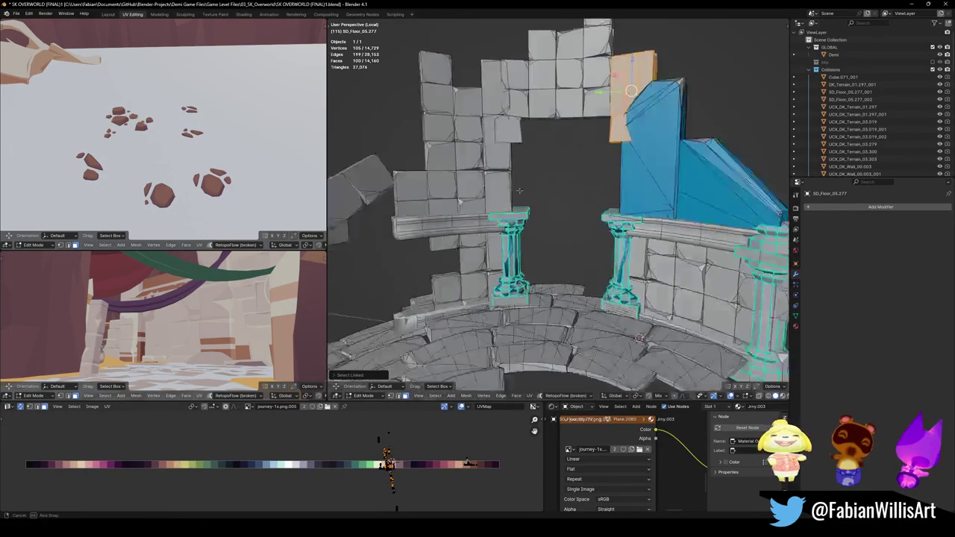
key("alt+a")
key("l")
key("l")
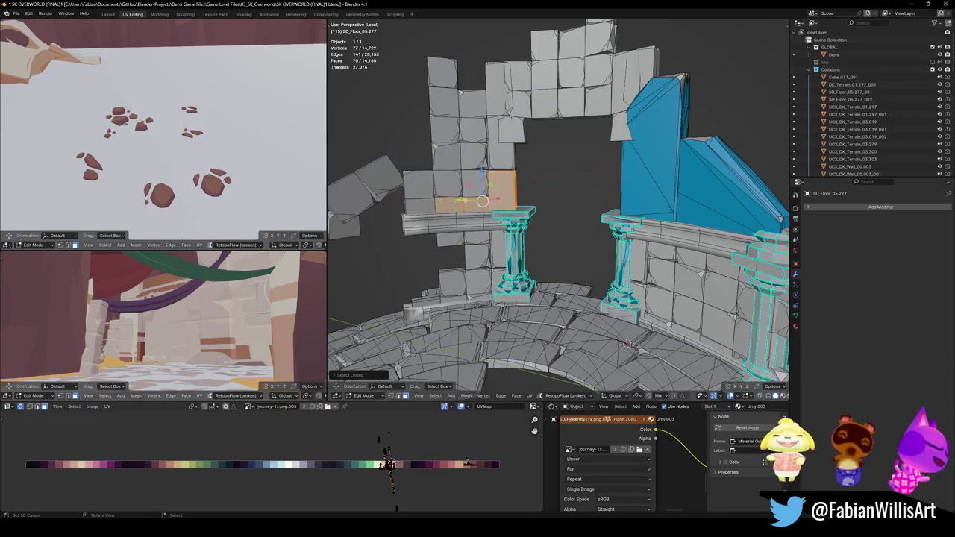
key("l")
key("l")
key("l")
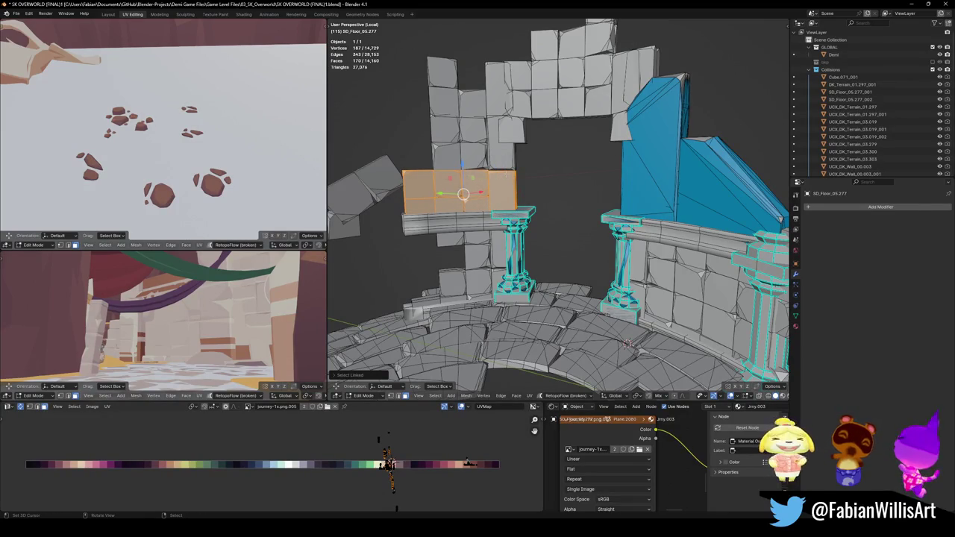
key("l")
key("l")
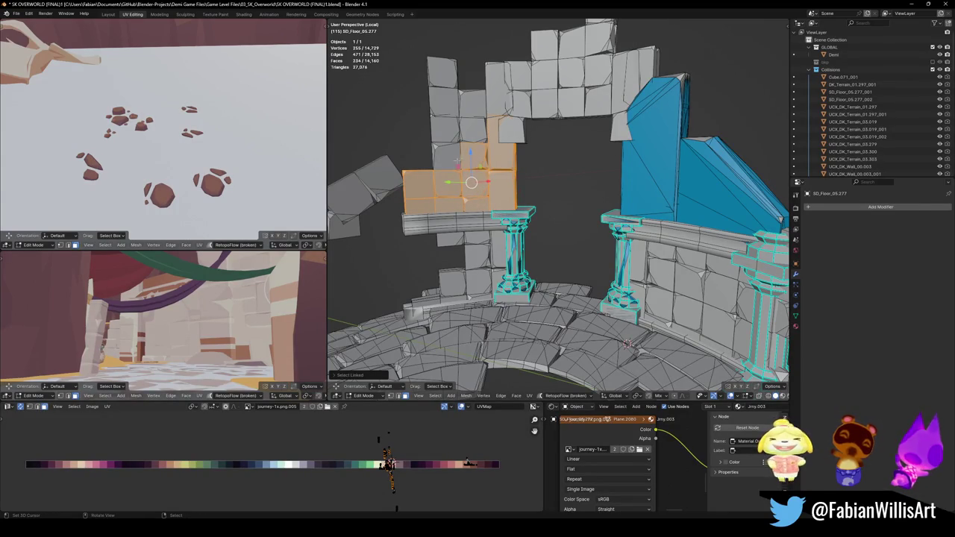
key("l")
key("shift+c")
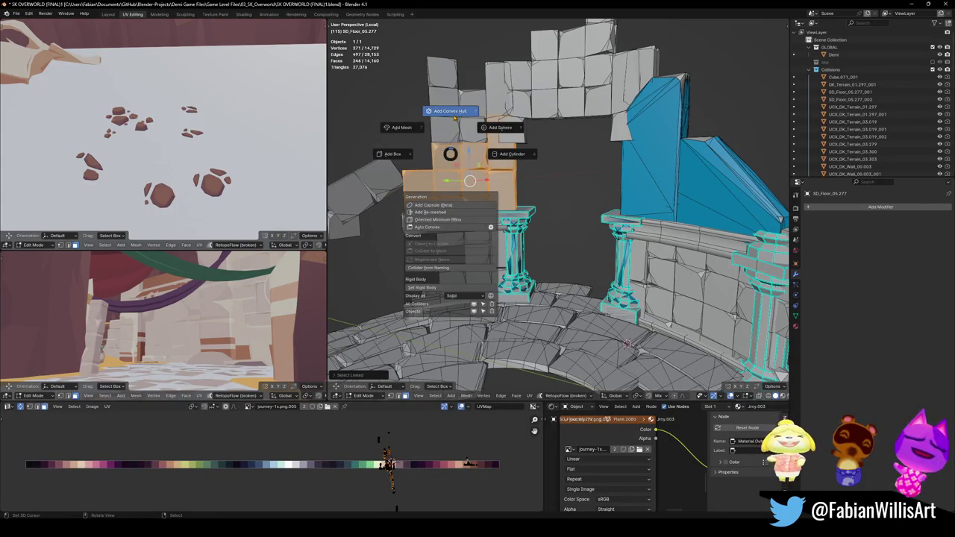
left_click(452, 111)
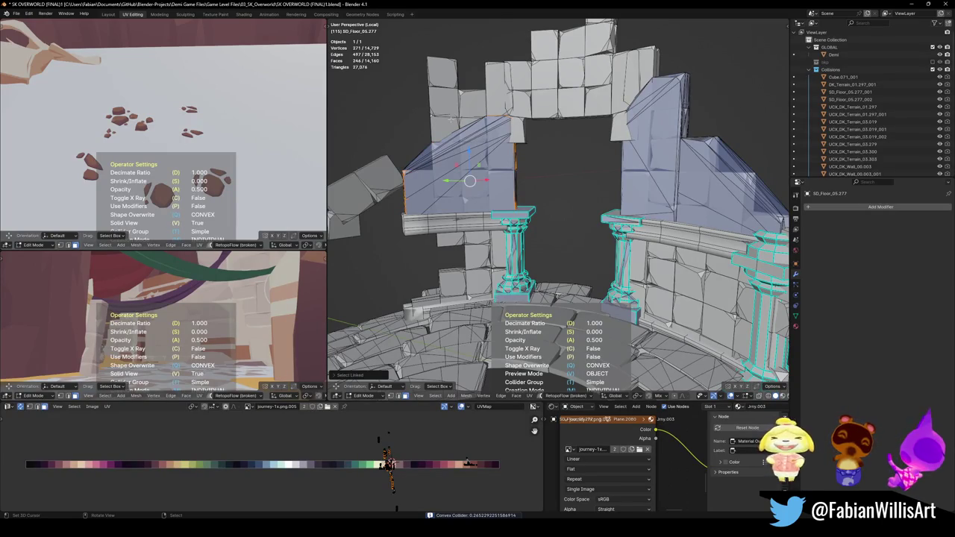
- Inspect the new colliders, orbit toward the left pillar and return to Edit Mode
key("Tab")
middle_click_drag(511, 207, 522, 149)
key("Tab")
scroll(539, 90, "up", 4)
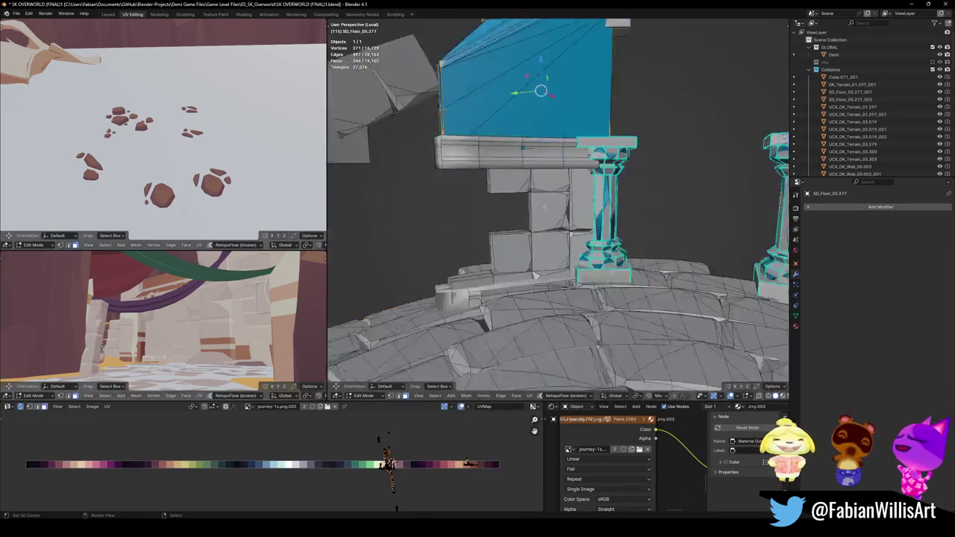
- Add a convex hull collider over the wall blocks below the ledge
scroll(564, 32, "up", 3)
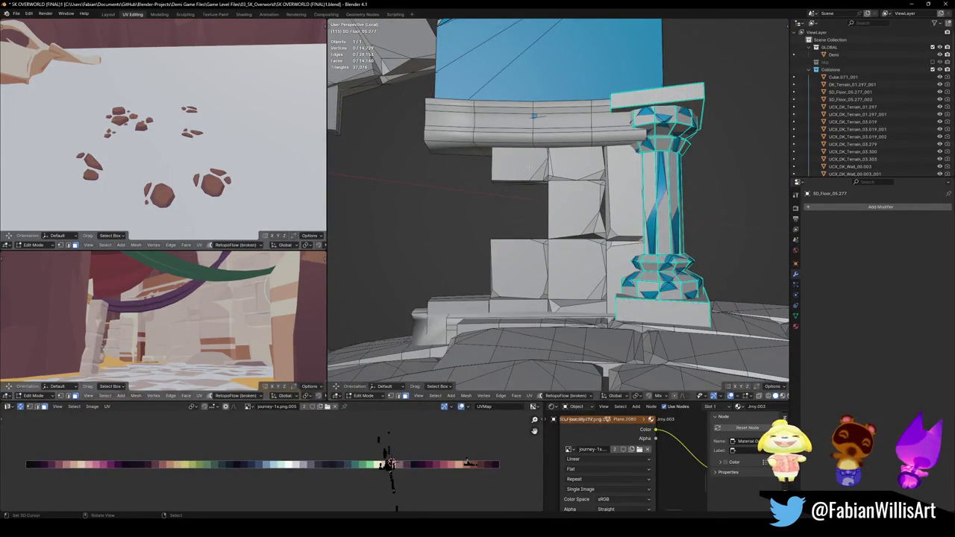
key("l")
key("l")
key("l")
key("l")
key("l")
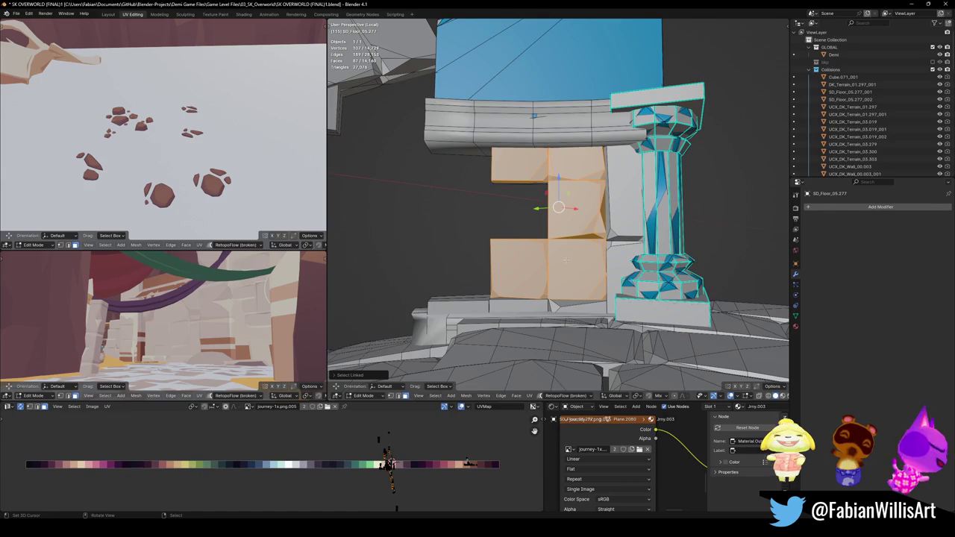
key("shift+alt+c")
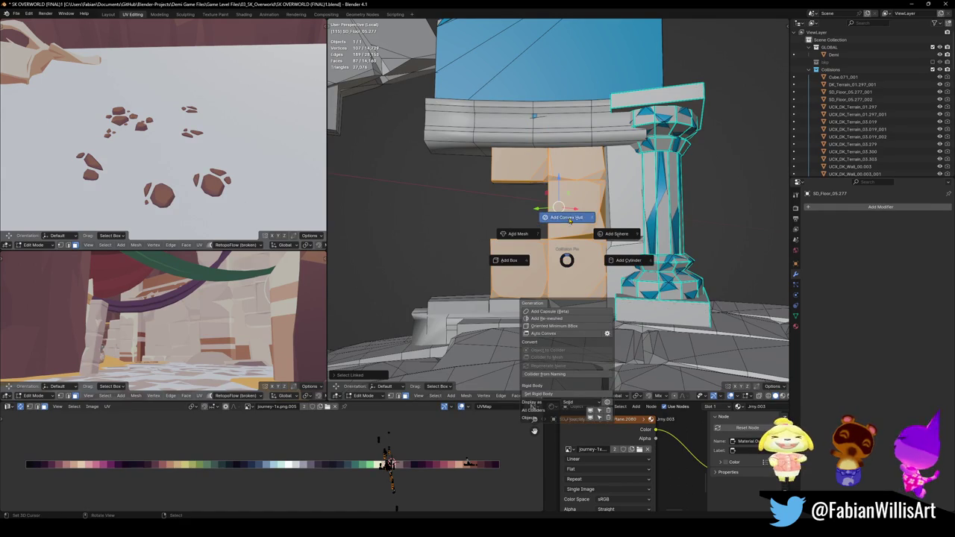
left_click(566, 217)
- Add a convex hull collider over the low step blocks at the wall base
key("Tab")
mouse_move(588, 200)
middle_mouse_down()
mouse_move(586, 250)
mouse_move(522, 254)
middle_mouse_up()
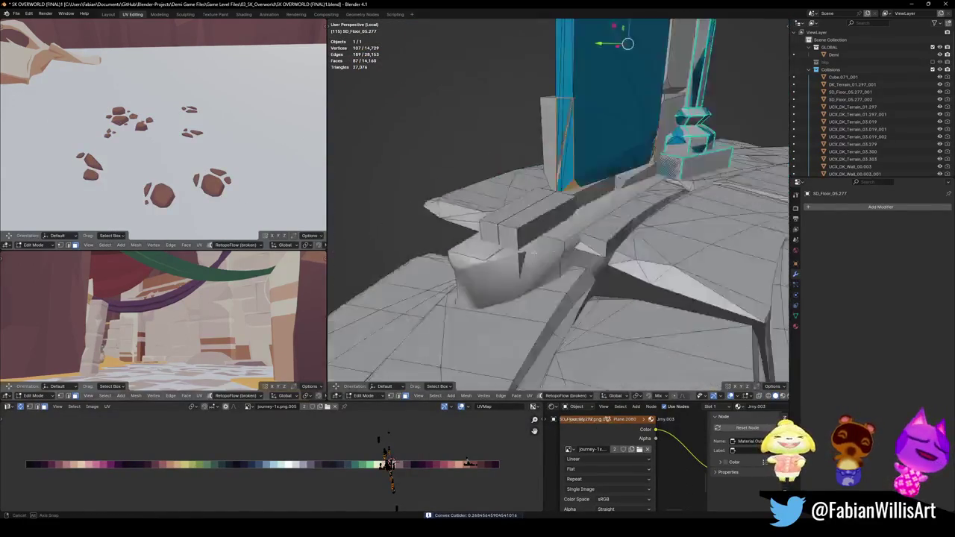
key("l")
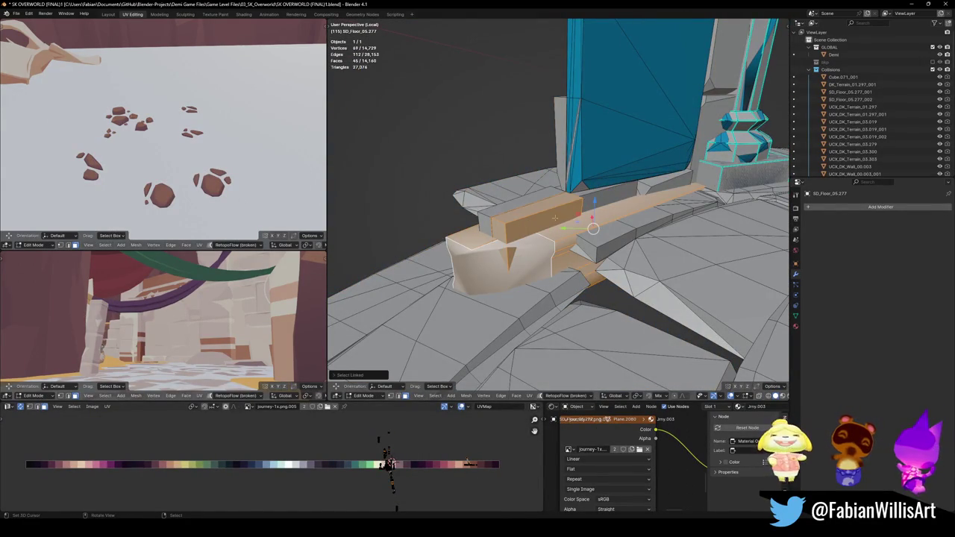
mouse_move(567, 246)
middle_mouse_down()
mouse_move(515, 246)
mouse_move(454, 144)
mouse_move(543, 241)
middle_mouse_up()
key("shift+alt+c")
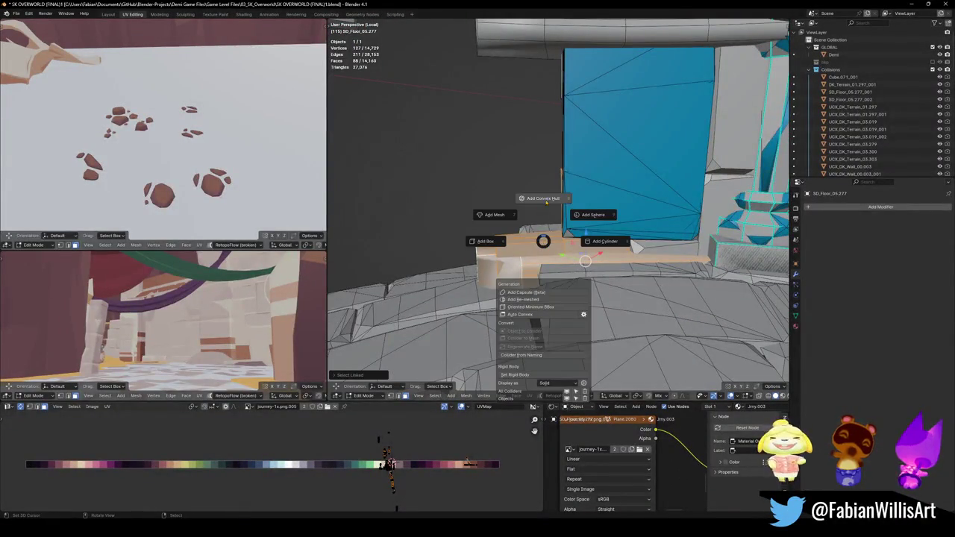
left_click(546, 200)
- Save the level file
mouse_move(546, 201)
middle_mouse_down()
mouse_move(601, 198)
mouse_move(513, 233)
mouse_move(520, 259)
mouse_move(548, 233)
mouse_move(515, 260)
mouse_move(574, 230)
mouse_move(554, 240)
middle_mouse_up()
scroll(573, 230, "up", 5)
key("ctrl+s")
scroll(554, 239, "up", 4)
- Wrap the linked wall piece beside the column in a convex hull collider
key("Tab")
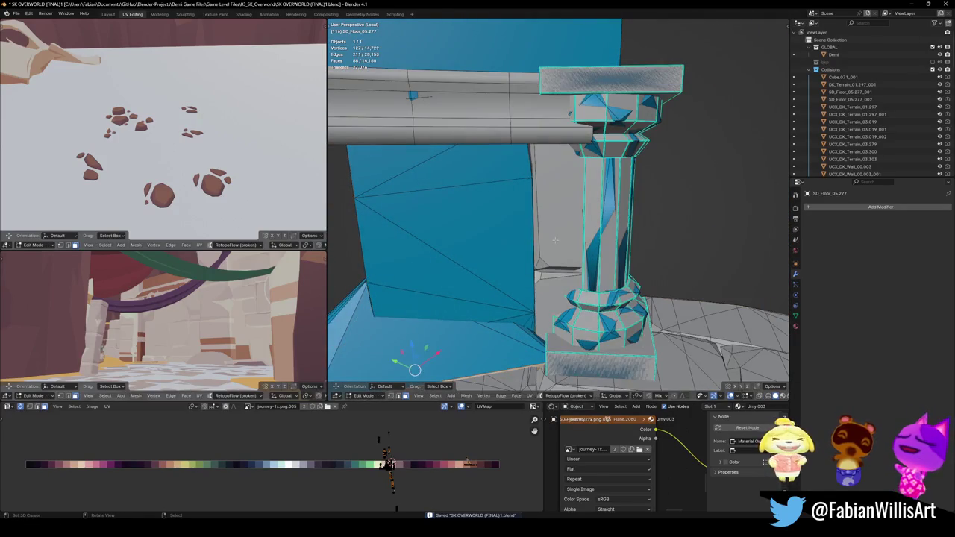
key("a")
key("alt+a")
key("l")
mouse_move(554, 249)
middle_mouse_down()
mouse_move(555, 224)
mouse_move(561, 230)
middle_mouse_up()
key("shift+alt+c")
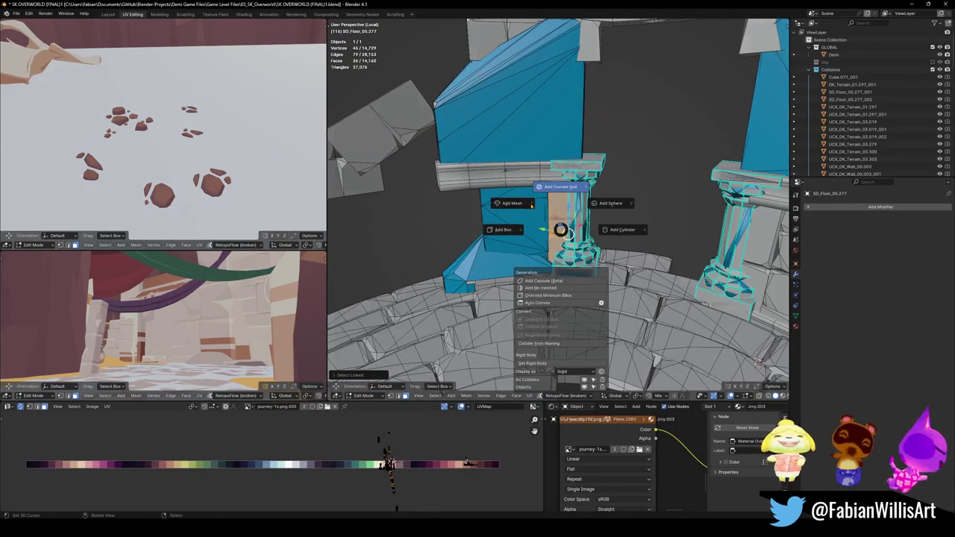
left_click(559, 188)
- Add a convex hull collider over the curved ledge beside the column
middle_click_drag(560, 188, 501, 189)
scroll(502, 189, "up", 3)
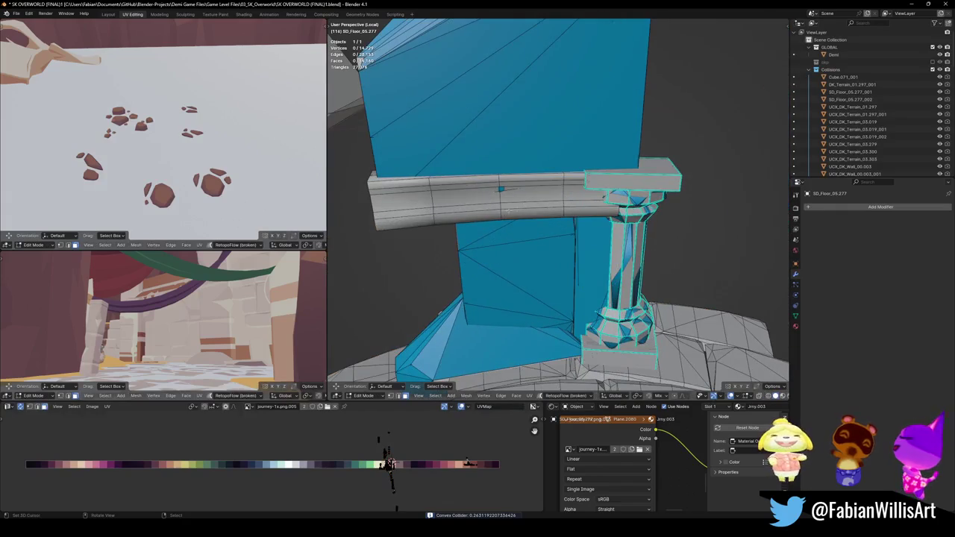
key("l")
key("shift+alt+c")
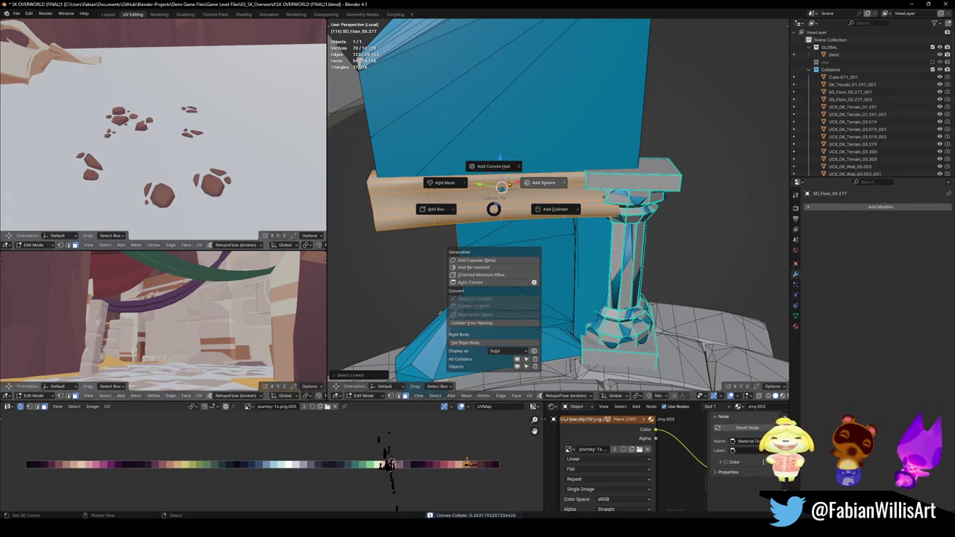
left_click(502, 174)
- Save the level file and go back into Edit Mode
mouse_move(473, 216)
middle_mouse_down()
mouse_move(512, 225)
mouse_move(724, 206)
mouse_move(741, 160)
mouse_move(738, 194)
middle_mouse_up()
key("ctrl+s")
key("Tab")
scroll(741, 159, "up", 3)
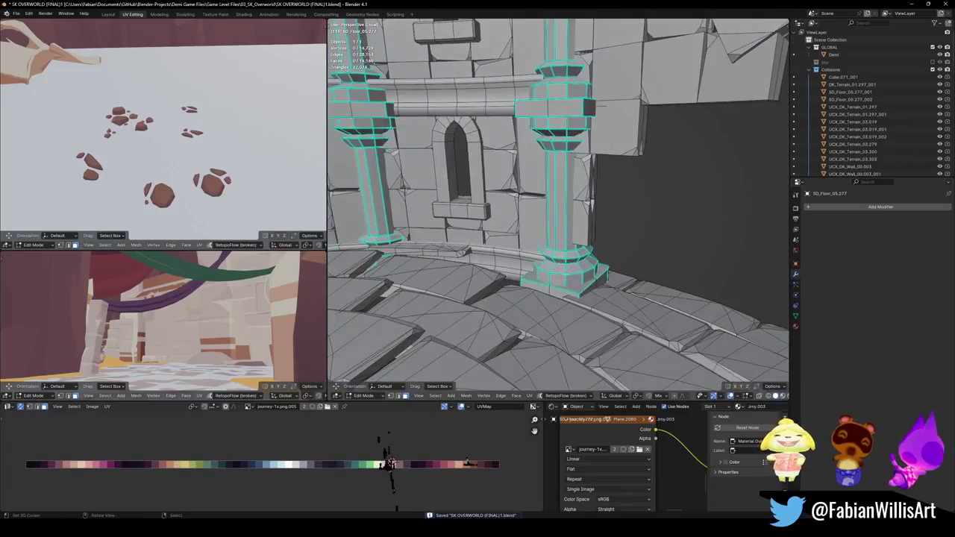
- Select the right column's base, shaft and capital and wrap them in a convex hull
left_click(618, 309)
left_click(565, 266, "shift")
key("alt+a")
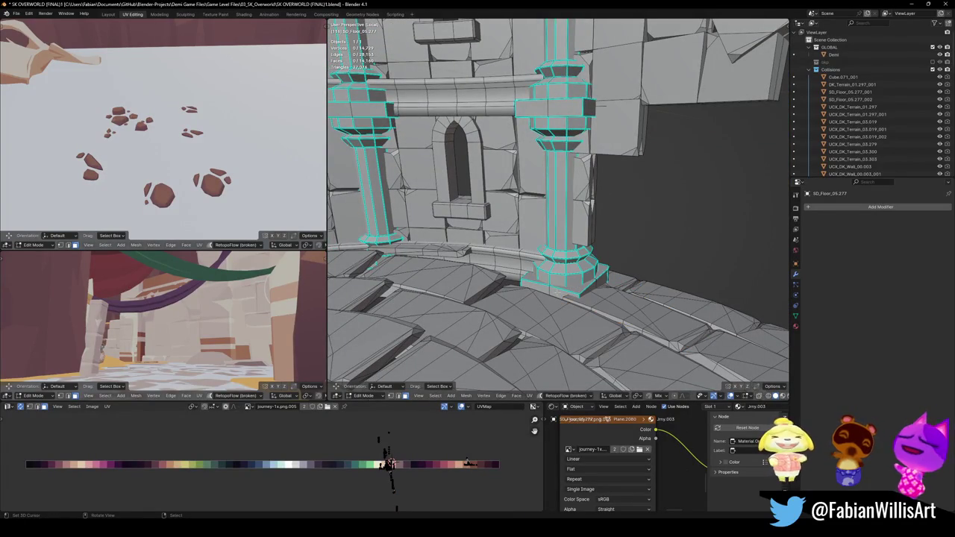
key("l")
key("l")
key("l")
key("l")
mouse_move(566, 112)
middle_mouse_down()
mouse_move(590, 236)
mouse_move(555, 227)
mouse_move(567, 194)
middle_mouse_up()
key("shift+s")
key("l")
scroll(558, 224, "down", 3)
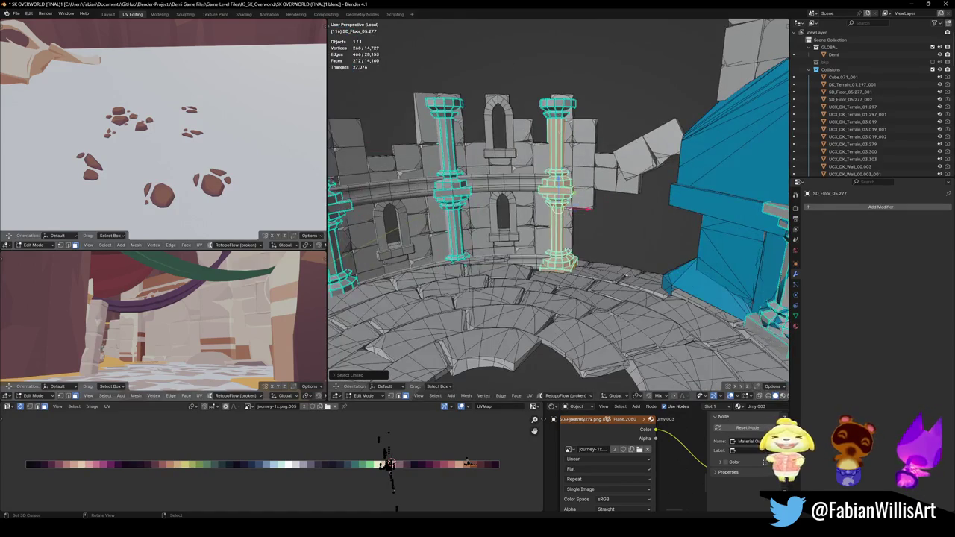
scroll(559, 205, "up", 2)
key("shift+c")
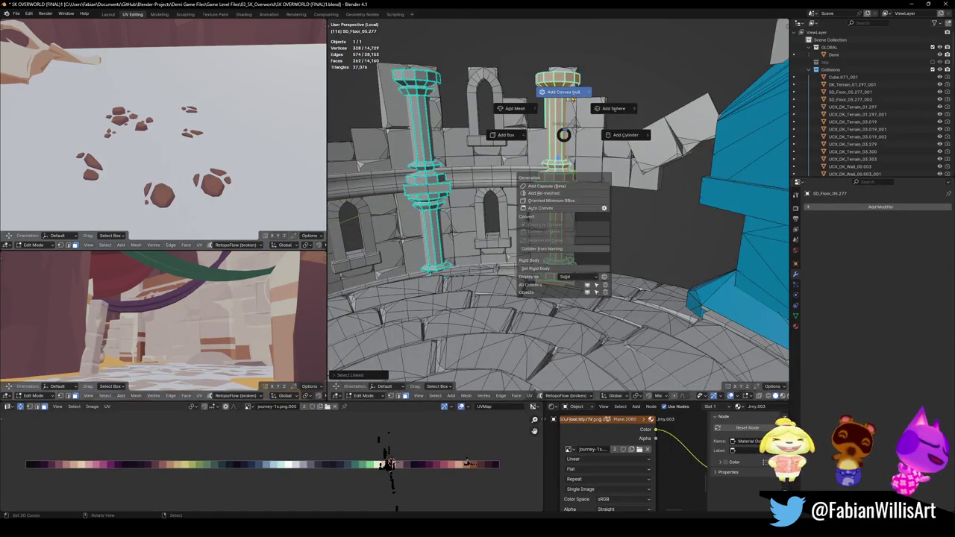
left_click(560, 91)
- Replace the column's convex hull with a mesh collider
scroll(557, 186, "up", 4)
key("Tab")
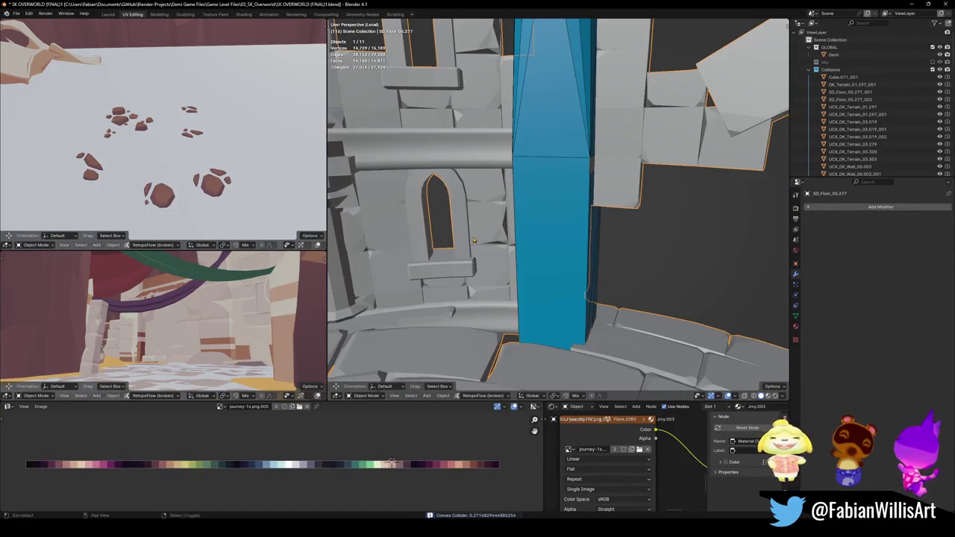
scroll(473, 240, "down", 4)
middle_click_drag(473, 240, 522, 220)
key("ctrl+z")
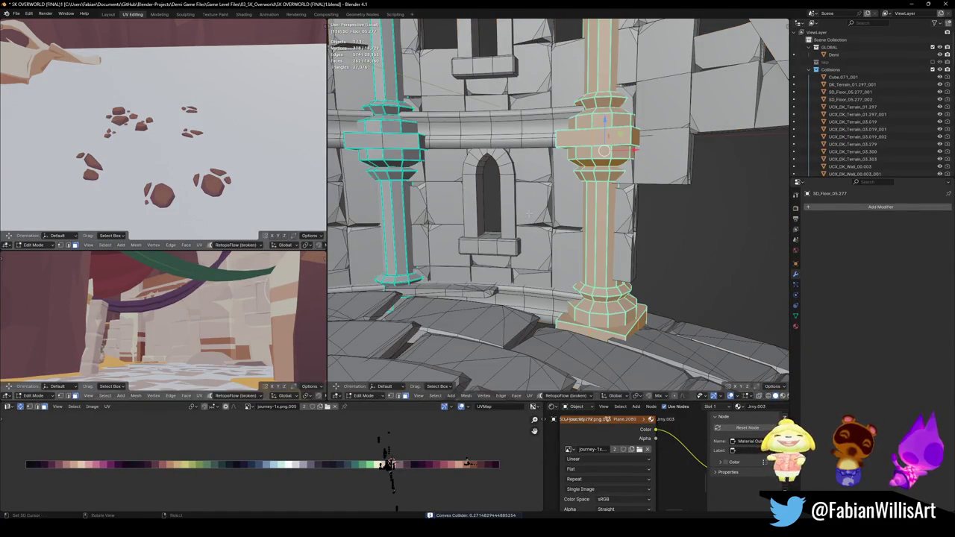
key("shift+c")
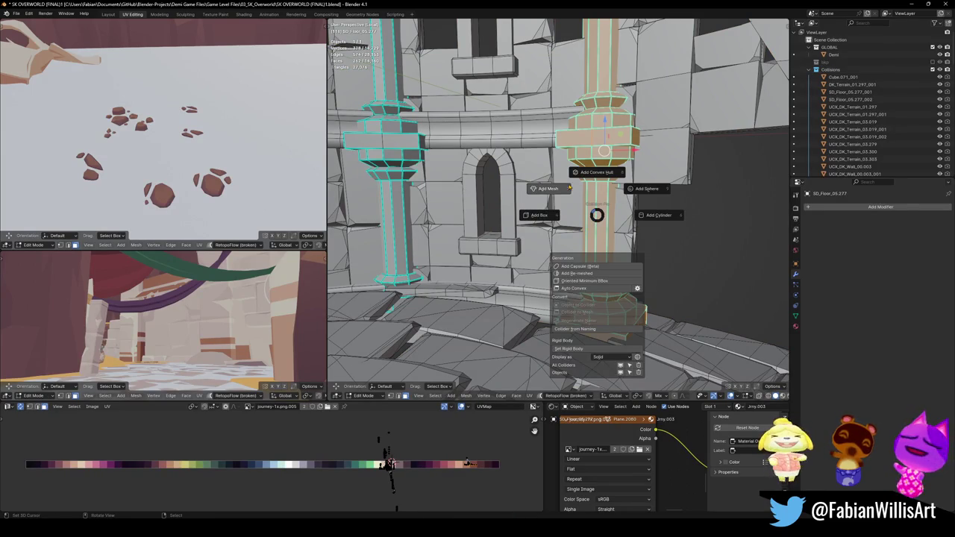
left_click(554, 192)
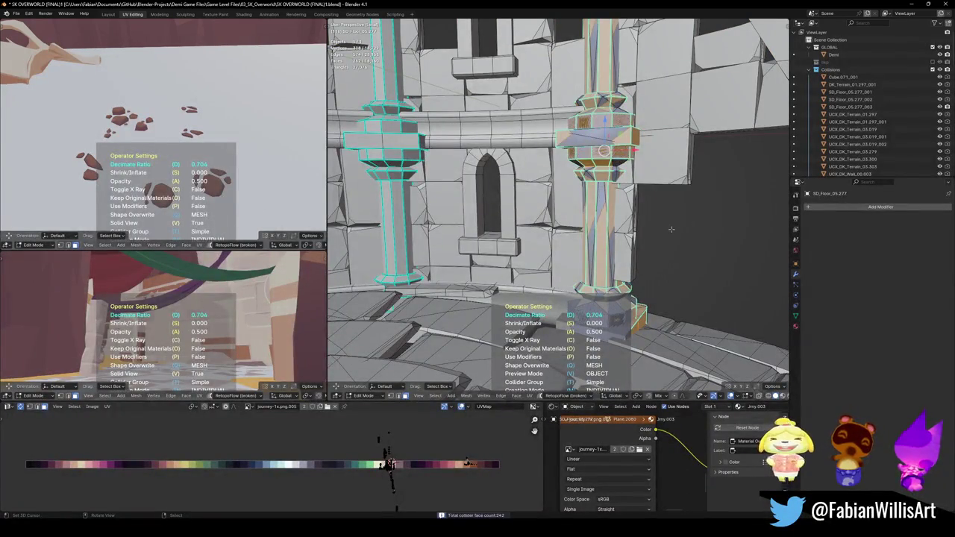
- Save the file
key("Tab")
middle_click_drag(661, 231, 574, 276)
key("ctrl+s")
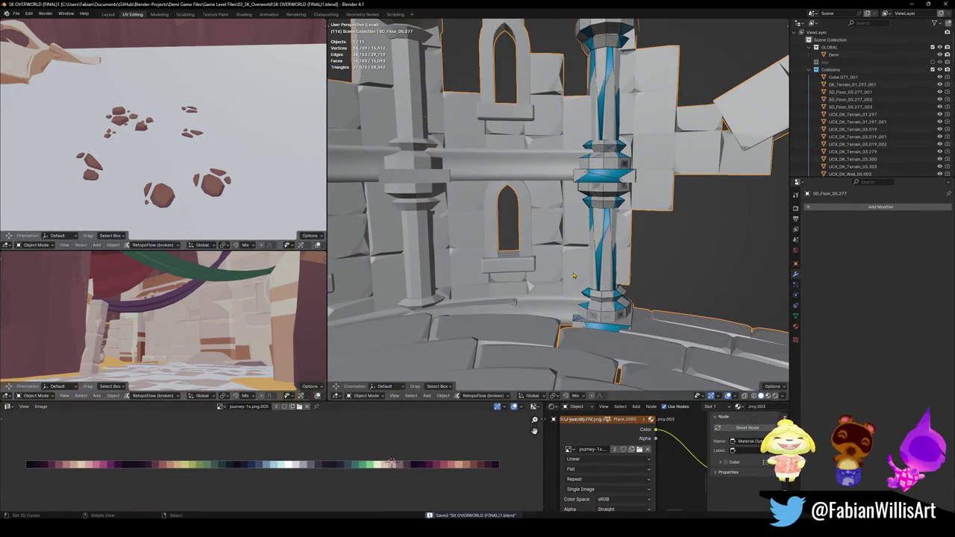
- Add a convex hull collider over the wall faces left of the column
key("Tab")
mouse_move(641, 174)
middle_mouse_down()
mouse_move(576, 258)
mouse_move(600, 254)
mouse_move(610, 240)
middle_mouse_up()
key("l")
key("l")
key("l")
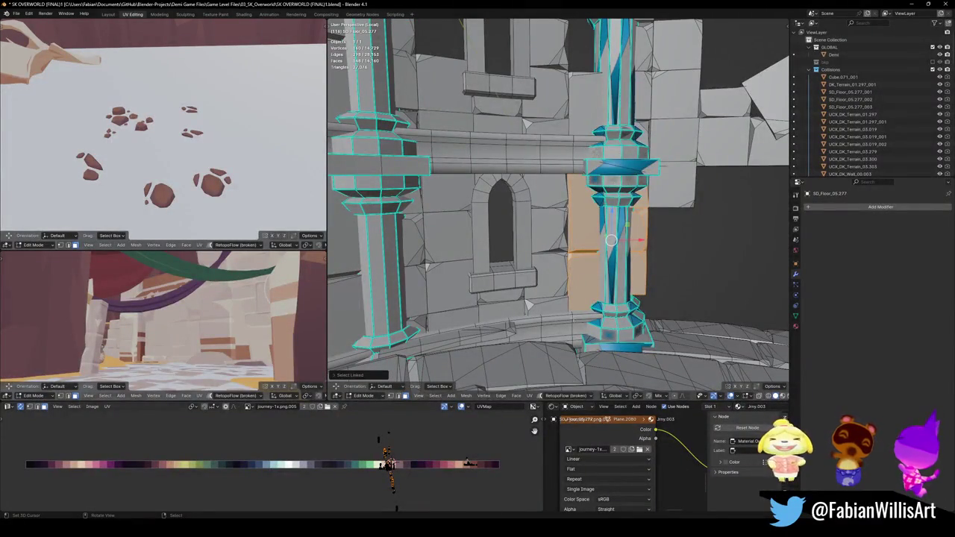
key("l")
key("l")
key("l")
mouse_move(586, 246)
middle_mouse_down()
mouse_move(580, 251)
mouse_move(604, 238)
mouse_move(630, 193)
mouse_move(579, 170)
middle_mouse_up()
key("shift+alt+c")
left_click(661, 216)
- Give the horizontal beam and wider lower ledge between the columns a convex collider
key("Tab")
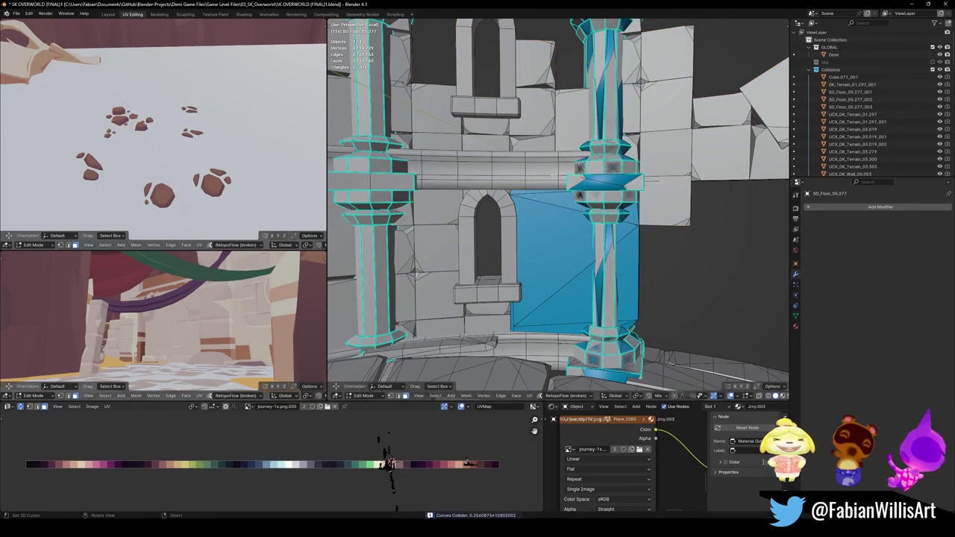
key("l")
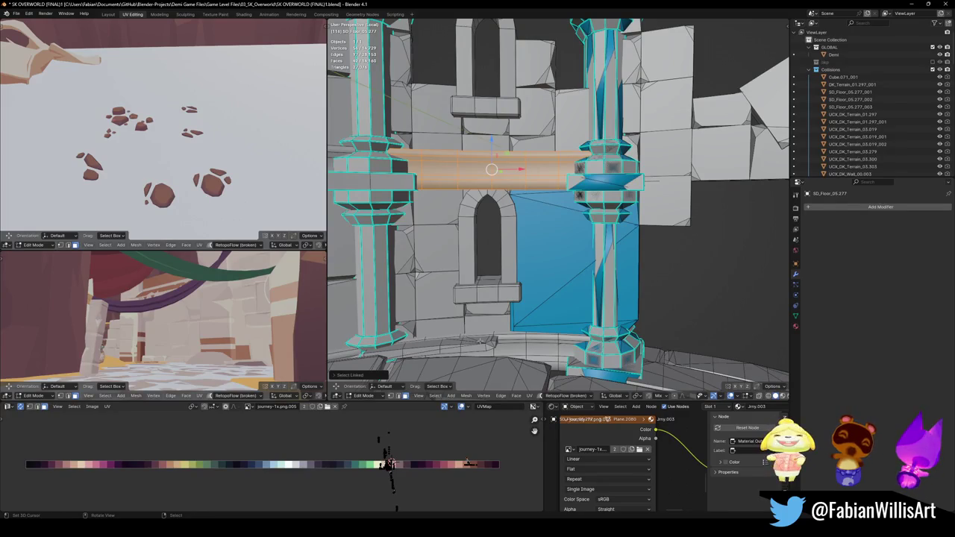
key("l")
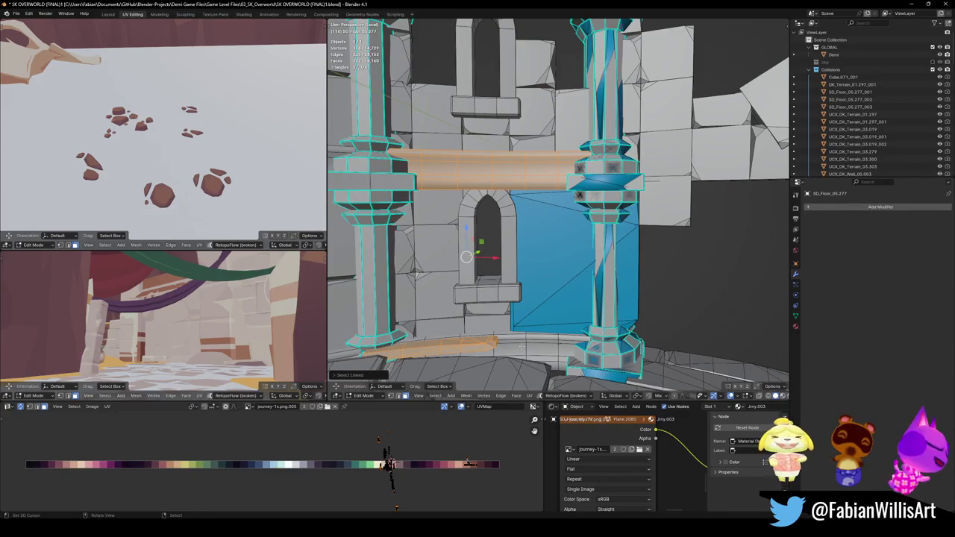
key("ctrl+z")
key("l")
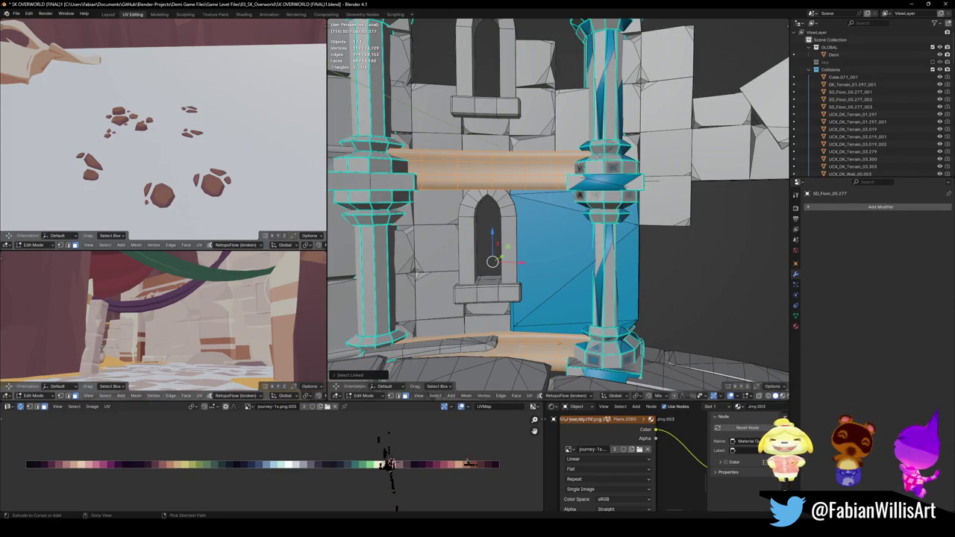
key("shift+alt+c")
left_click(516, 306)
mouse_move(530, 277)
middle_mouse_down()
mouse_move(551, 241)
mouse_move(520, 264)
middle_mouse_up()
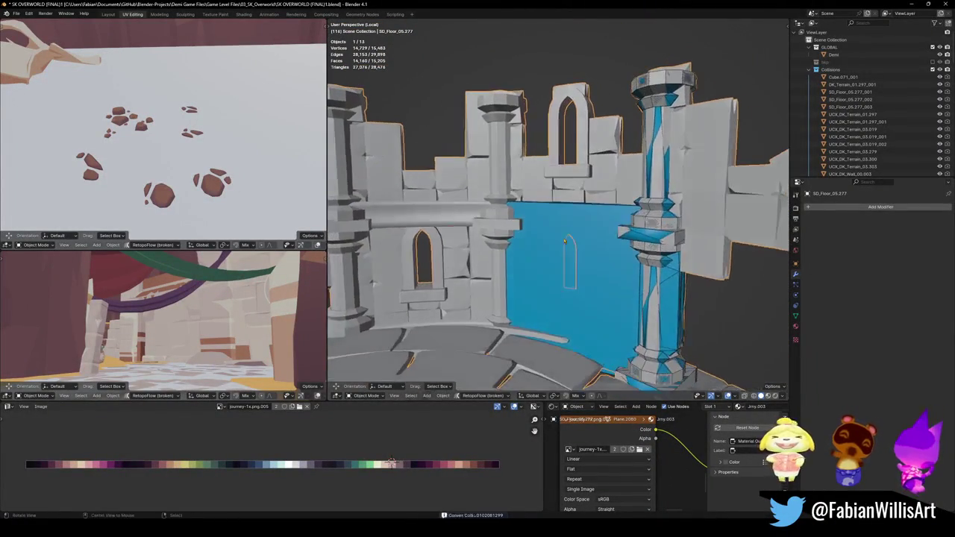
- Add a convex collider for the lower trim strip and beam by the left pillars
key("Tab")
middle_click_drag(535, 268, 556, 287)
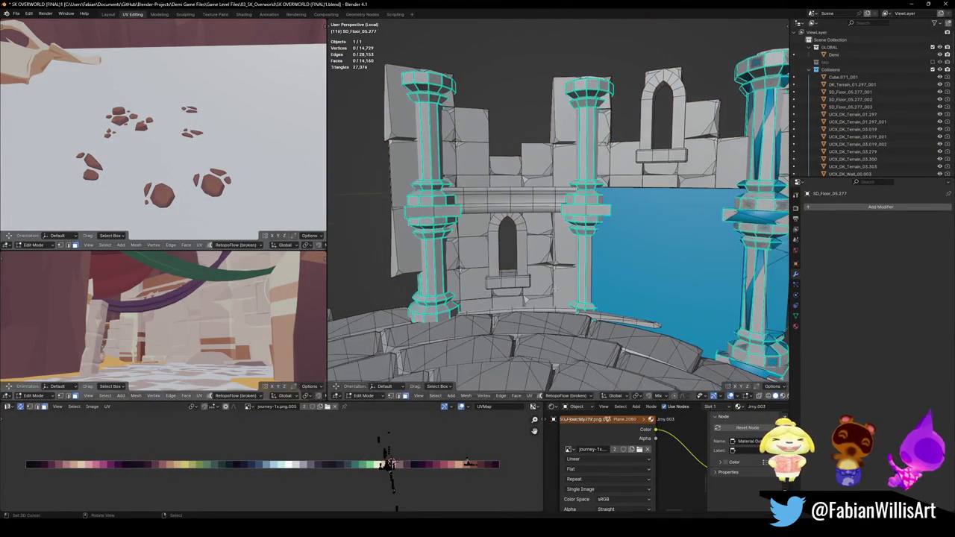
key("l")
key("l")
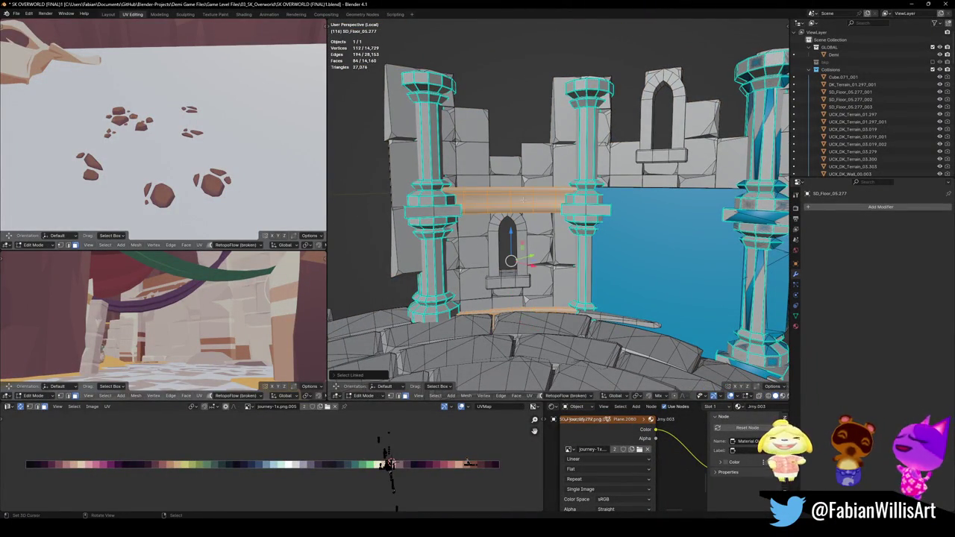
key("q")
key("Return")
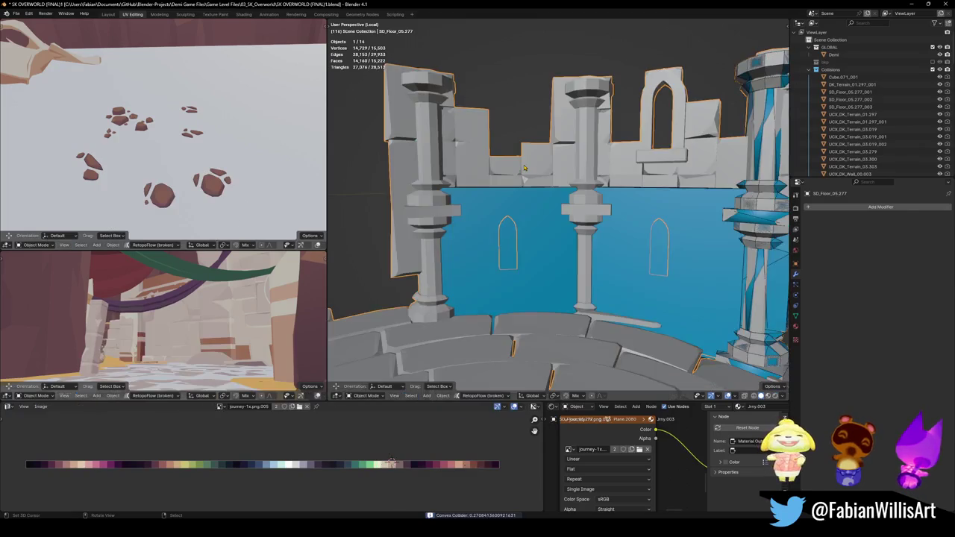
- Give the central pillar a decimated mesh collider and save
middle_click_drag(533, 200, 635, 273)
key("Tab")
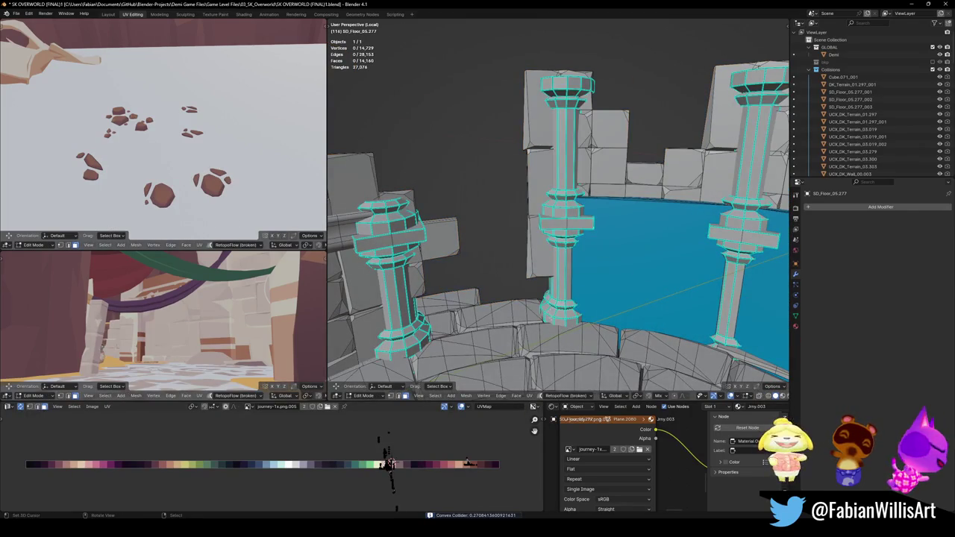
key("l")
key("l")
key("l")
key("l")
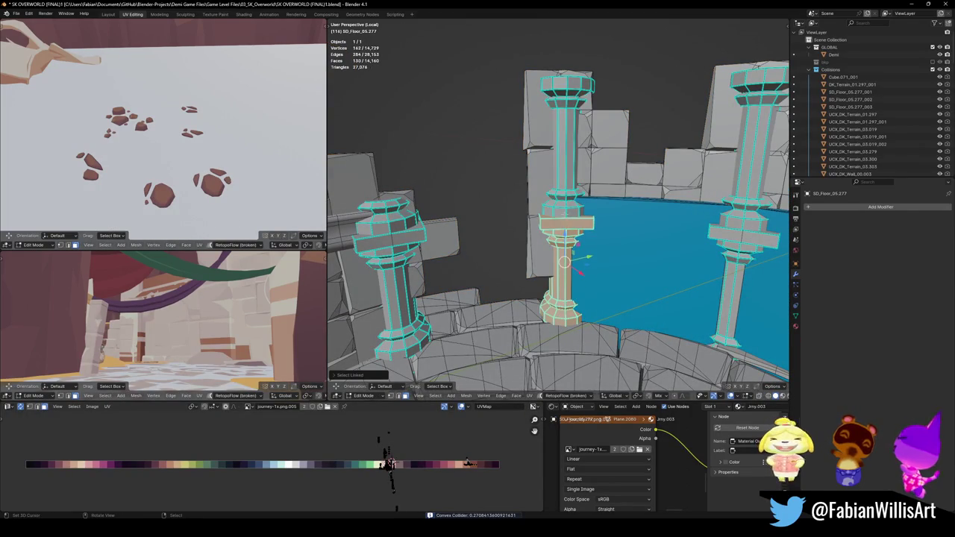
key("l")
key("l")
key("l")
key("shift+alt+c")
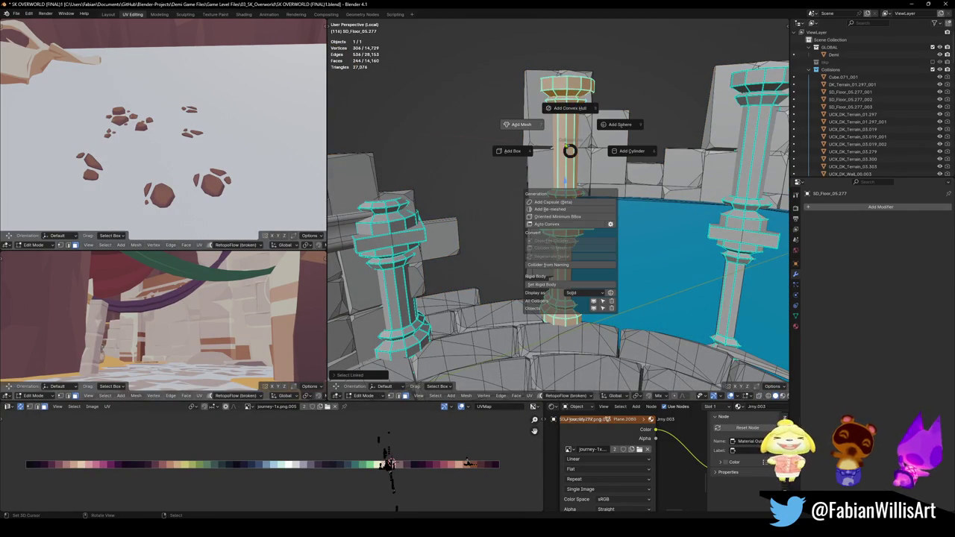
left_click(523, 127)
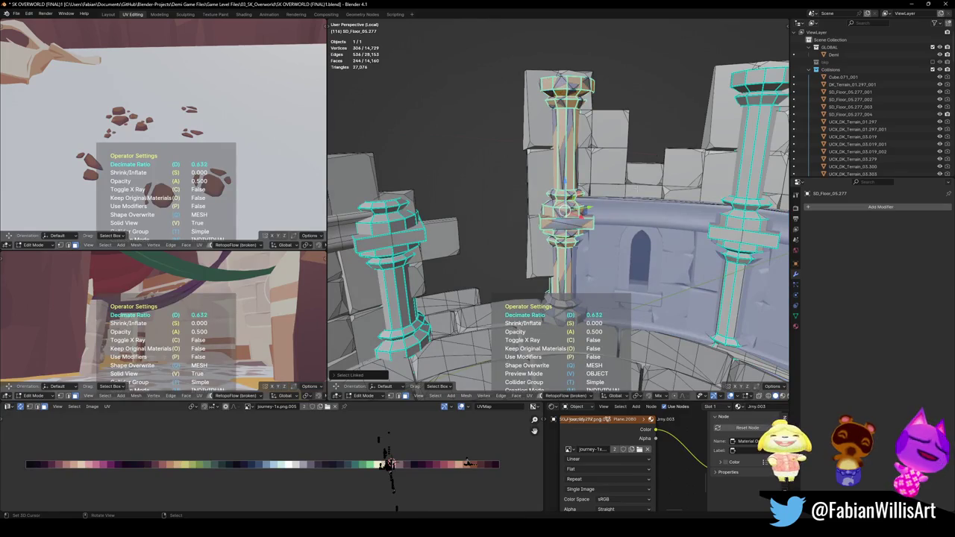
mouse_move(590, 229)
middle_mouse_down()
mouse_move(603, 236)
mouse_move(546, 243)
middle_mouse_up()
key("ctrl+s")
- Add a convex hull collider for both parts of the tan plank beside the pillar
key("Tab")
scroll(546, 243, "up", 4)
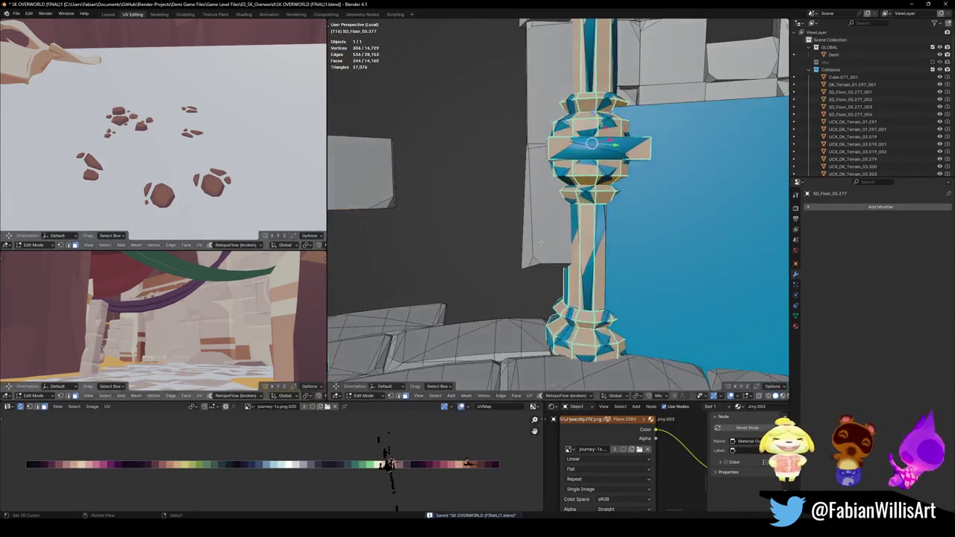
key("l")
key("l")
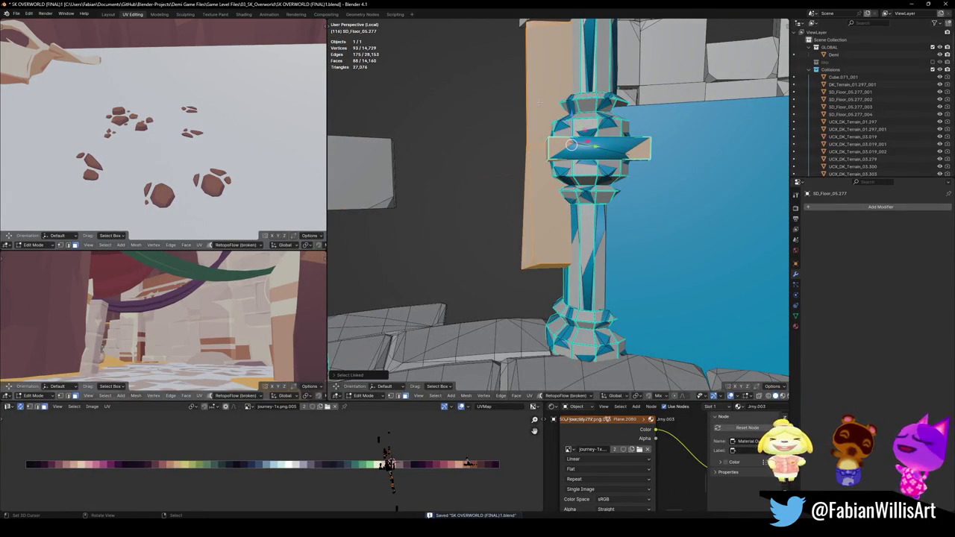
scroll(541, 200, "down", 2)
key("l")
key("l")
right_click(564, 173)
left_click(573, 215)
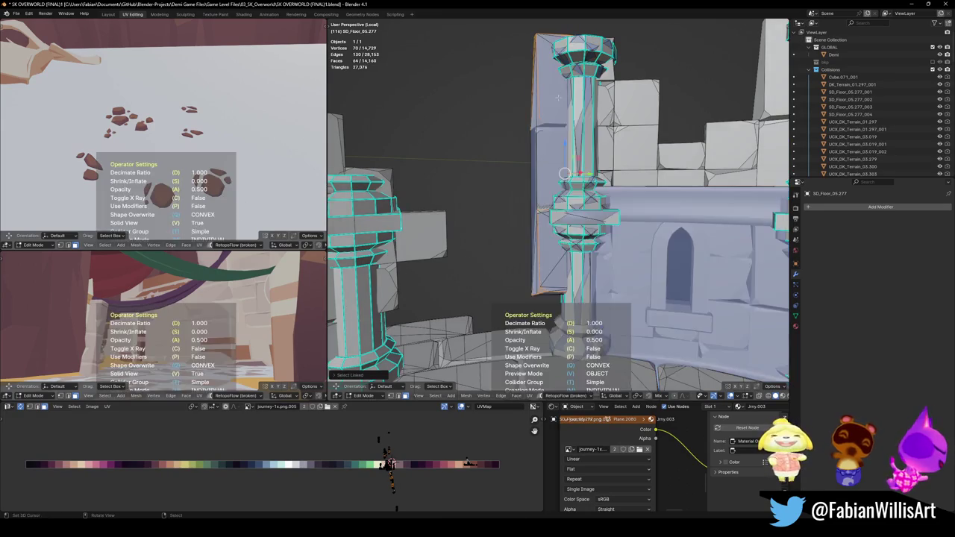
- Give the next pillar a decimated mesh collider
middle_click_drag(572, 215, 561, 337)
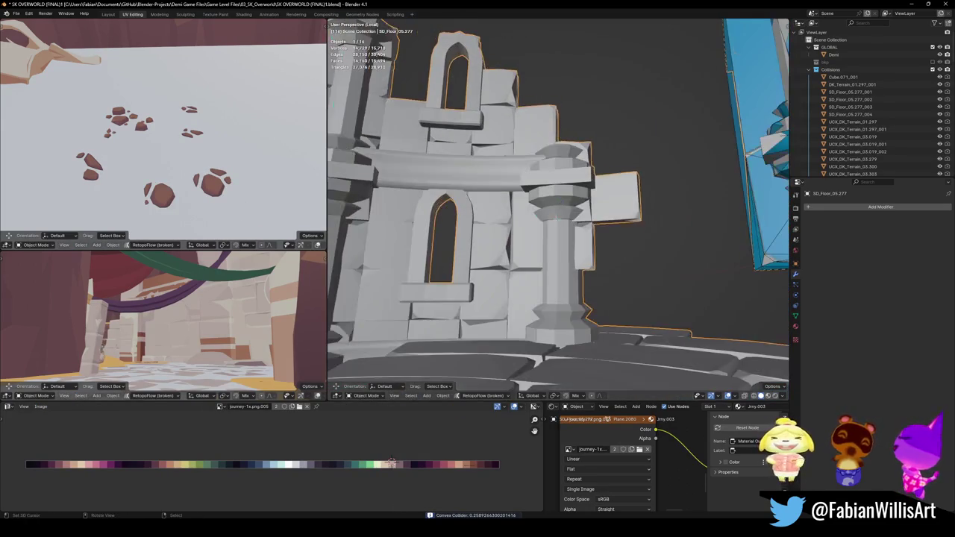
key("Tab")
key("l")
key("l")
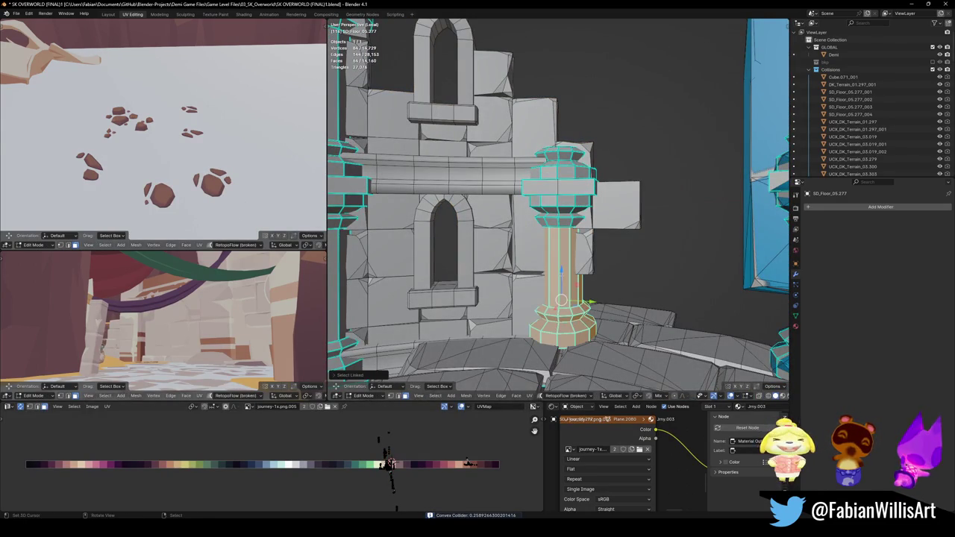
key("l")
key("l")
key("l")
right_click(560, 183)
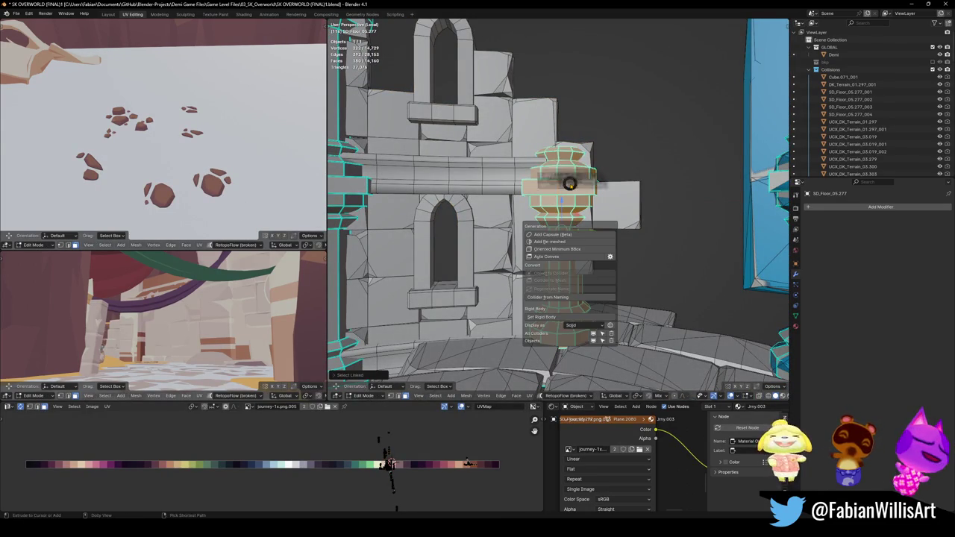
left_click(523, 159)
- Save the file and return to Edit Mode
key("Tab")
middle_click_drag(640, 220, 563, 279)
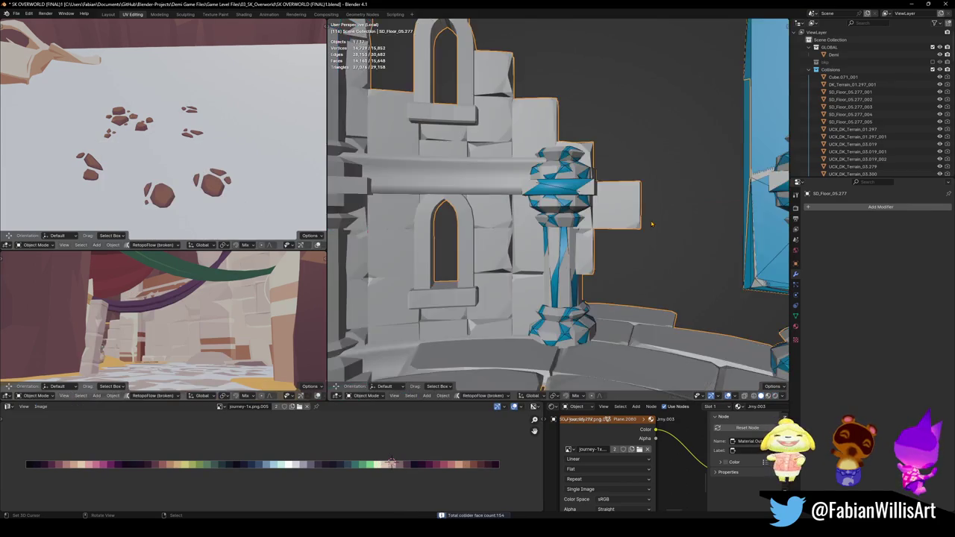
key("ctrl+s")
key("Tab")
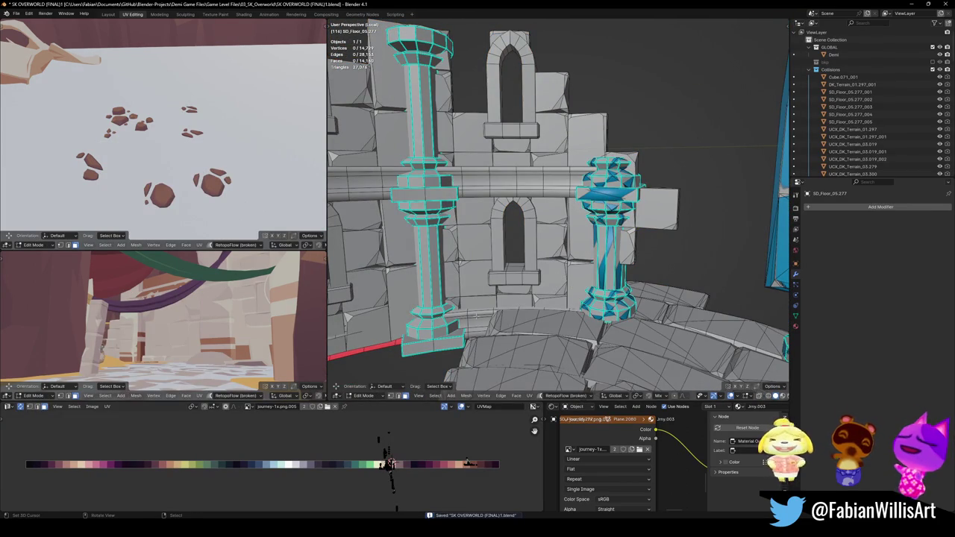
- Add a convex hull collider for the lower and upper beams
key("l")
key("l")
key("shift+c")
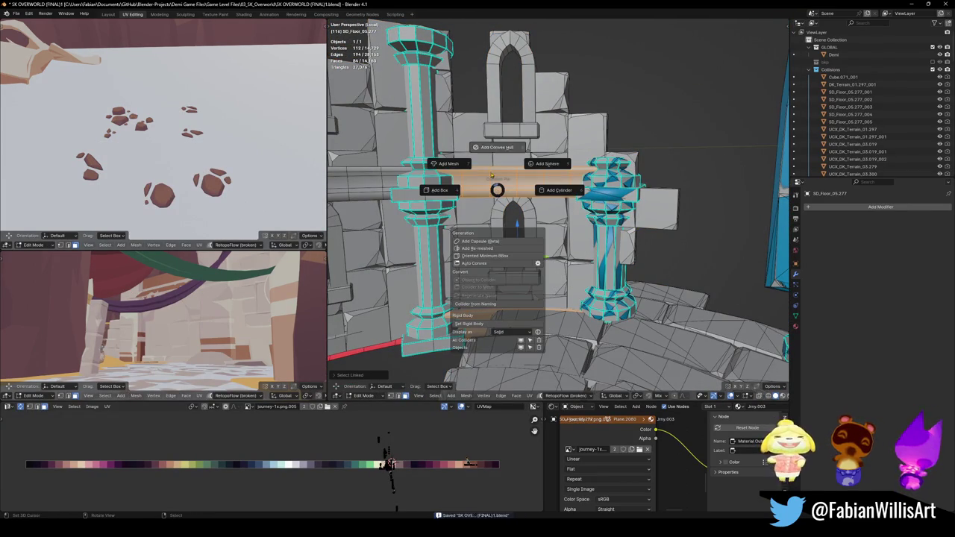
left_click(497, 148)
mouse_move(498, 149)
middle_mouse_down()
mouse_move(567, 199)
mouse_move(716, 266)
middle_mouse_up()
- Wrap the crossbeam and lower pieces by the archway in a convex collider
key("Tab")
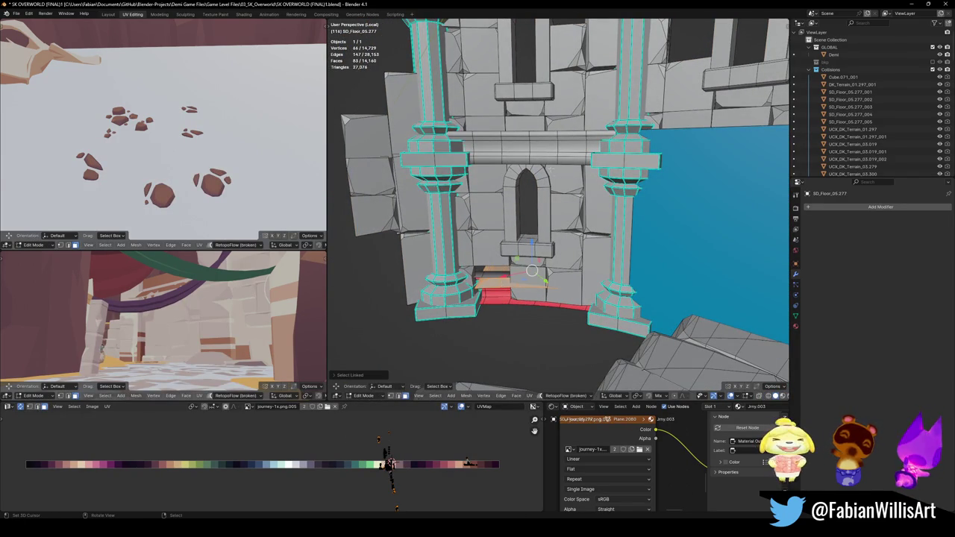
key("l")
middle_click_drag(533, 216, 554, 207)
key("alt+shift+c")
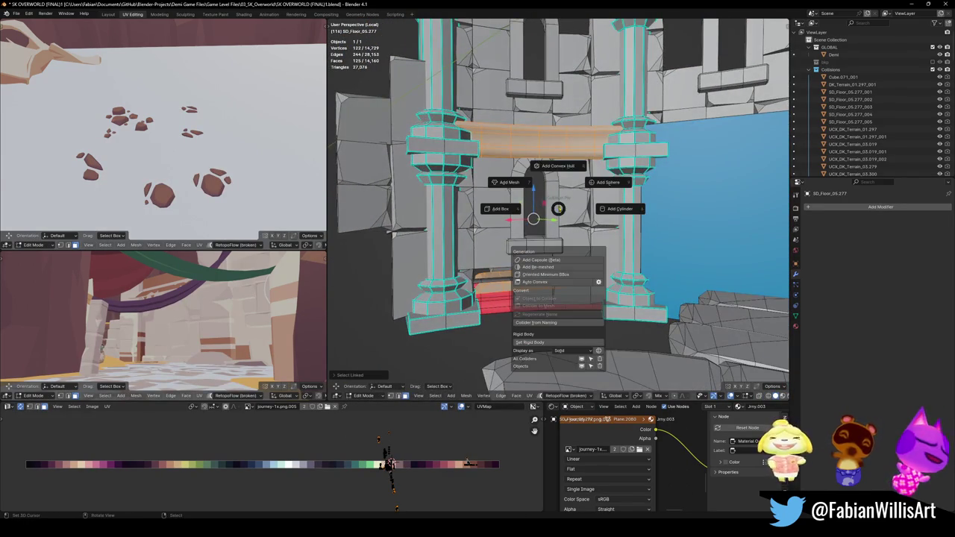
left_click(555, 172)
key("Tab")
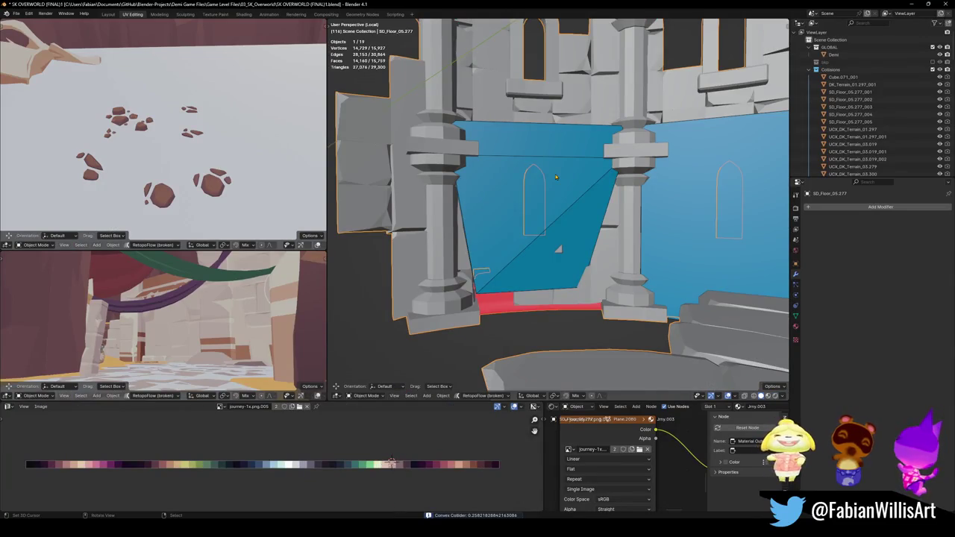
- Wrap the red ledge strip and the beam above the window in a convex hull
key("Tab")
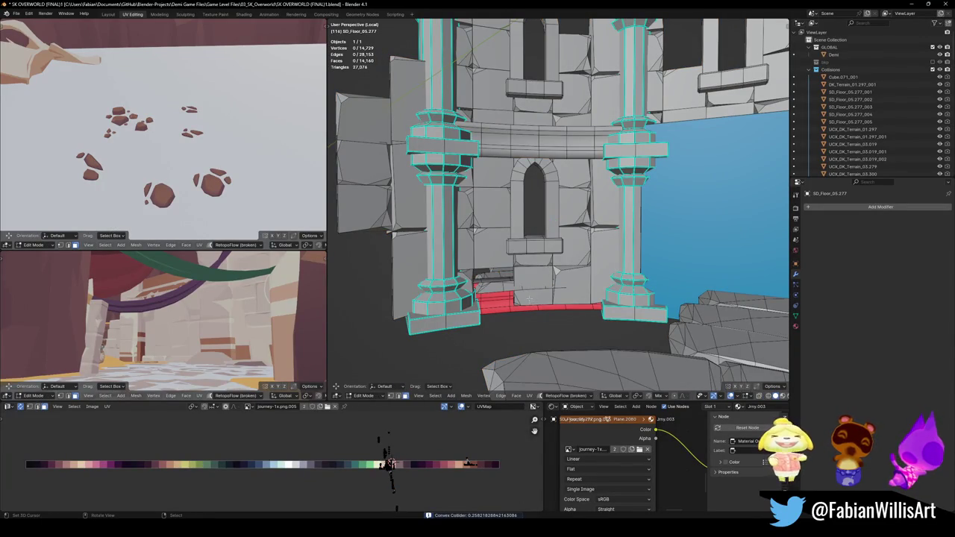
key("l")
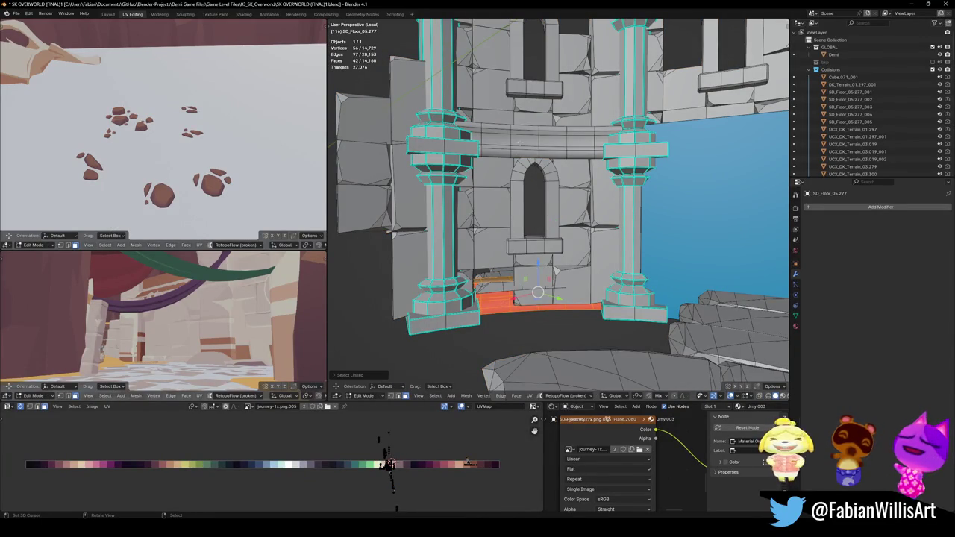
key("l")
right_click(552, 183)
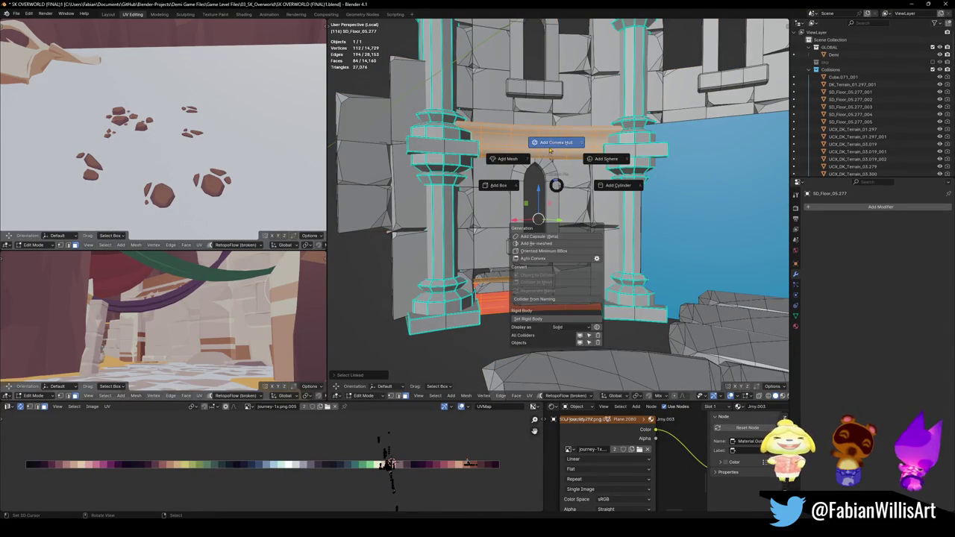
left_click(550, 171)
mouse_move(550, 171)
middle_mouse_down()
mouse_move(549, 249)
mouse_move(559, 273)
middle_mouse_up()
- Save the file
key("ctrl+s")
scroll(549, 281, "up", 3)
scroll(549, 281, "up", 4)
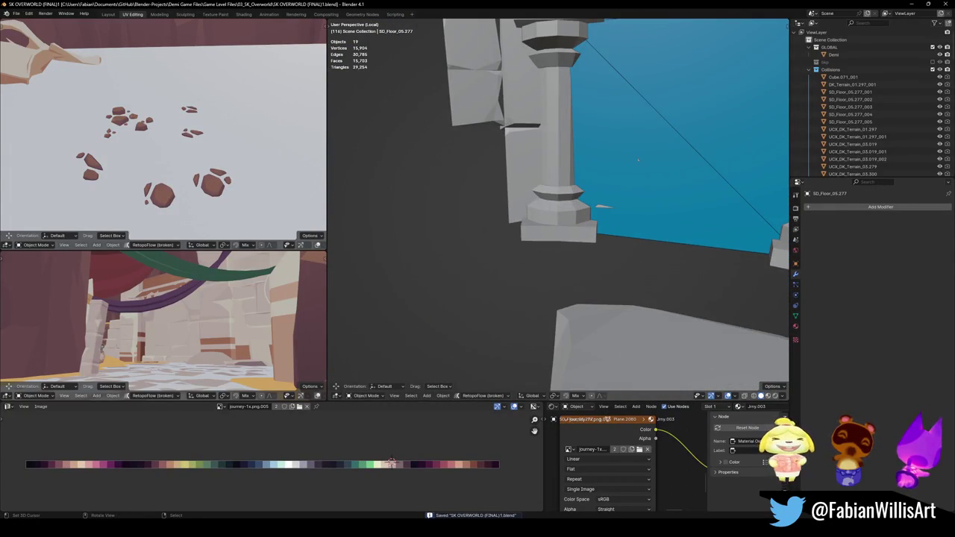
- Give the left pillar's pieces a mesh collider with a lowered decimate ratio, then save
key("Tab")
middle_click_drag(533, 229, 547, 322)
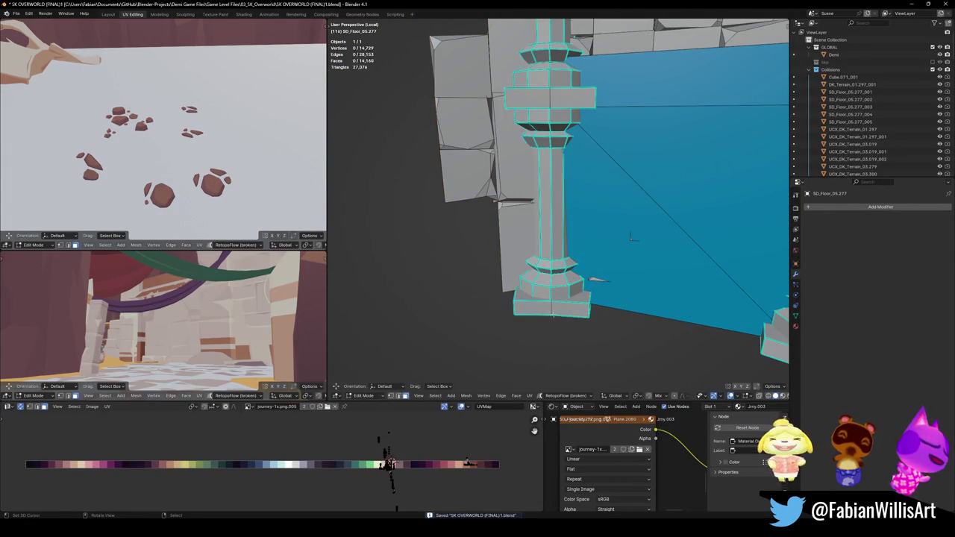
key("l")
key("l")
key("ctrl+KP_Add")
key("ctrl+KP_Add")
key("ctrl+KP_Add")
key("ctrl+KP_Add")
key("KP_Decimal")
key("ctrl+KP_Add")
key("ctrl+KP_Add")
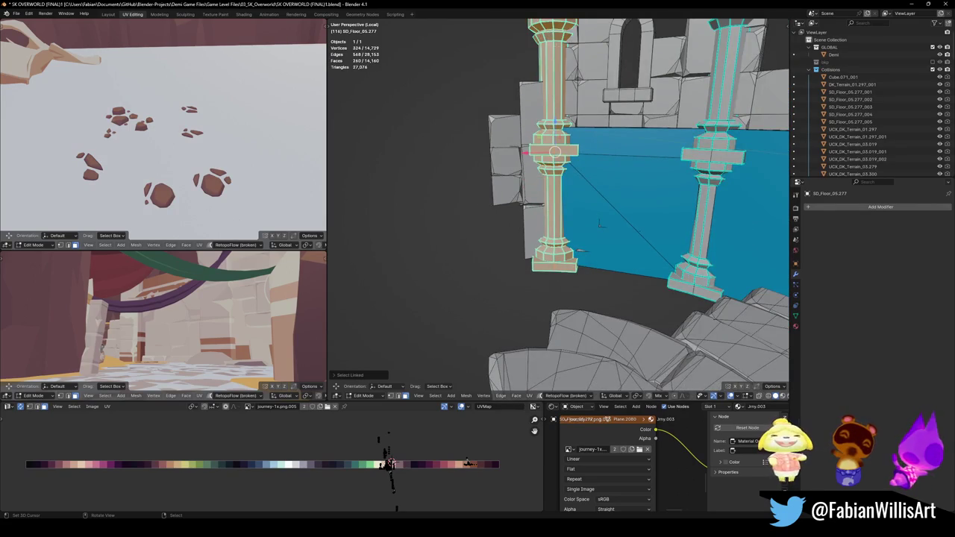
middle_click_drag(557, 173, 563, 211)
key("shift+alt+c")
left_click(510, 193)
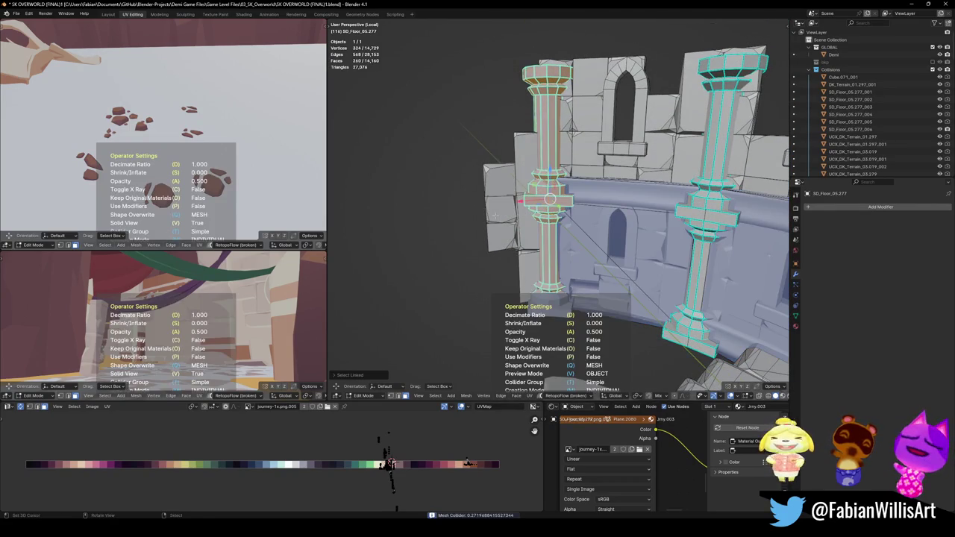
key("d")
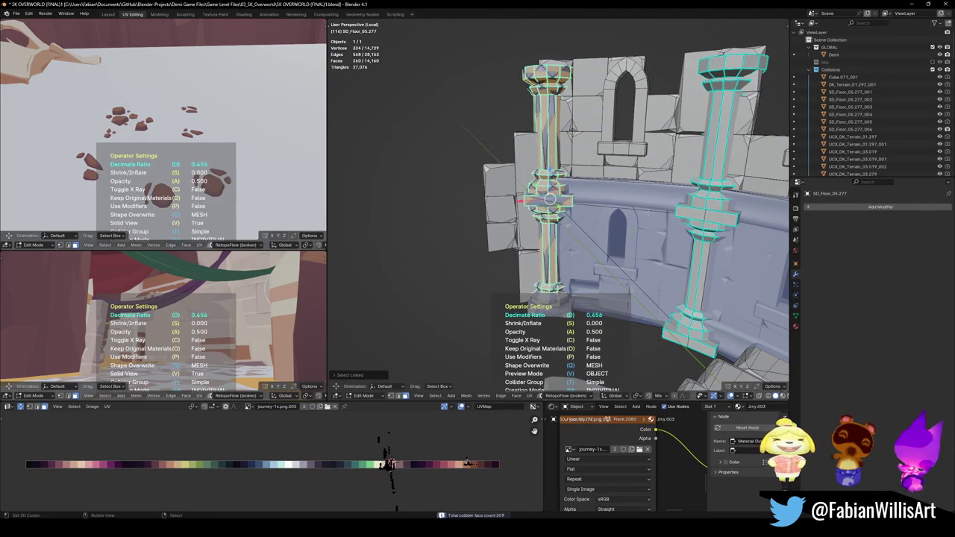
left_click(548, 197)
key("ctrl+s")
- Wrap the lower and upper arch beams together in a convex hull collider
mouse_move(582, 223)
middle_mouse_down()
mouse_move(605, 259)
mouse_move(624, 241)
mouse_move(589, 251)
middle_mouse_up()
scroll(618, 239, "up", 5)
key("Tab")
key("a")
key("alt+a")
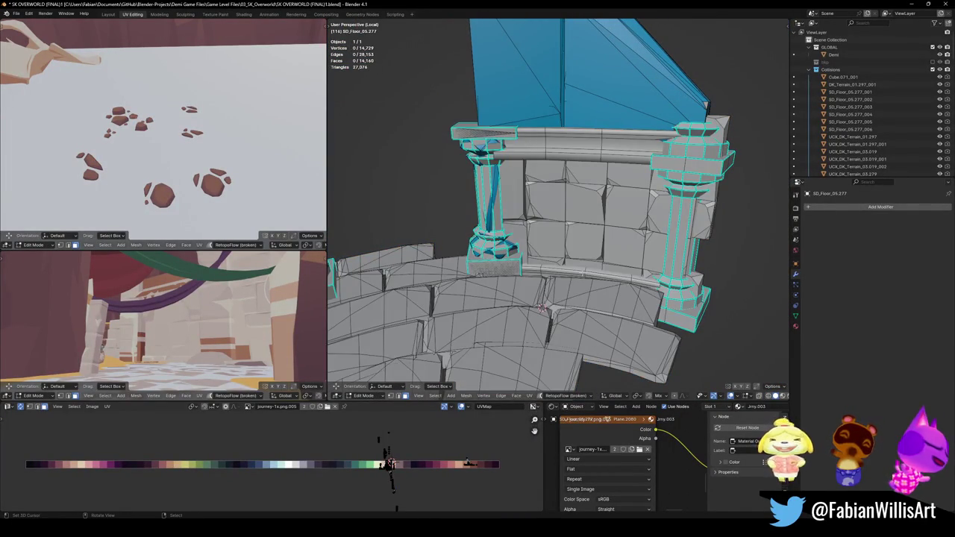
left_click(571, 282, "alt")
left_click(579, 149, "alt+shift")
key("shift+c")
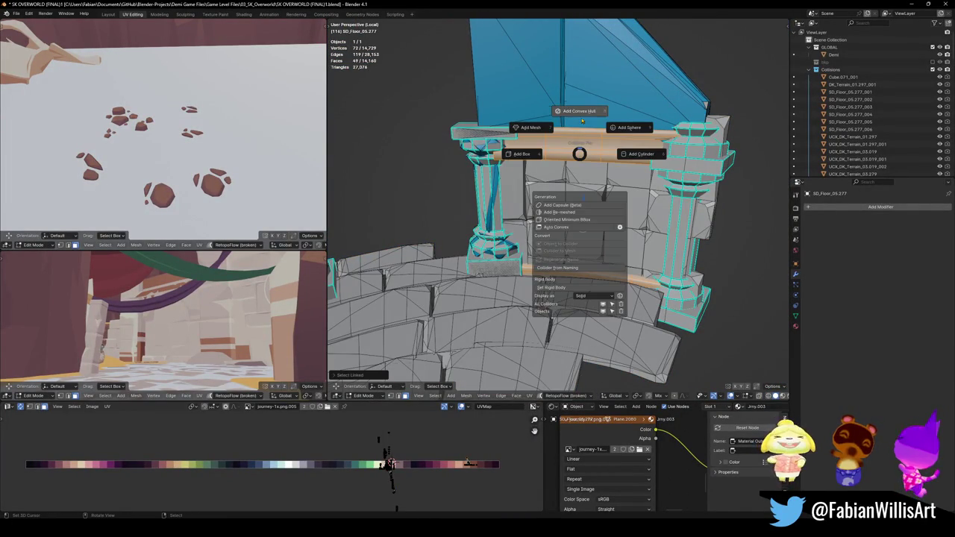
left_click(582, 112)
- Select the tall pillar's base, middle and top pieces and add a mesh collider
mouse_move(581, 120)
middle_mouse_down()
mouse_move(491, 213)
mouse_move(448, 232)
middle_mouse_up()
key("Tab")
key("l")
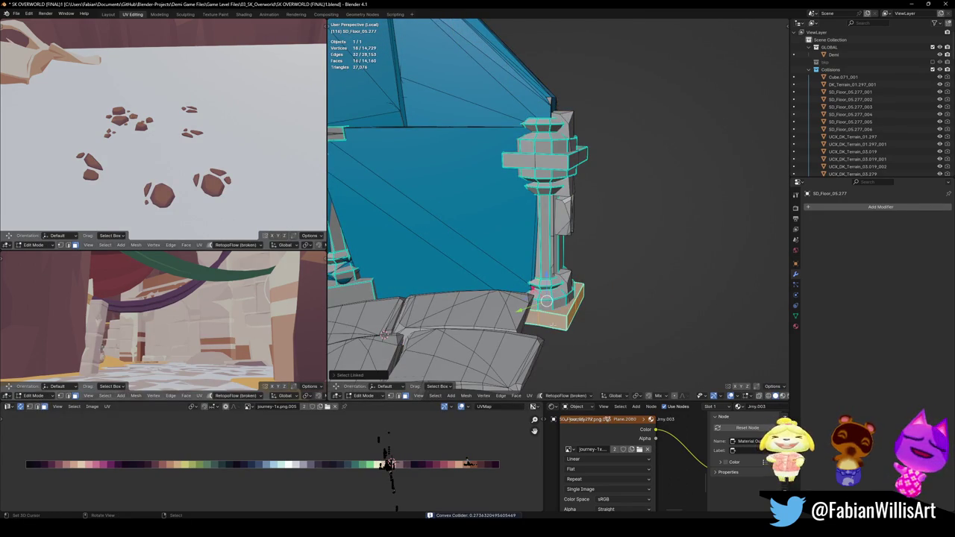
key("l")
key("l")
key("l")
key("l")
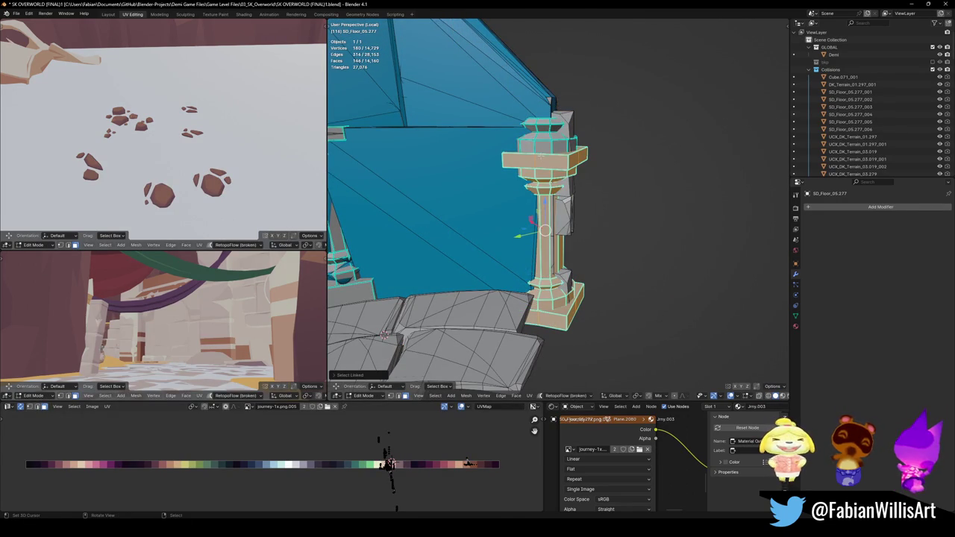
key("l")
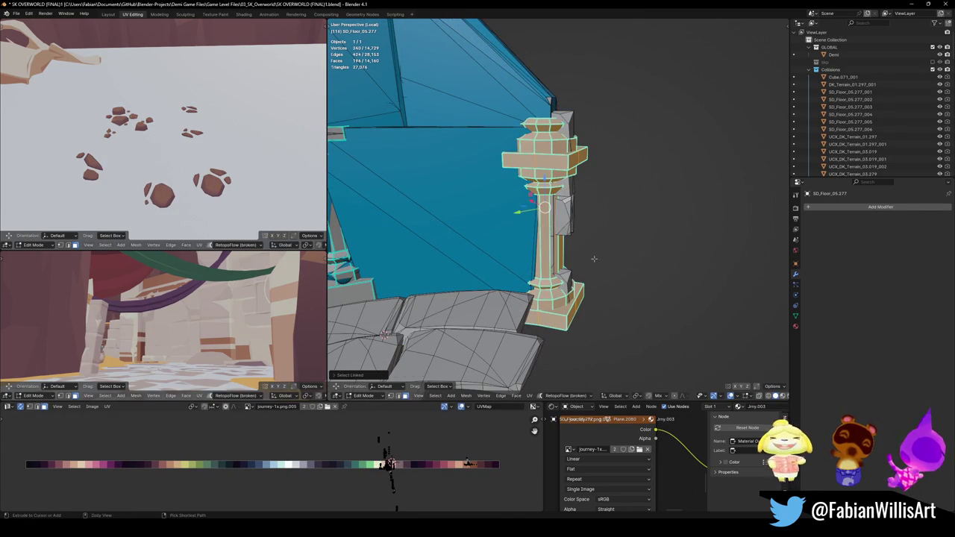
key("shift+c")
left_click(556, 236)
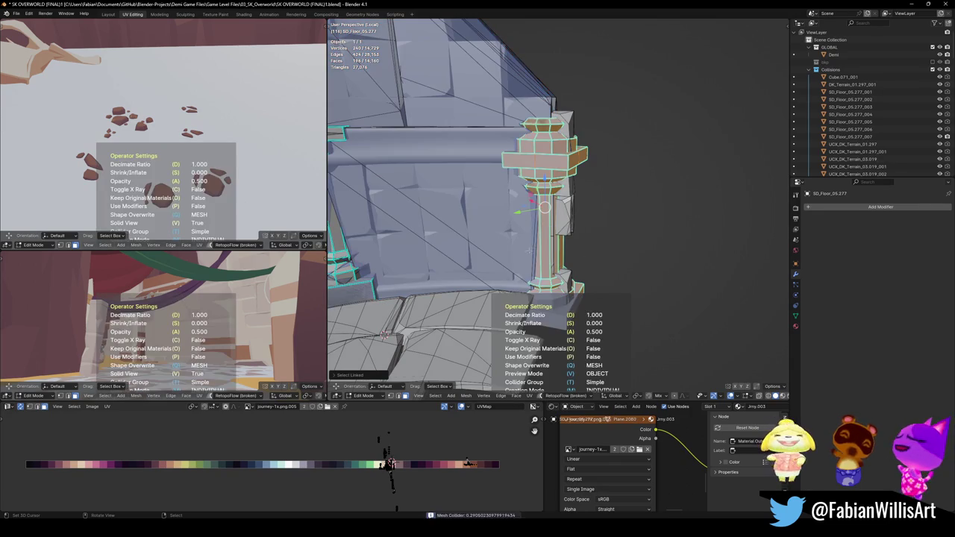
- Wrap the pillar's block piece in a convex hull collider and save the file
key("Tab")
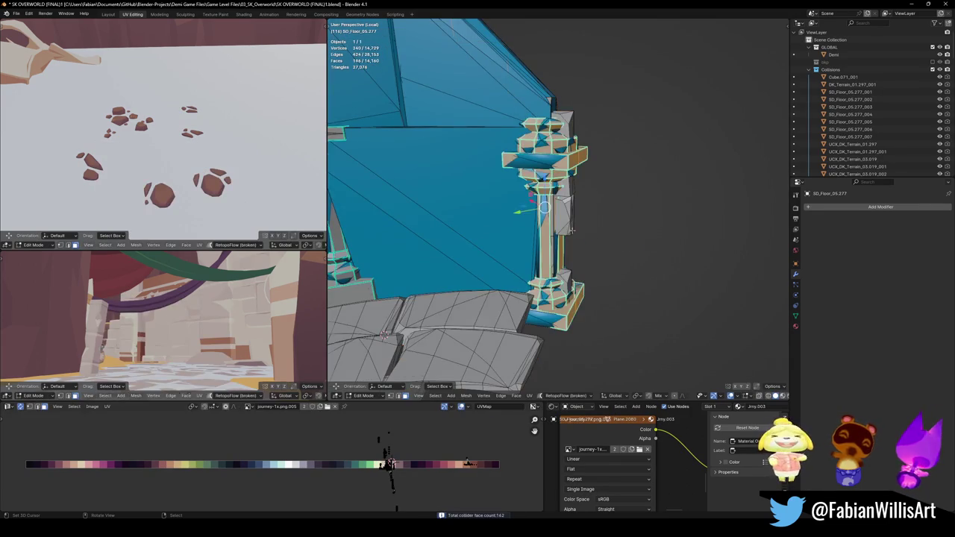
key("l")
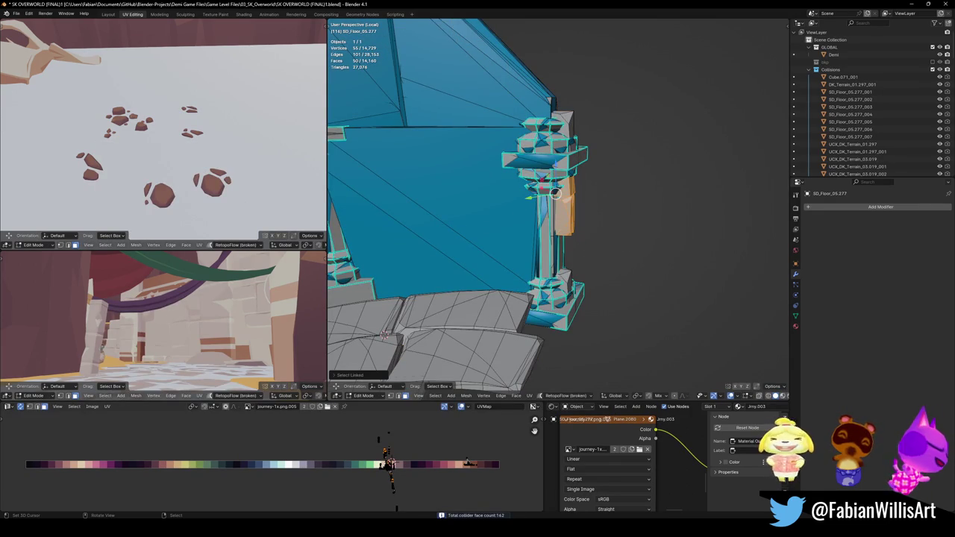
middle_click_drag(550, 229, 600, 248)
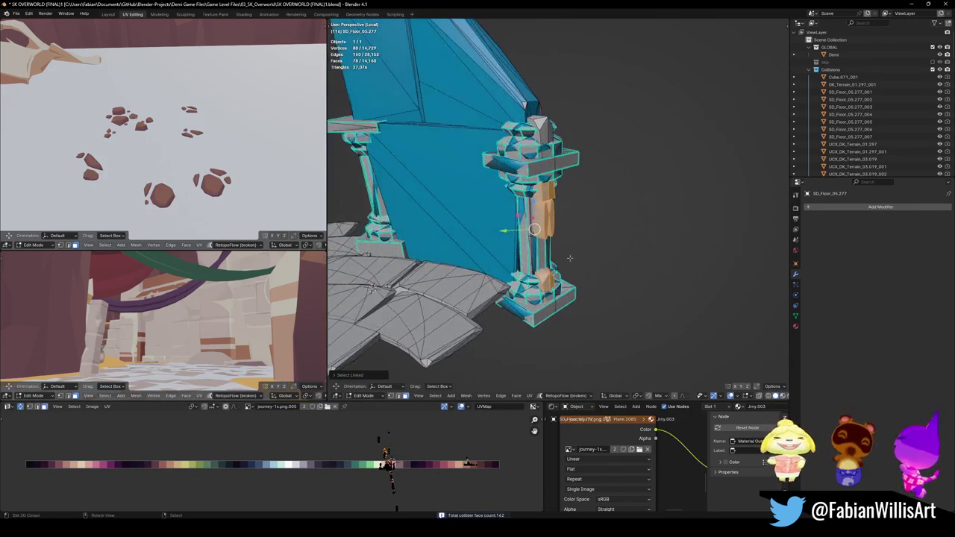
key("shift+alt+c")
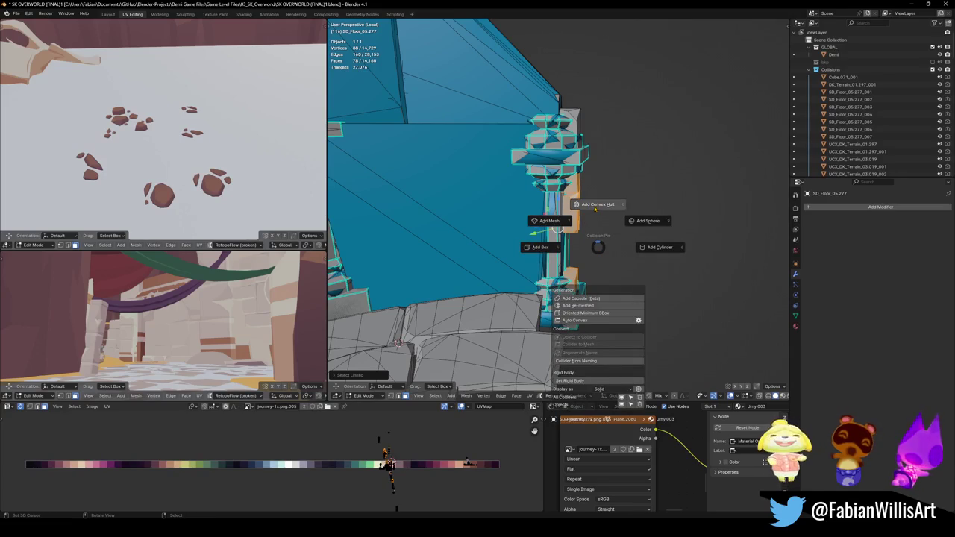
left_click(595, 210)
mouse_move(595, 209)
middle_mouse_down()
mouse_move(519, 298)
mouse_move(584, 277)
middle_mouse_up()
key("ctrl+s")
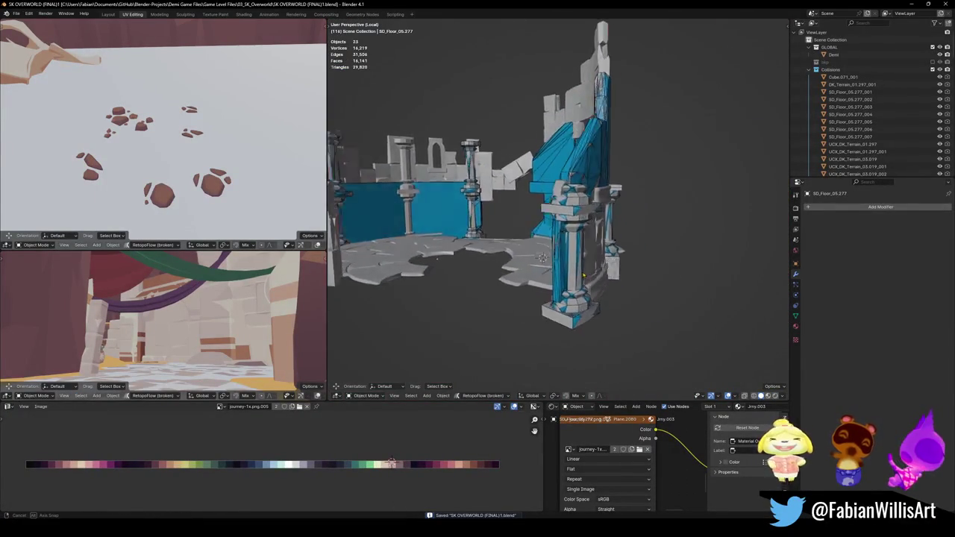
middle_click_drag(584, 276, 520, 296)
left_click(520, 296)
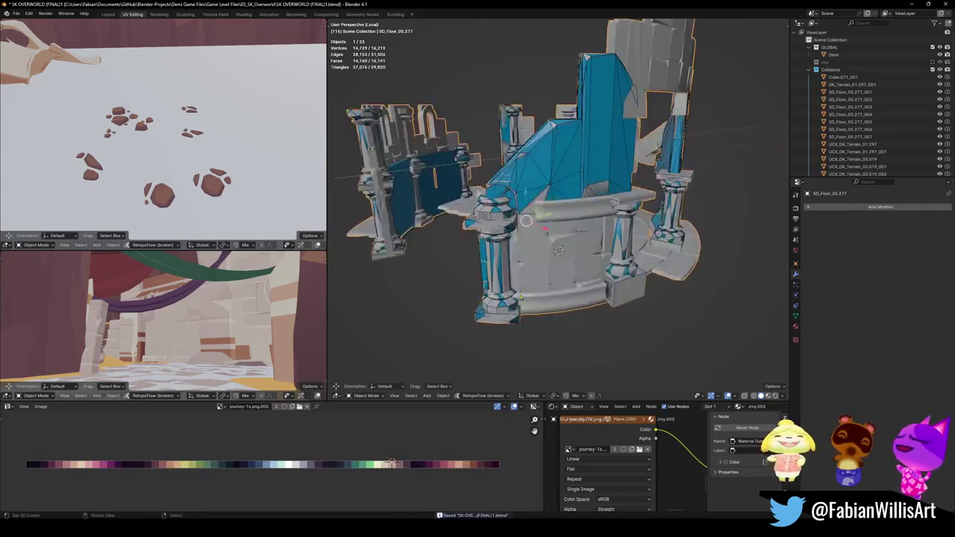
- Wrap the curved ledge ring of the central block in a convex hull collider
key("Tab")
scroll(520, 297, "up", 2)
left_click(552, 343, "alt")
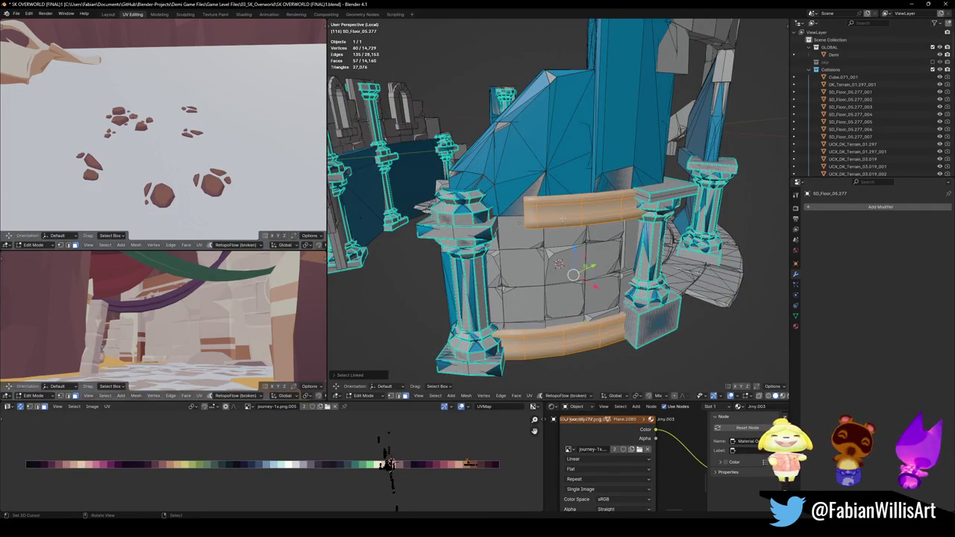
middle_click_drag(552, 343, 556, 238)
key("shift+alt+c")
left_click(552, 195)
middle_click_drag(552, 195, 536, 267)
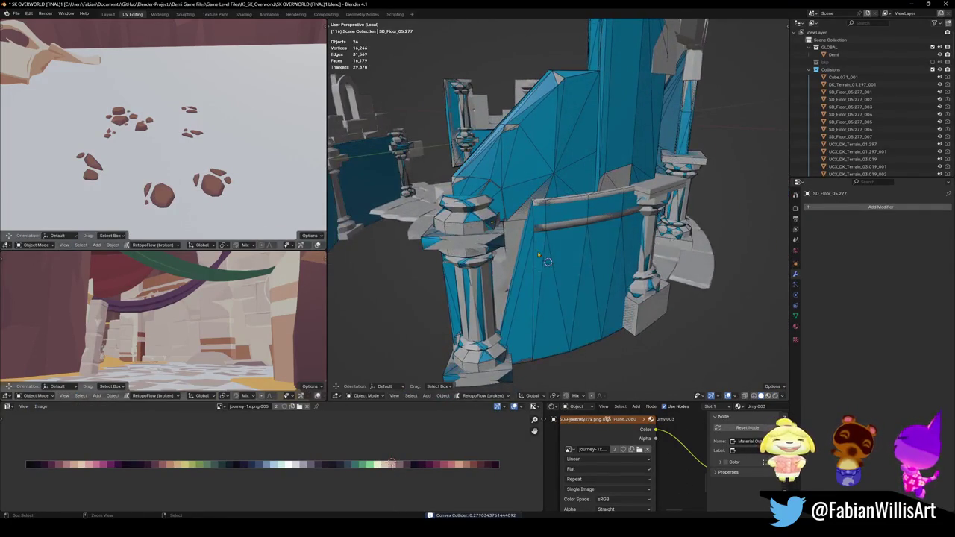
- Add a convex hull collider over the linked pillar pieces, covering the two tan beams, and save
key("Tab")
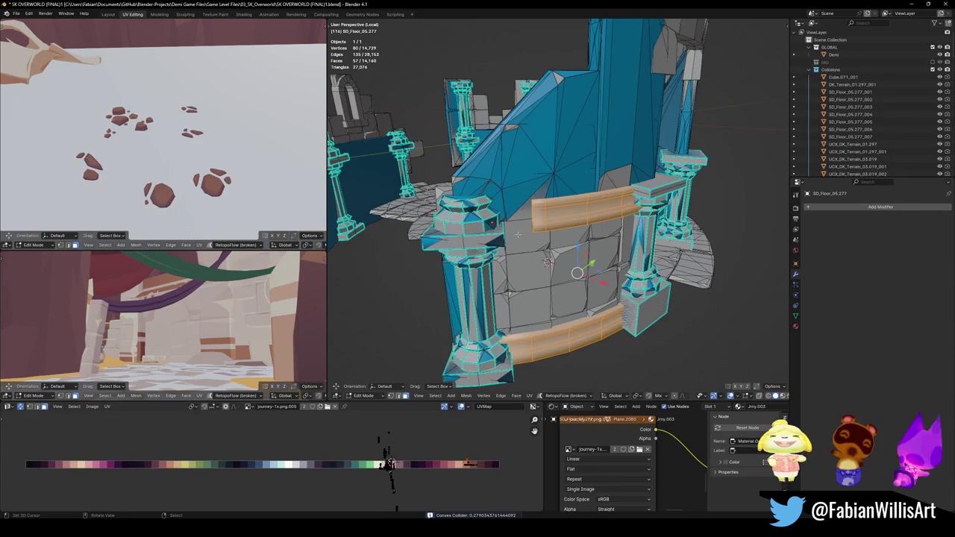
key("l")
middle_click_drag(517, 235, 539, 248)
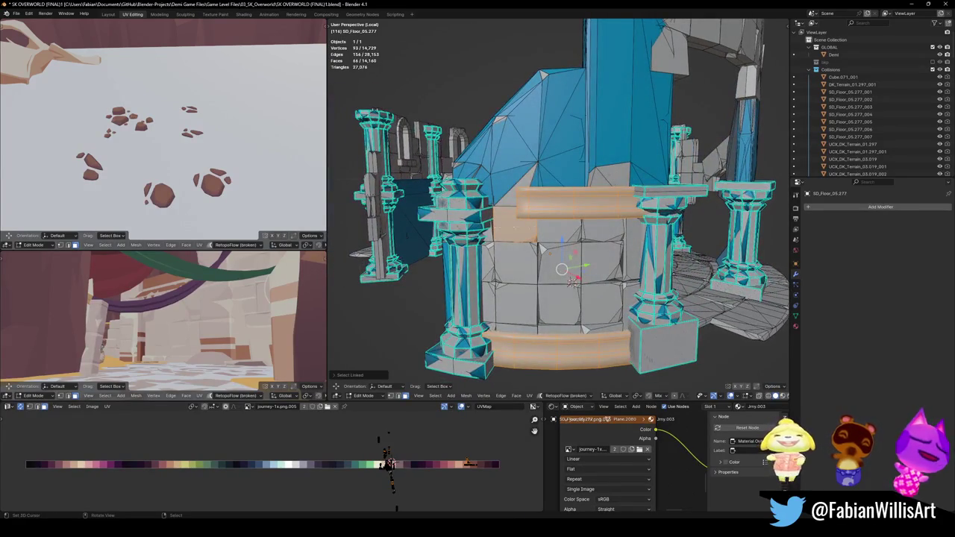
key("alt+shift+c")
left_click(532, 190)
mouse_move(532, 190)
middle_mouse_down()
mouse_move(538, 222)
mouse_move(631, 261)
mouse_move(556, 297)
mouse_move(501, 304)
mouse_move(537, 239)
middle_mouse_up()
key("ctrl+s")
scroll(537, 238, "up", 5)
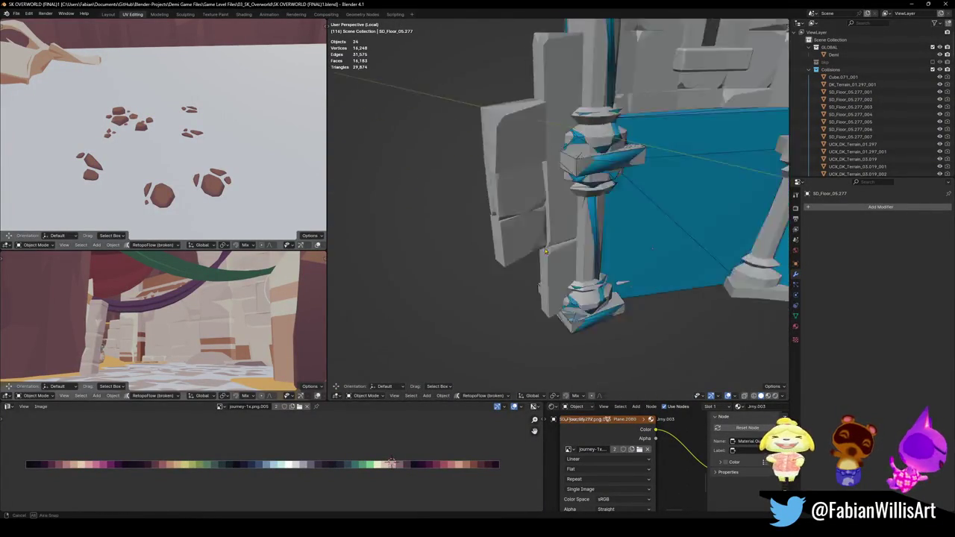
- Wrap the wall block left of the pillar and the block above it in a convex collider, then save
left_click(545, 226)
key("Tab")
key("l")
key("l")
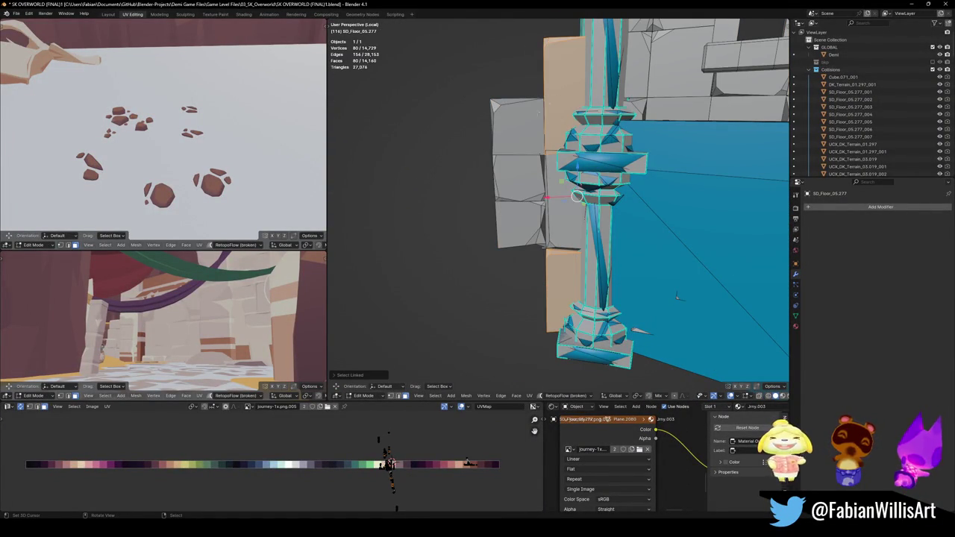
key("l")
key("l")
key("ctrl+shift+c")
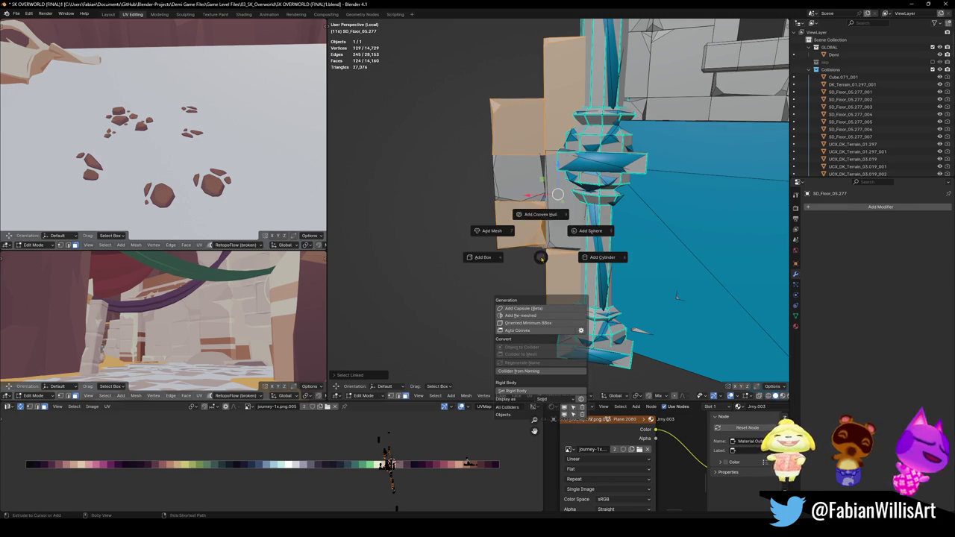
left_click(540, 215)
scroll(540, 216, "down", 4)
mouse_move(540, 216)
middle_mouse_down()
mouse_move(567, 256)
mouse_move(532, 287)
middle_mouse_up()
key("ctrl+s")
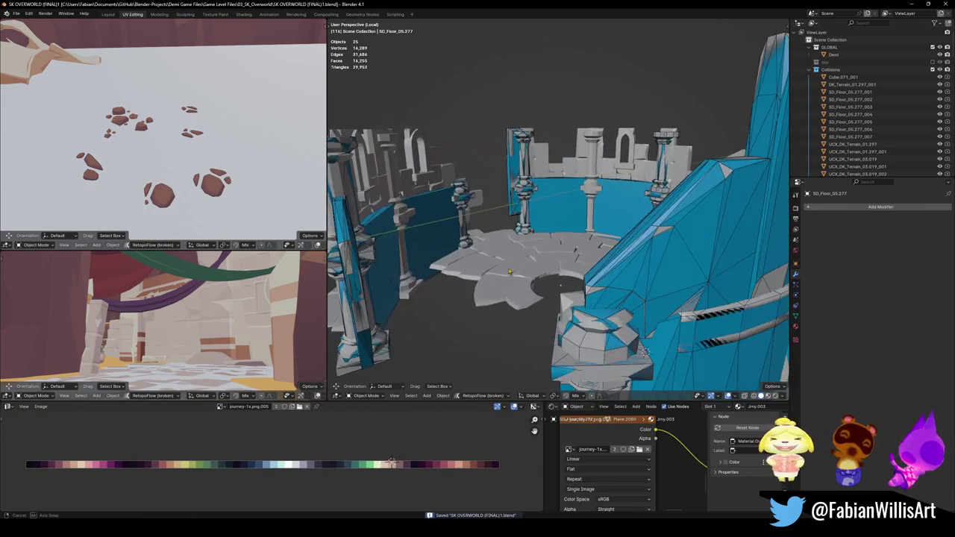
- Delete an unwanted collider found near the pillars and blue wall
scroll(520, 209, "up", 3)
mouse_move(520, 209)
middle_mouse_down()
mouse_move(465, 312)
mouse_move(604, 286)
middle_mouse_up()
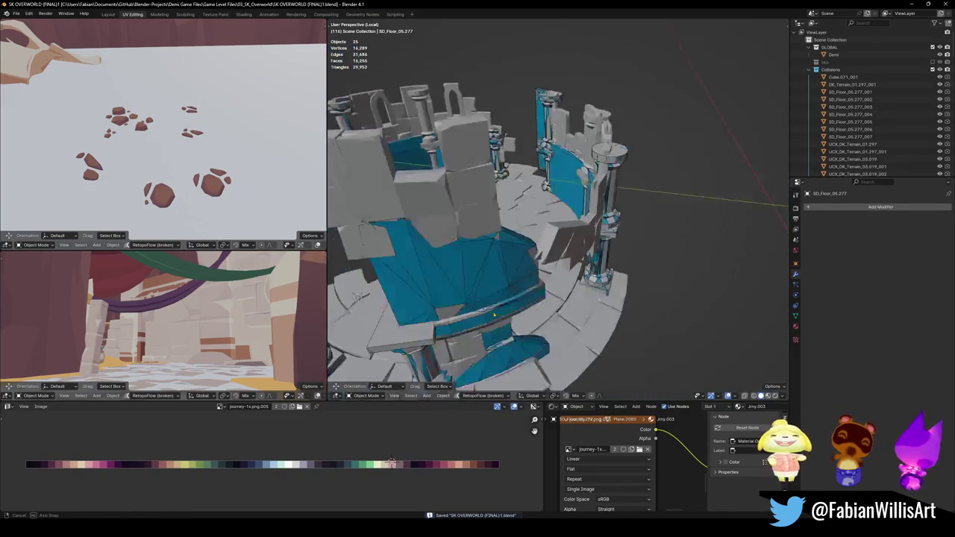
scroll(604, 285, "down", 3)
mouse_move(559, 279)
middle_mouse_down()
mouse_move(586, 207)
mouse_move(550, 128)
mouse_move(556, 241)
mouse_move(530, 223)
middle_mouse_up()
scroll(586, 207, "up", 4)
left_click(549, 128)
key("Delete")
- Create a convex collider from the wall blocks beside the pillar
key("Tab")
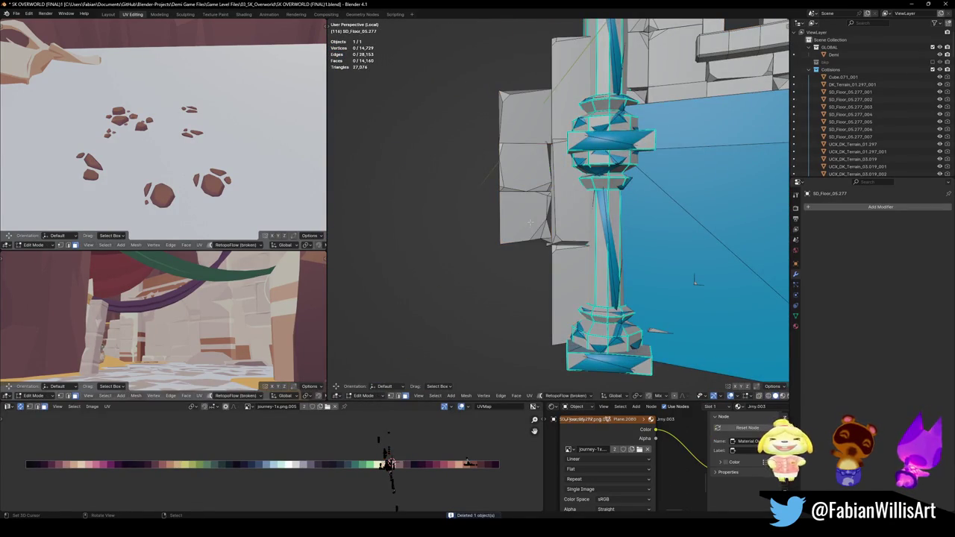
key("l")
key("l")
key("shift+c")
left_click(580, 97)
- Add a convex collider around the next wall piece by the pillar, deselect all, and save
key("Tab")
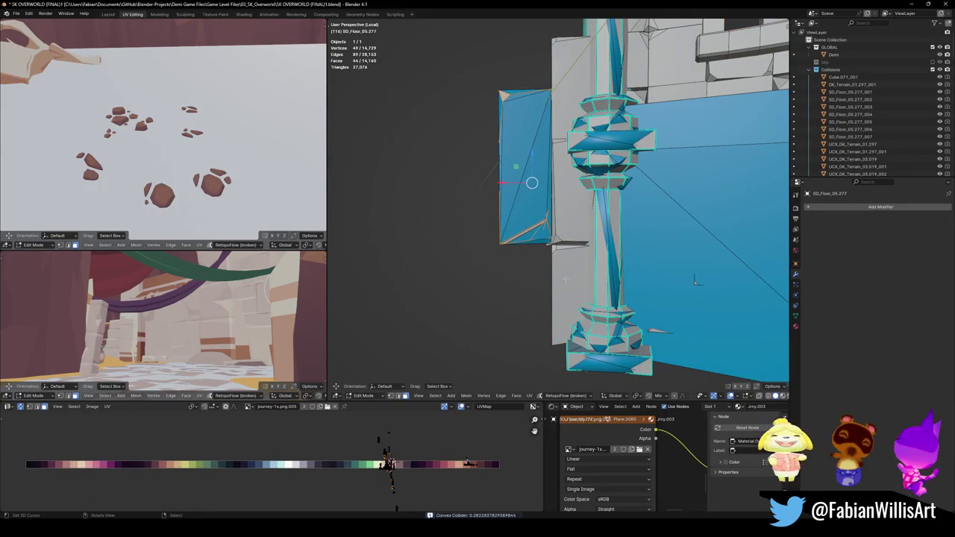
key("l")
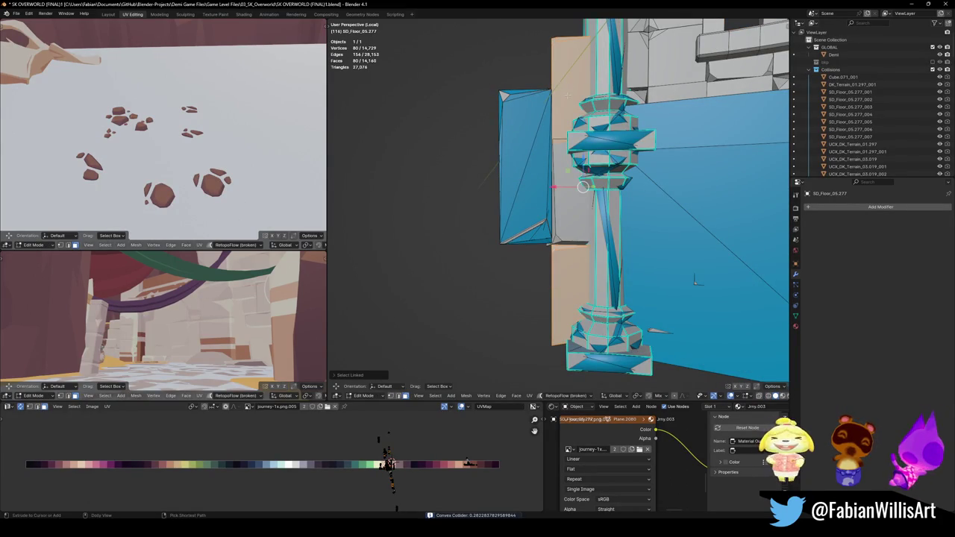
key("shift+c")
left_click(579, 97)
mouse_move(579, 96)
middle_mouse_down()
mouse_move(573, 163)
mouse_move(711, 229)
mouse_move(515, 234)
middle_mouse_up()
key("alt+a")
key("ctrl+s")
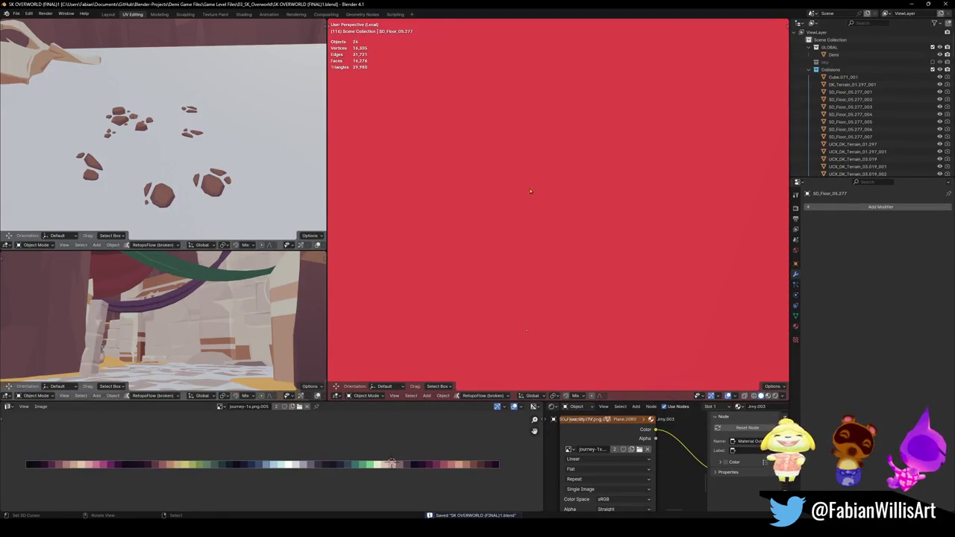
scroll(529, 191, "down", 5)
left_click(448, 179)
- Add convex colliders to the block behind the pillar and the piece beside it, then save
key("Tab")
scroll(548, 239, "up", 4)
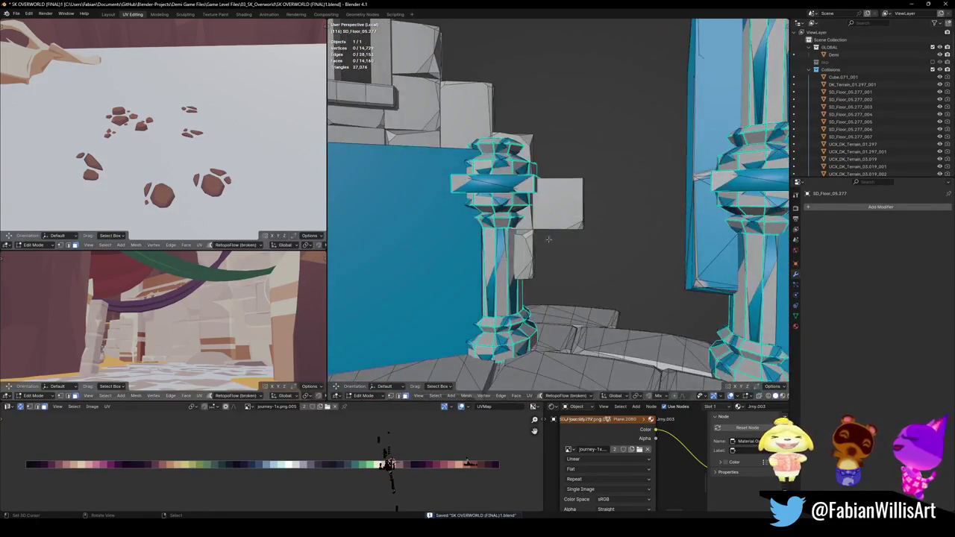
key("l")
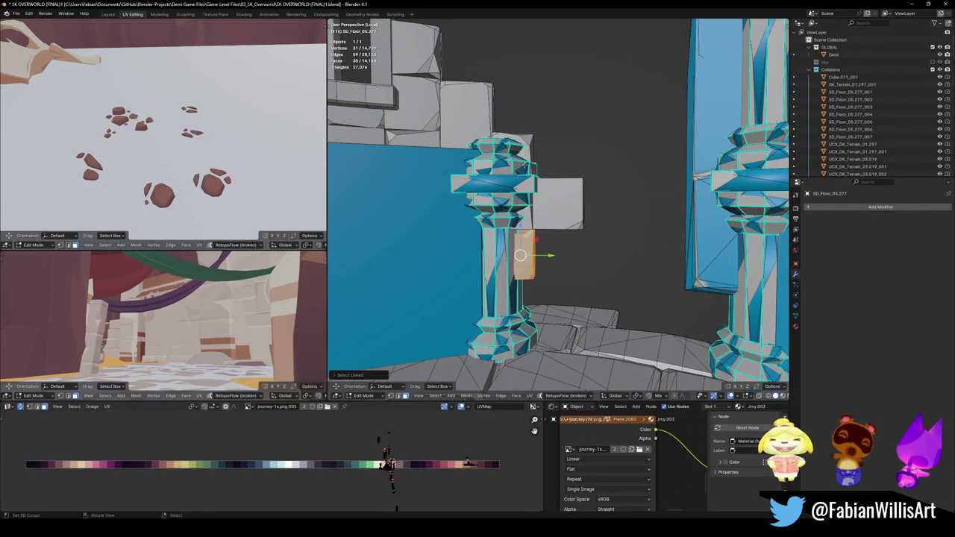
key("shift+alt+c")
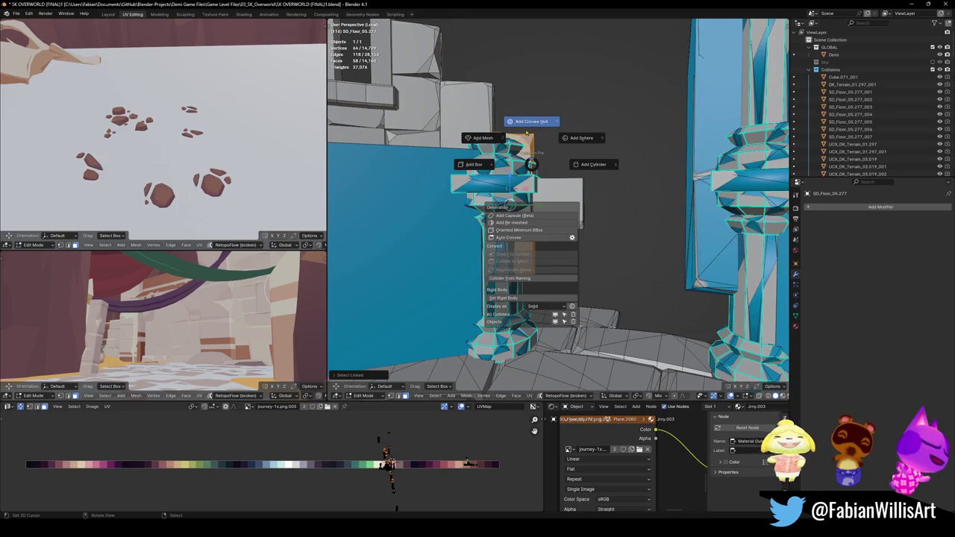
left_click(527, 133)
key("Tab")
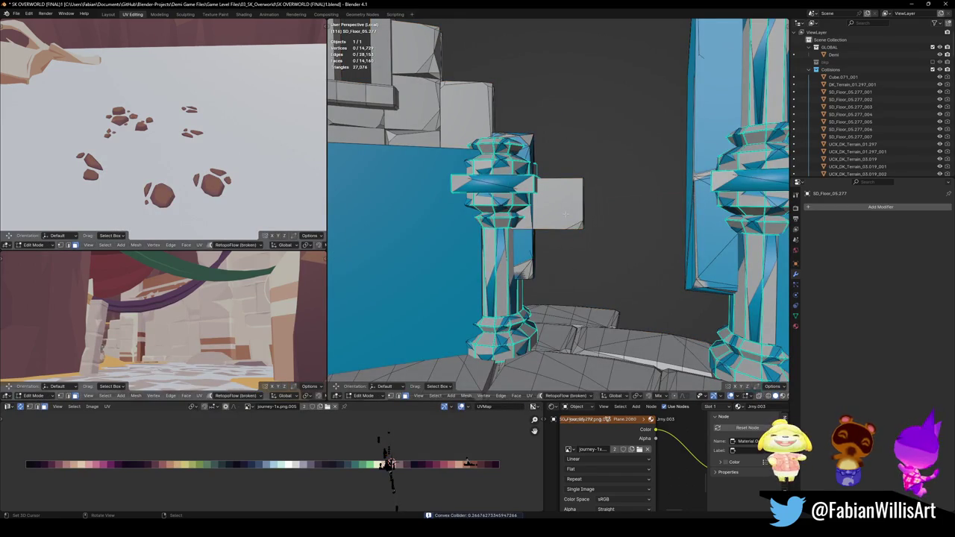
key("l")
key("shift+alt+c")
left_click(565, 172)
mouse_move(564, 171)
middle_mouse_down()
mouse_move(639, 240)
mouse_move(605, 207)
mouse_move(567, 224)
middle_mouse_up()
key("ctrl+s")
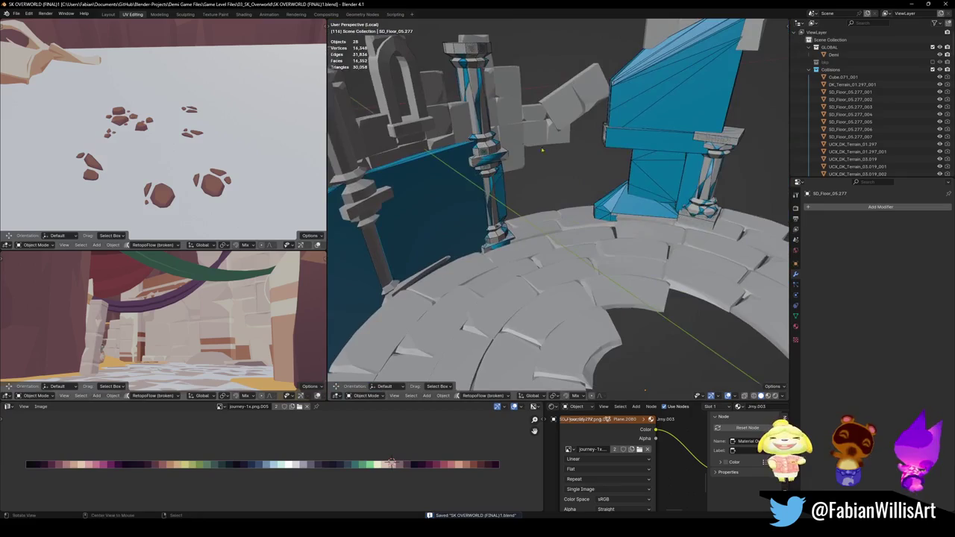
- Wrap the two blocks beside the next pillar and the two blocks right of it in convex colliders
key("Tab")
key("KP_Decimal")
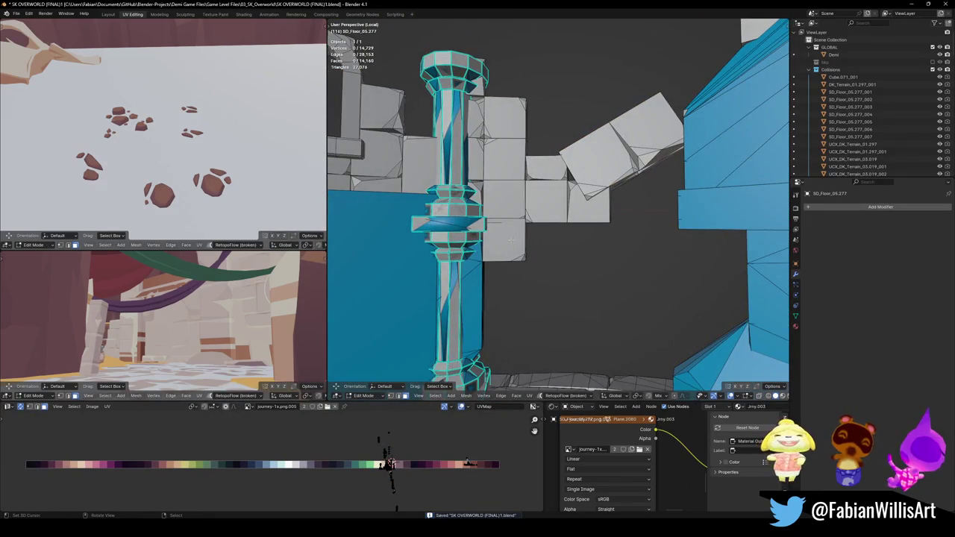
key("l")
key("l")
key("u")
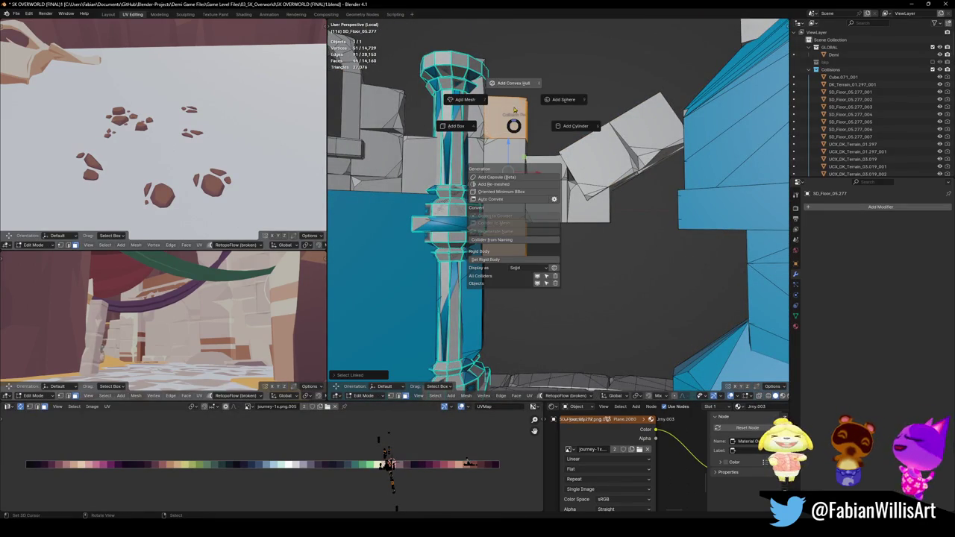
left_click(511, 91)
key("Tab")
key("Tab")
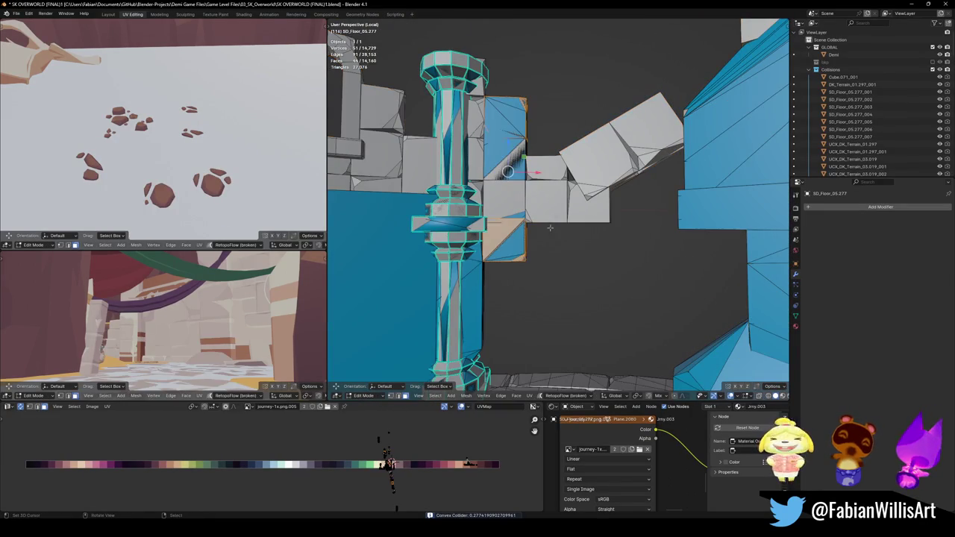
key("l")
key("l")
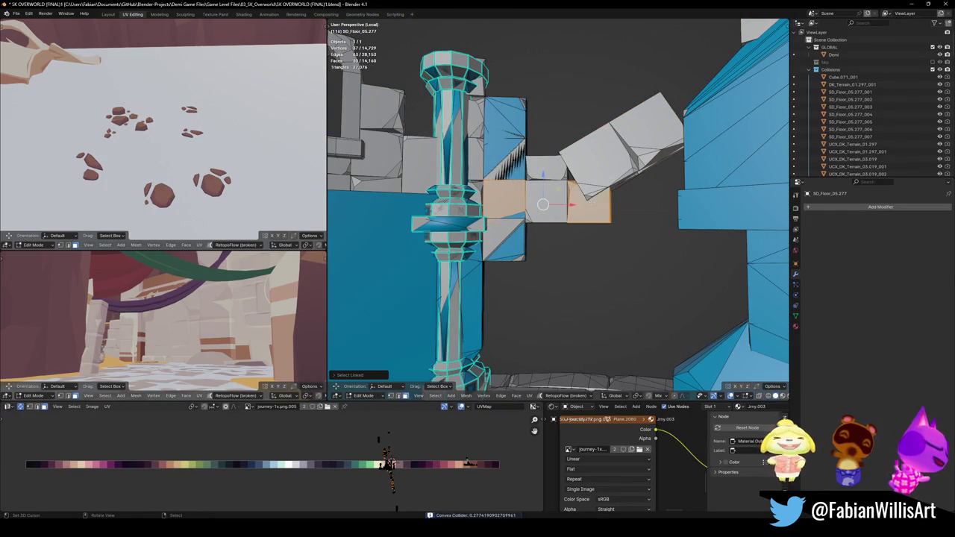
key("u")
left_click(589, 166)
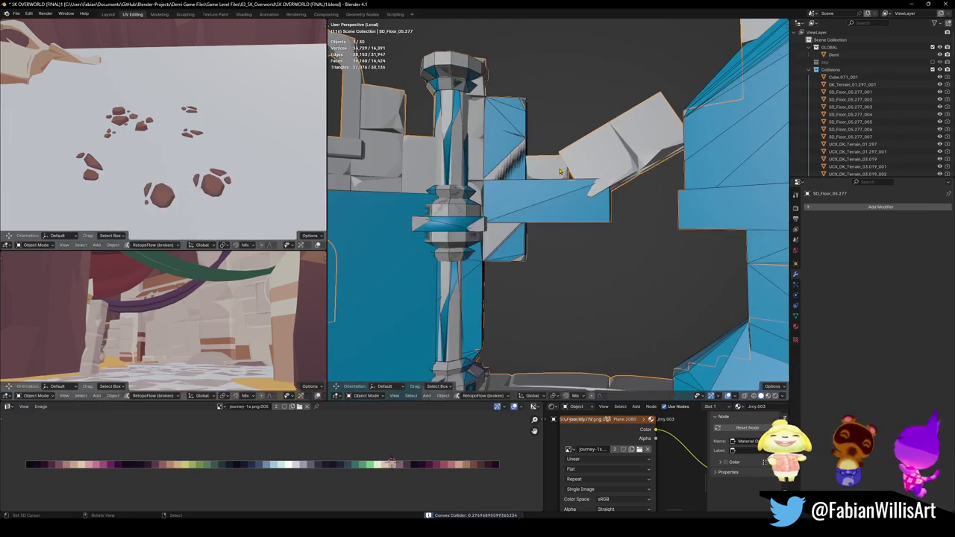
- Give the angled slab above its own convex collider and save the level file
key("l")
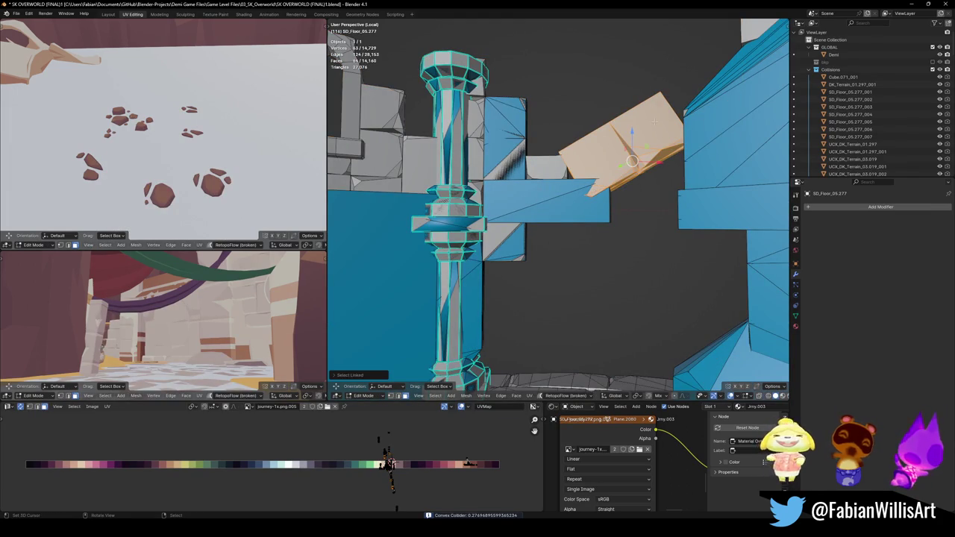
key("u")
left_click(653, 127)
key("Tab")
mouse_move(653, 126)
middle_mouse_down()
mouse_move(576, 173)
mouse_move(523, 232)
middle_mouse_up()
key("ctrl+s")
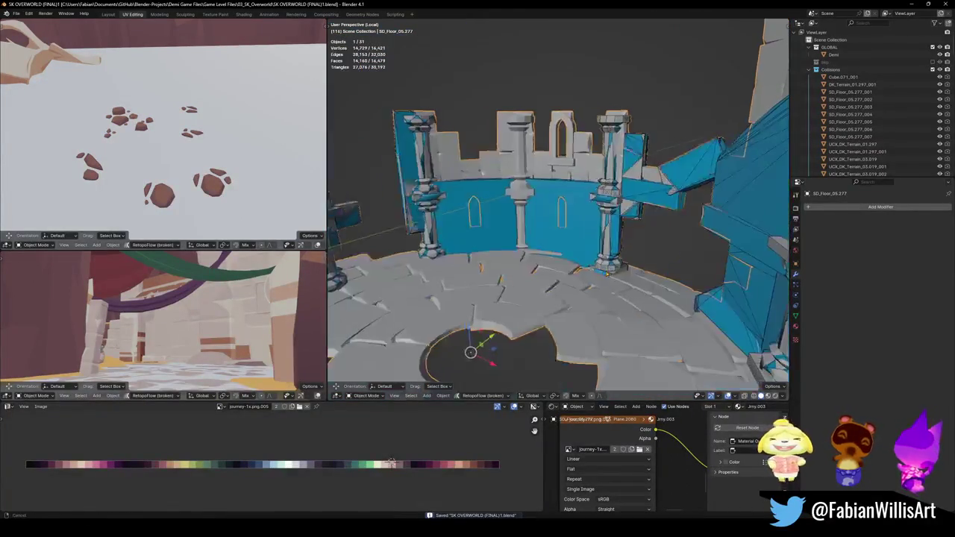
scroll(523, 232, "up", 6)
- Switch editing from the collision object to the ruin floor mesh with nothing selected
left_click(545, 284)
key("Tab")
key("Tab")
left_click(552, 277)
key("Tab")
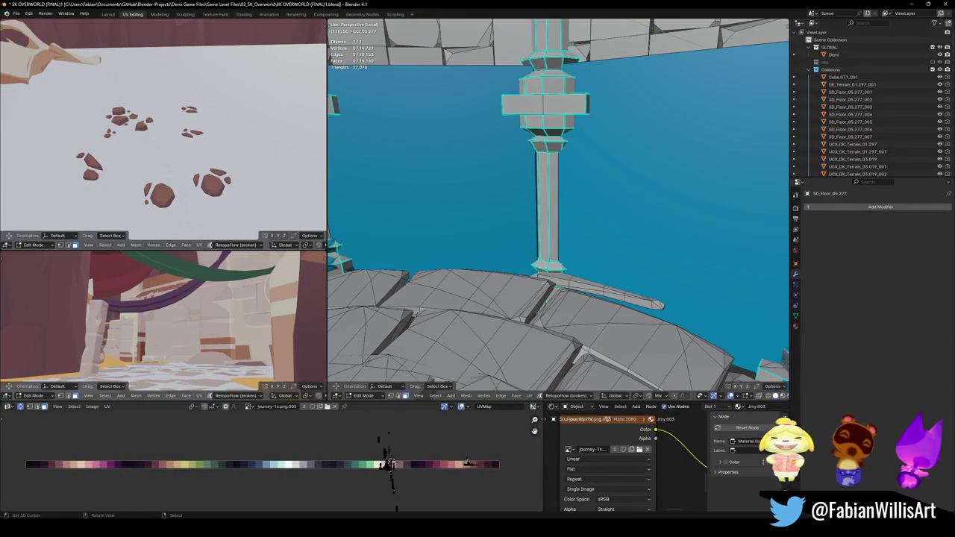
key("l")
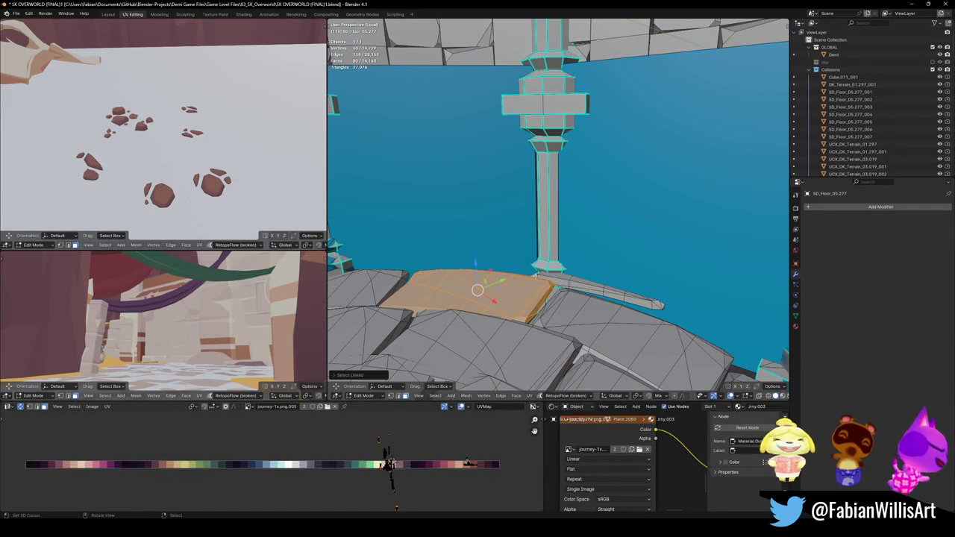
key("alt+a")
middle_click_drag(478, 291, 419, 192)
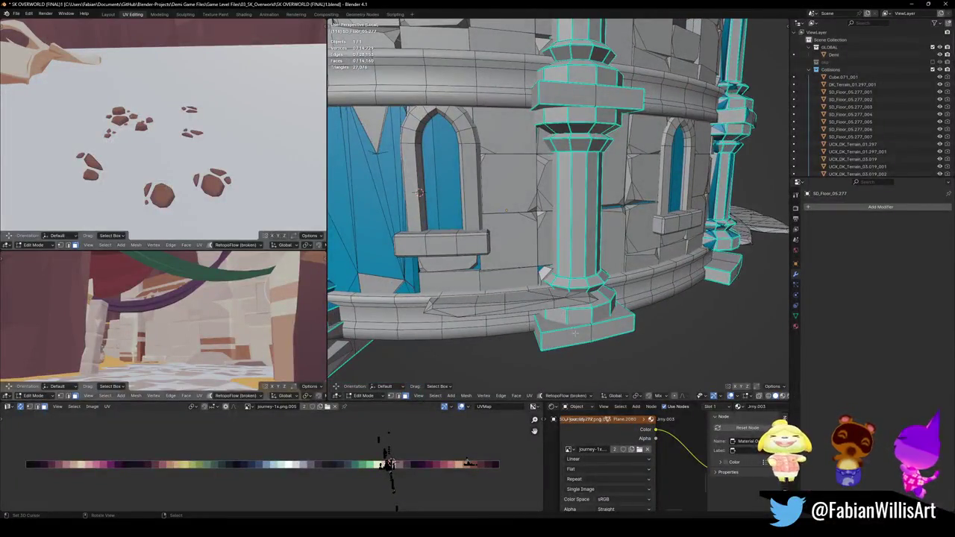
- Add a collider around the tower column from base to capital and save
key("l")
key("l")
key("l")
key("l")
key("l")
key("l")
scroll(419, 192, "down", 3)
key("l")
key("l")
middle_click_drag(448, 196, 610, 187)
key("shift+alt+c")
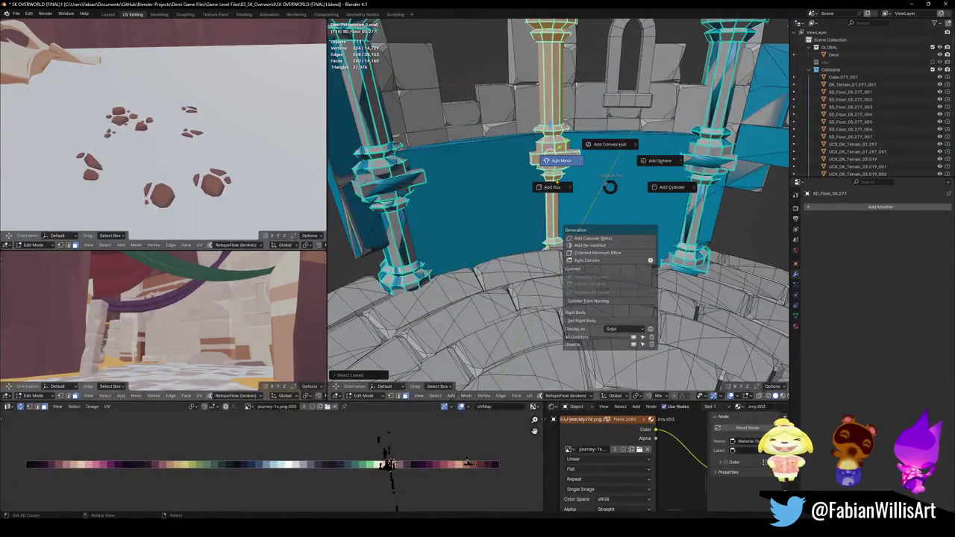
left_click(555, 165)
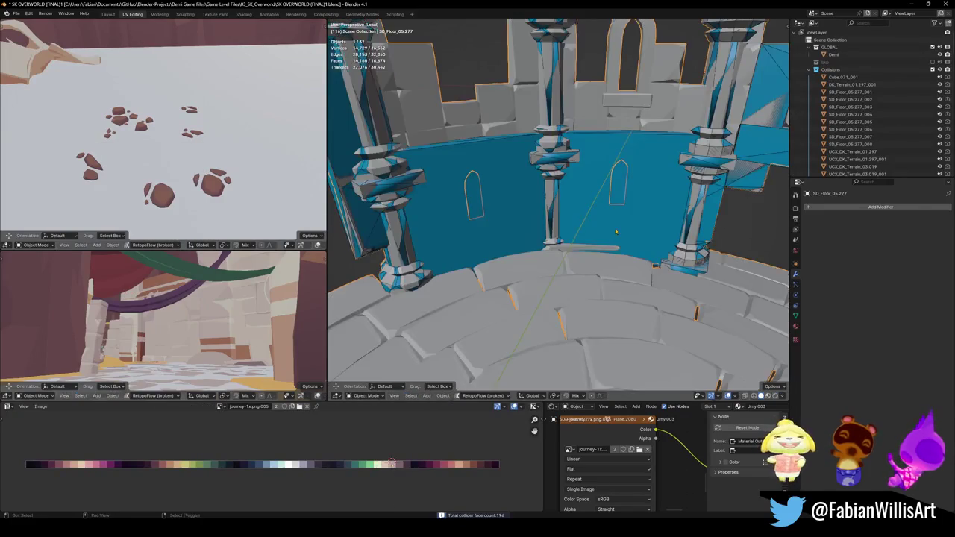
mouse_move(616, 232)
middle_mouse_down()
mouse_move(587, 260)
mouse_move(496, 258)
middle_mouse_up()
key("ctrl+s")
scroll(588, 259, "up", 5)
- Create a convex collider over the floor slab beside the pillar base
middle_click_drag(574, 174, 516, 222)
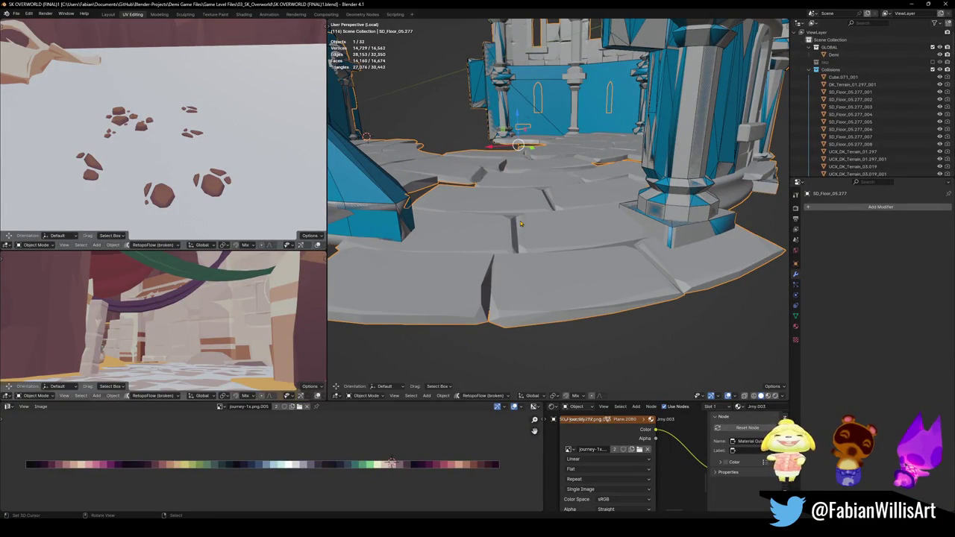
middle_click_drag(537, 213, 569, 310)
key("Tab")
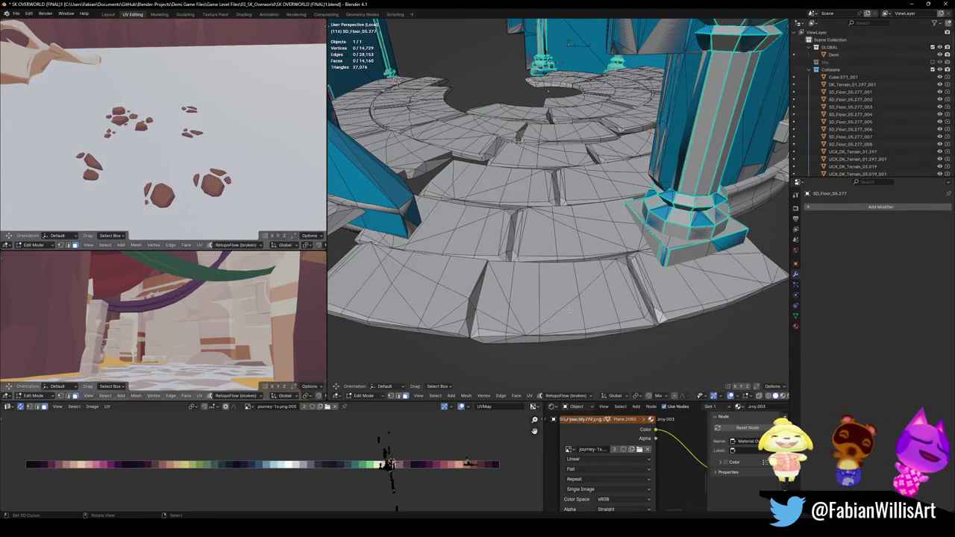
key("l")
key("l")
key("l")
key("shift+alt+c")
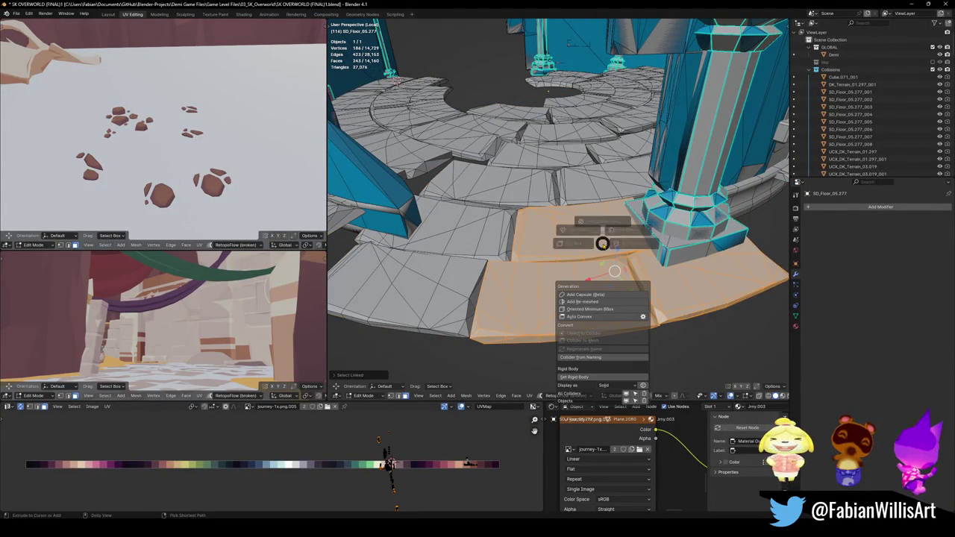
left_click(605, 209)
mouse_move(604, 210)
middle_mouse_down()
mouse_move(552, 229)
mouse_move(639, 298)
middle_mouse_up()
key("Tab")
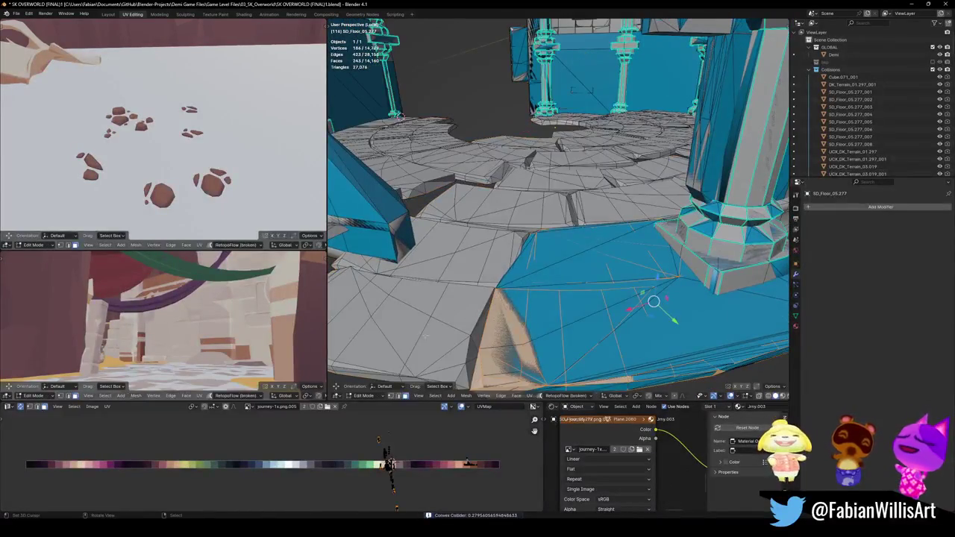
- Extend the selection across the neighbouring floor slabs and trial a cylinder collider on them
key("l")
key("l")
key("l")
key("l")
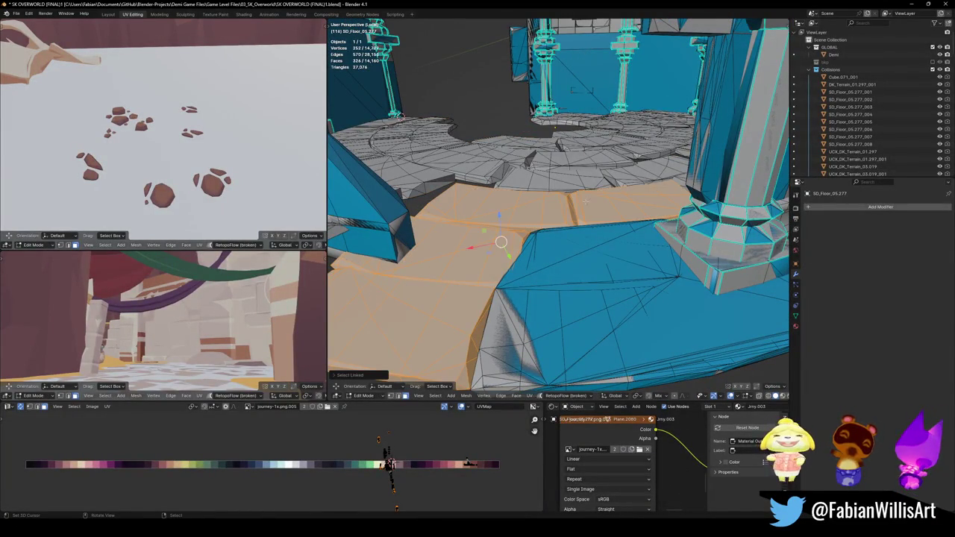
key("l")
key("shift+c")
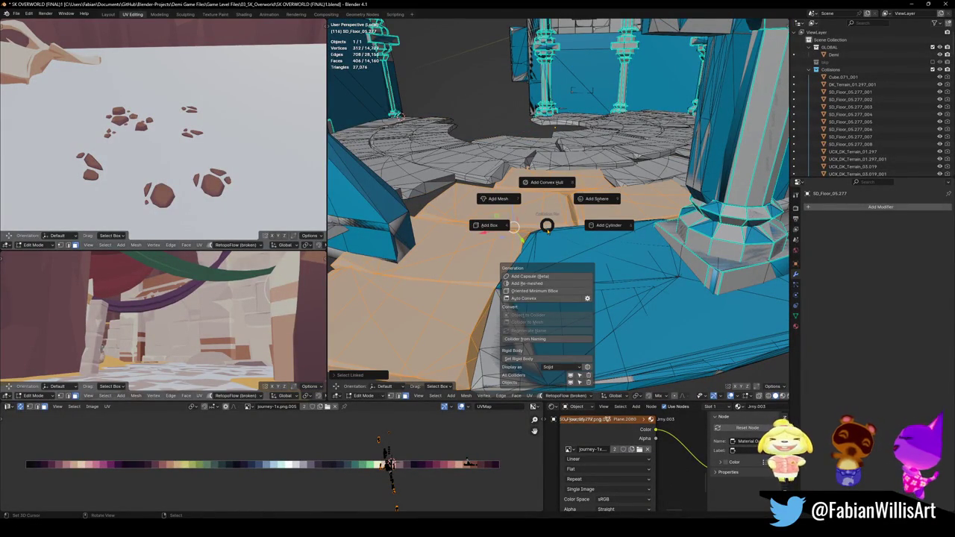
left_click(608, 224)
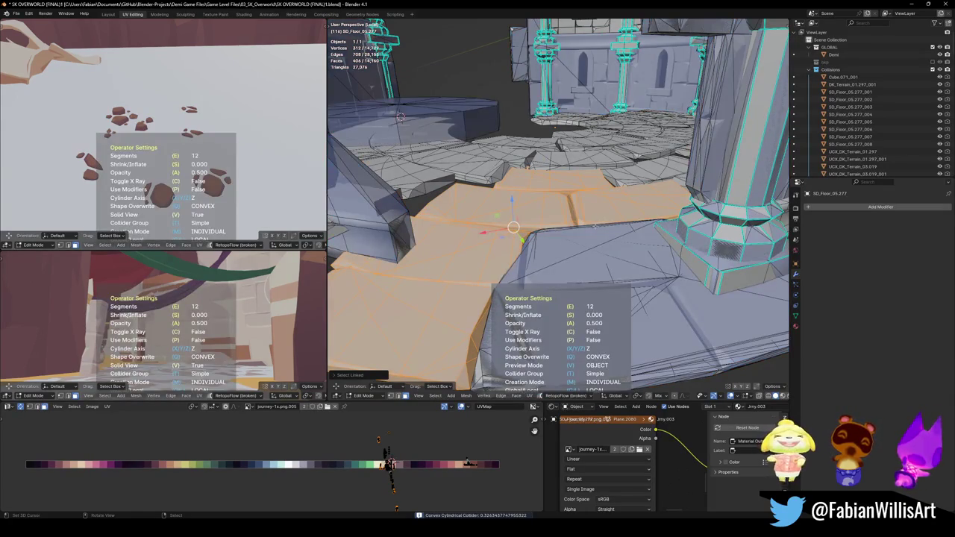
left_click(513, 227)
- Try a box collider, then settle on an Oriented Minimum BBox collider around the floor faces
key("shift+c")
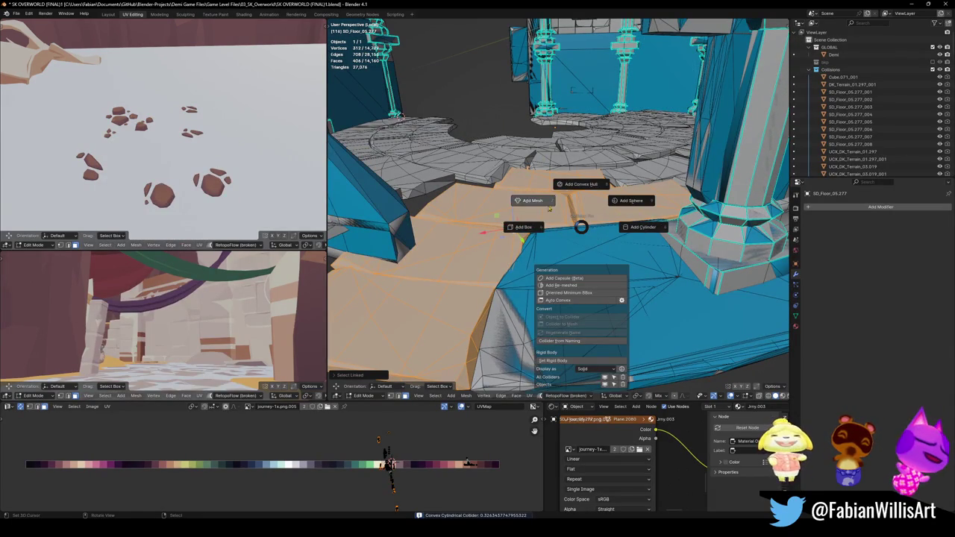
left_click(530, 231)
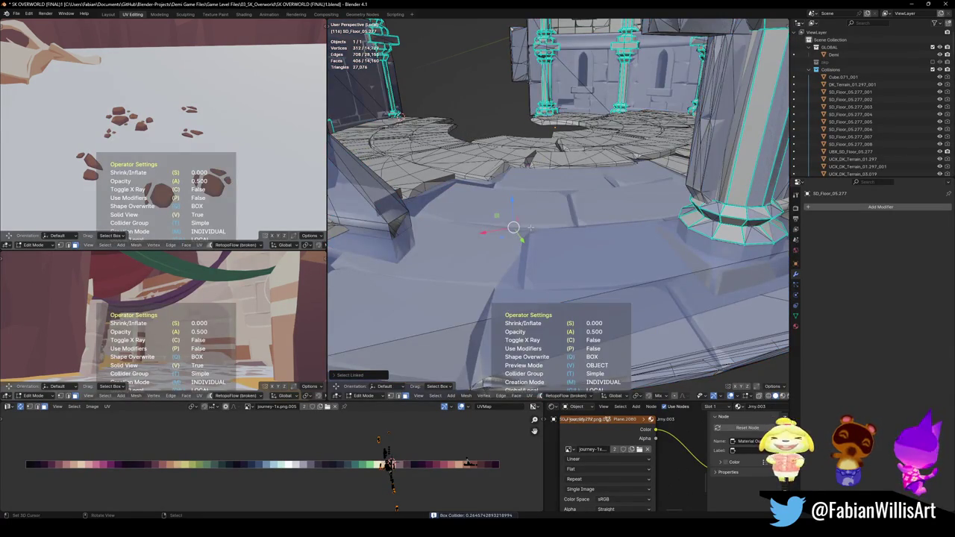
left_click(530, 227)
key("shift+c")
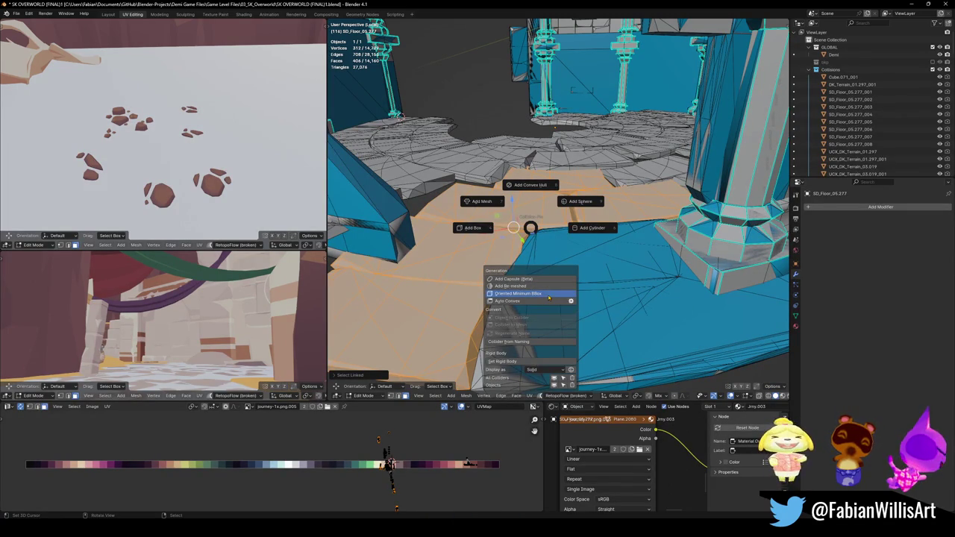
left_click(548, 297)
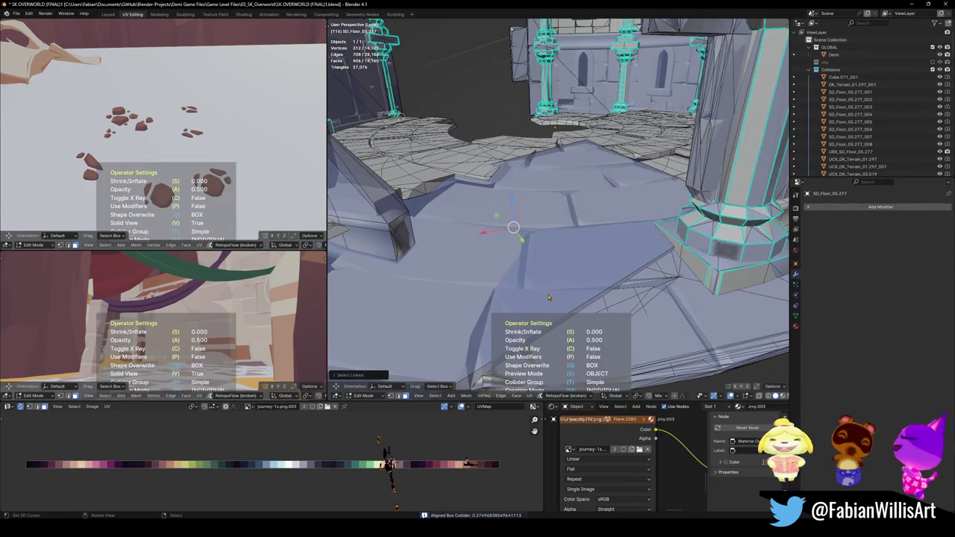
left_click(548, 297)
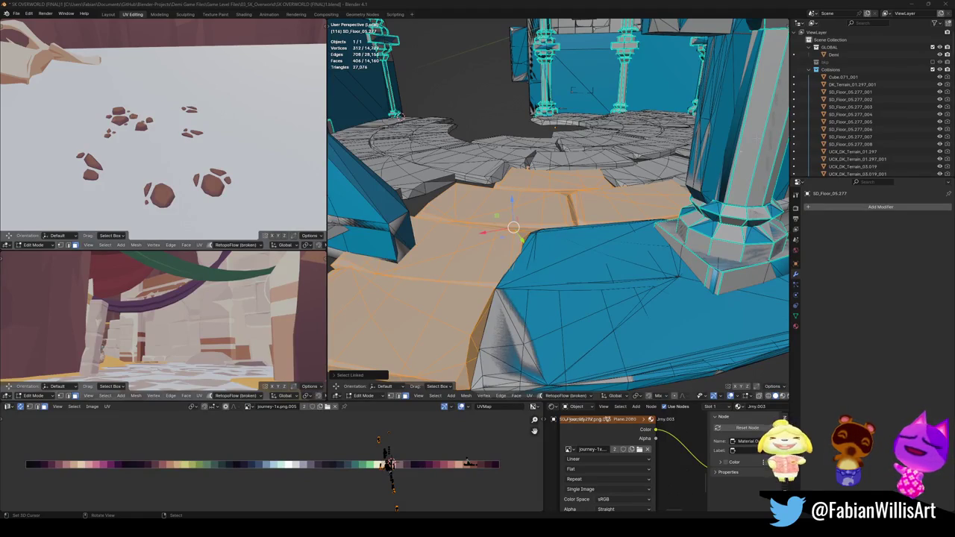
- Trial Add Box and Auto Convex colliders on the floor, then discard them
key("shift+c")
left_click(552, 263)
left_click(551, 261)
key("shift+c")
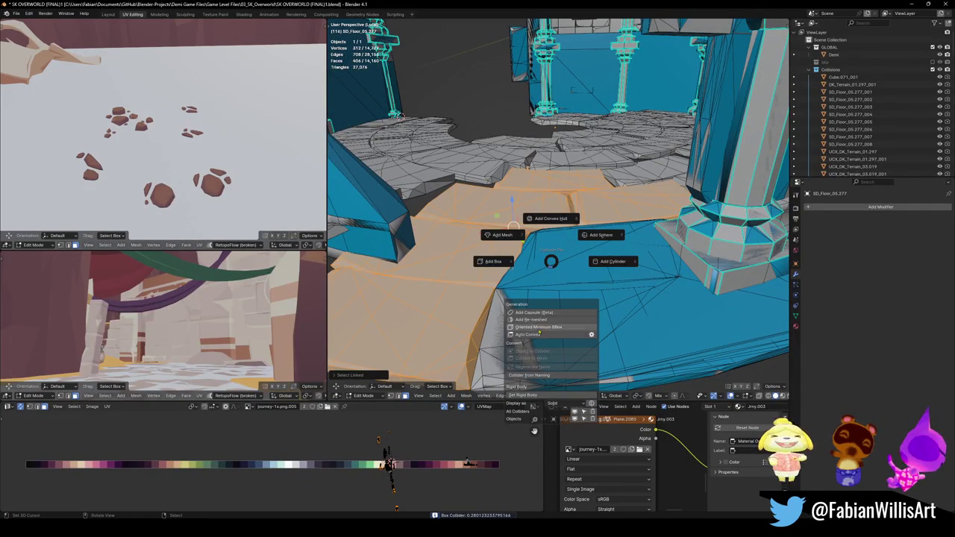
left_click(551, 335)
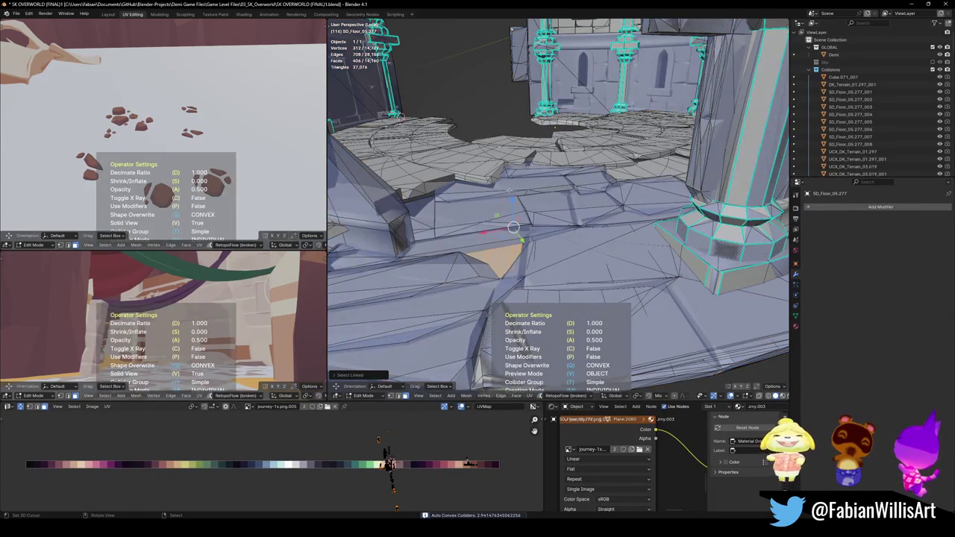
key("a")
- Set the colliders' Display As option to Wire
key("shift+c")
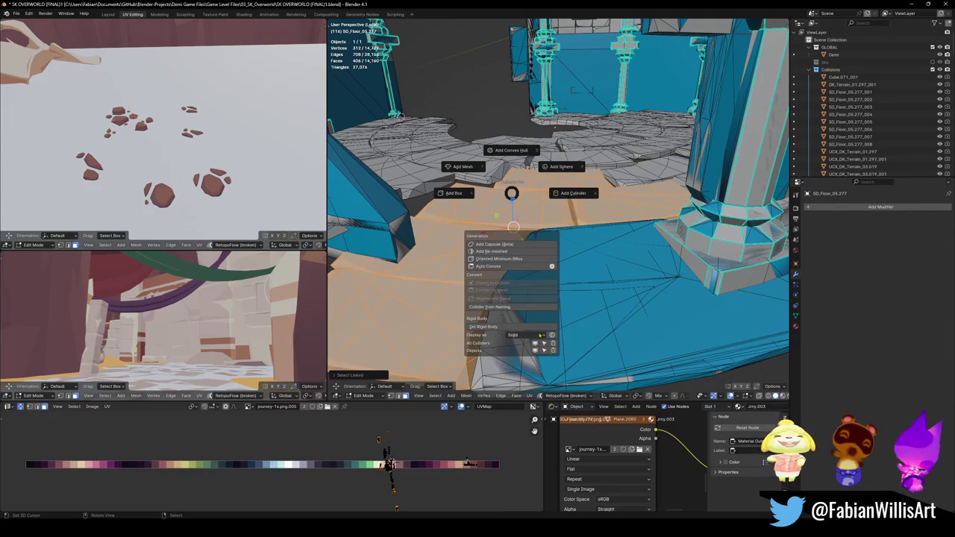
left_click(545, 336)
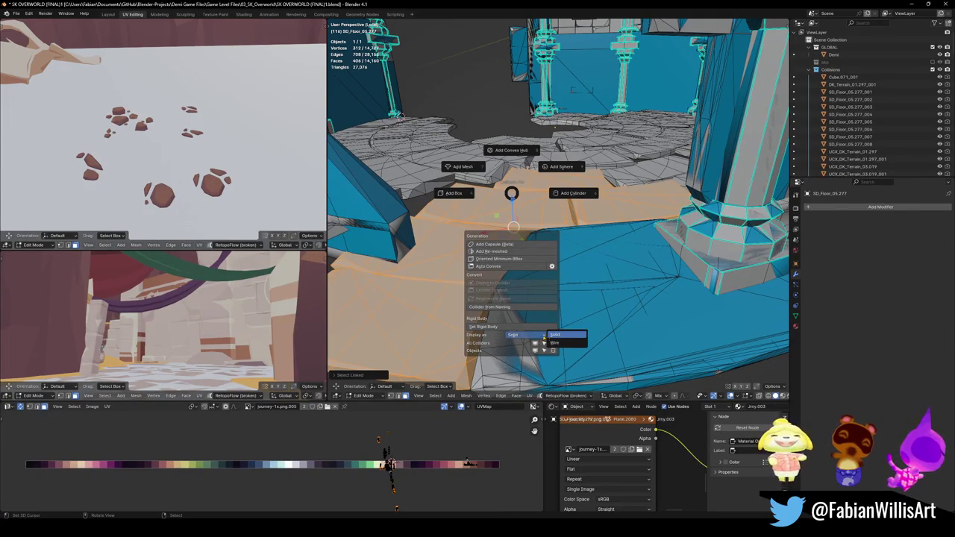
left_click(570, 345)
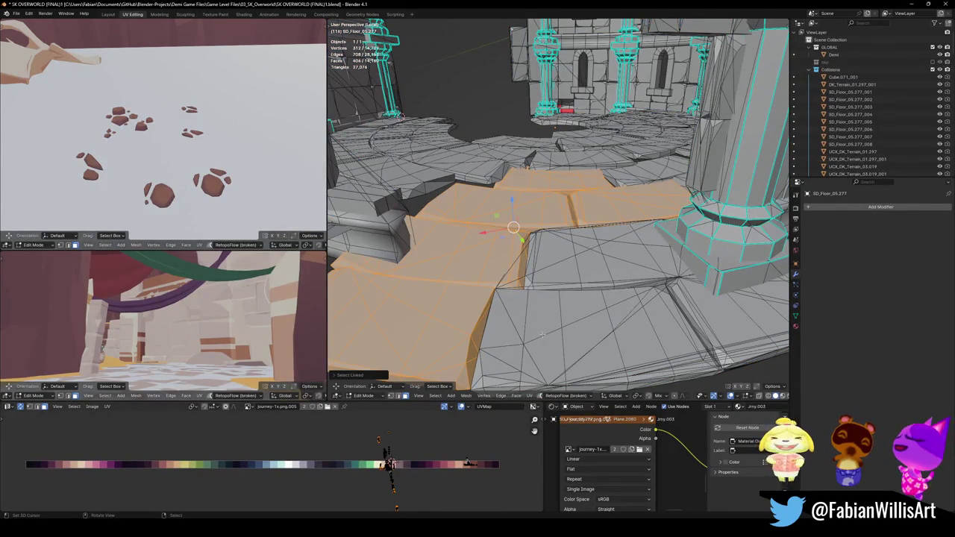
key("shift+c")
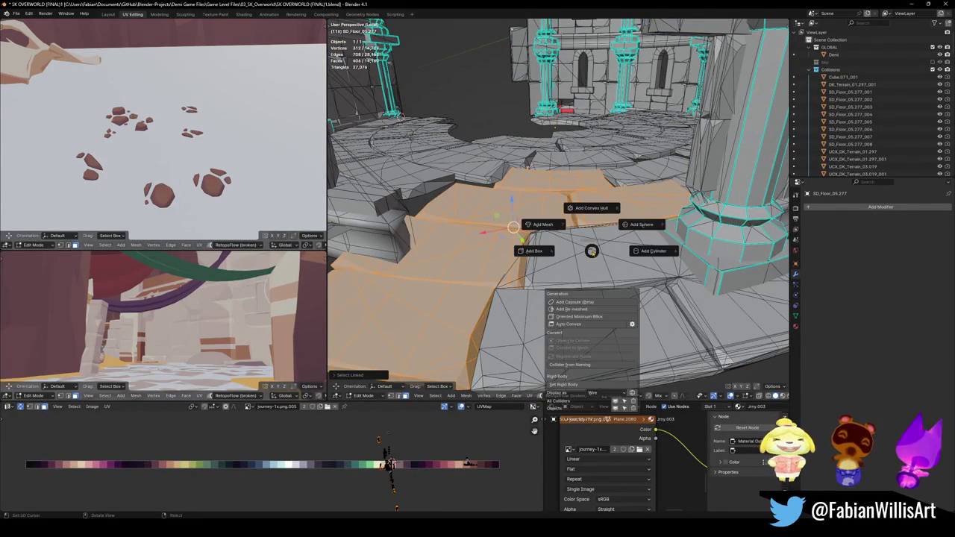
- Switch the colliders' Display As back to Solid so they show as blue shapes again
left_click(593, 393)
left_click(646, 396)
key("shift+c")
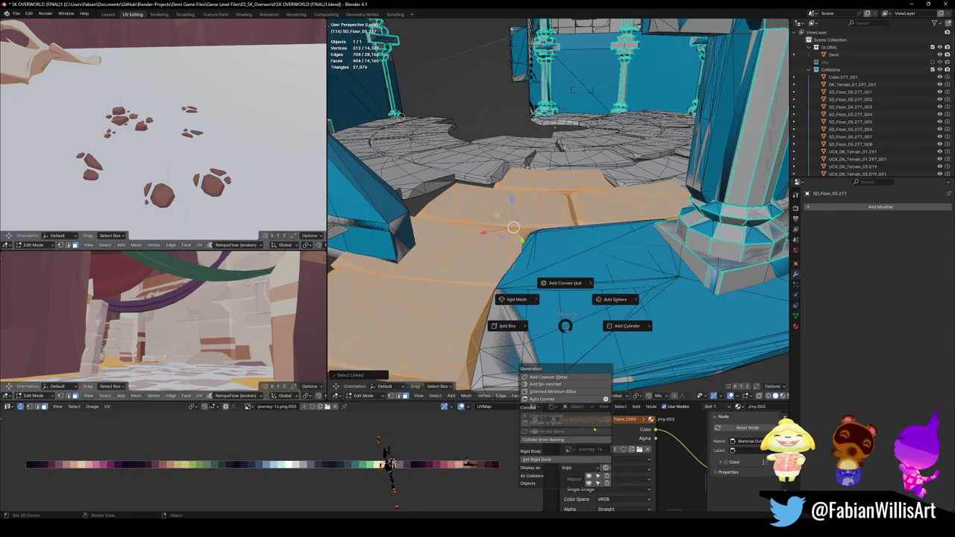
key("Escape")
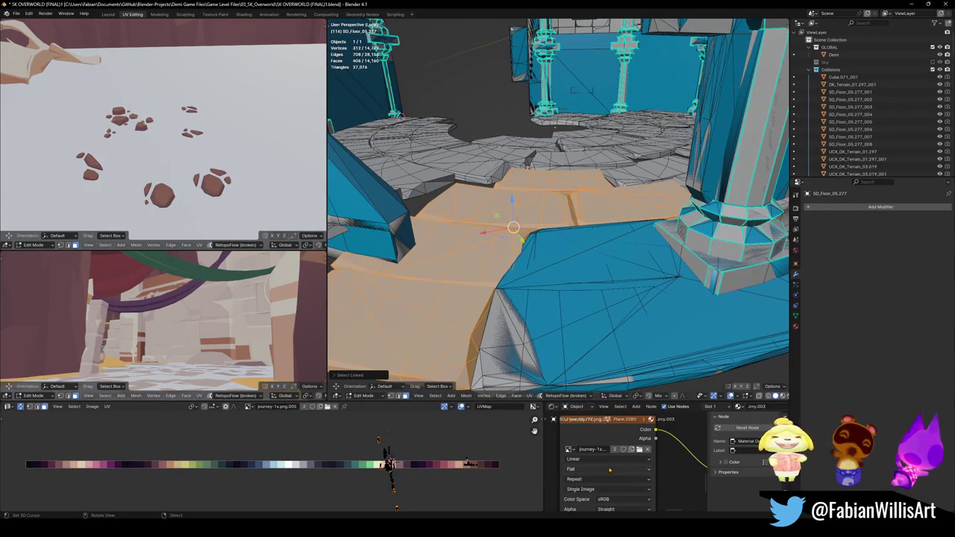
key("shift+c")
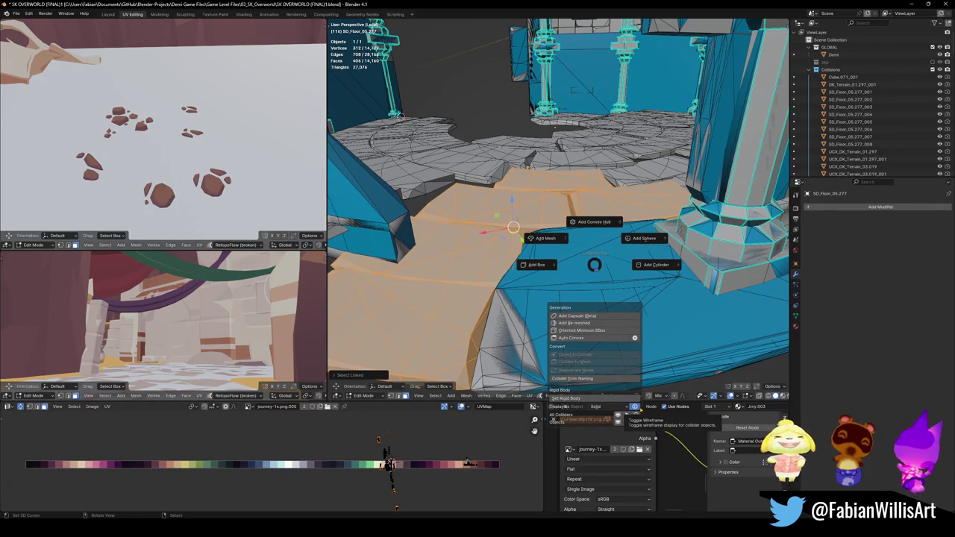
left_click(634, 406)
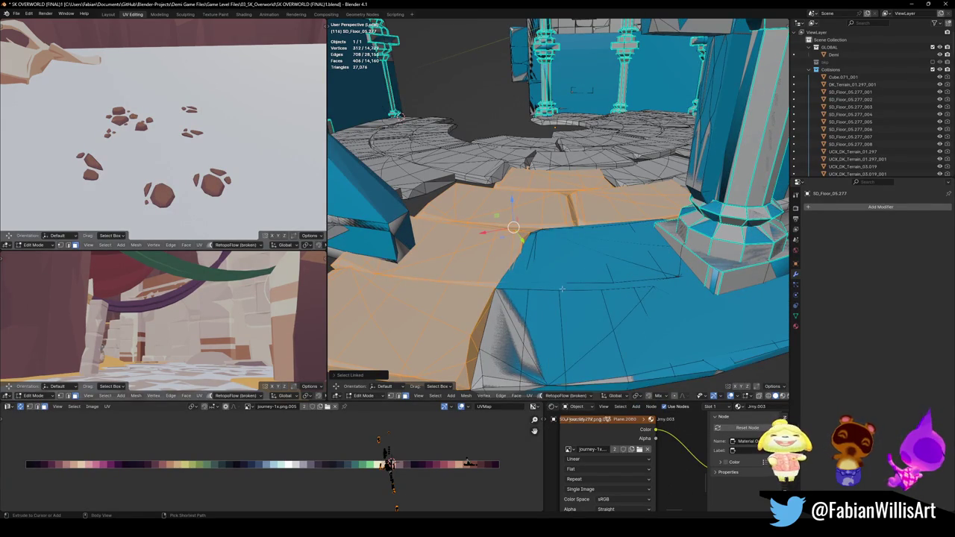
key("shift+c")
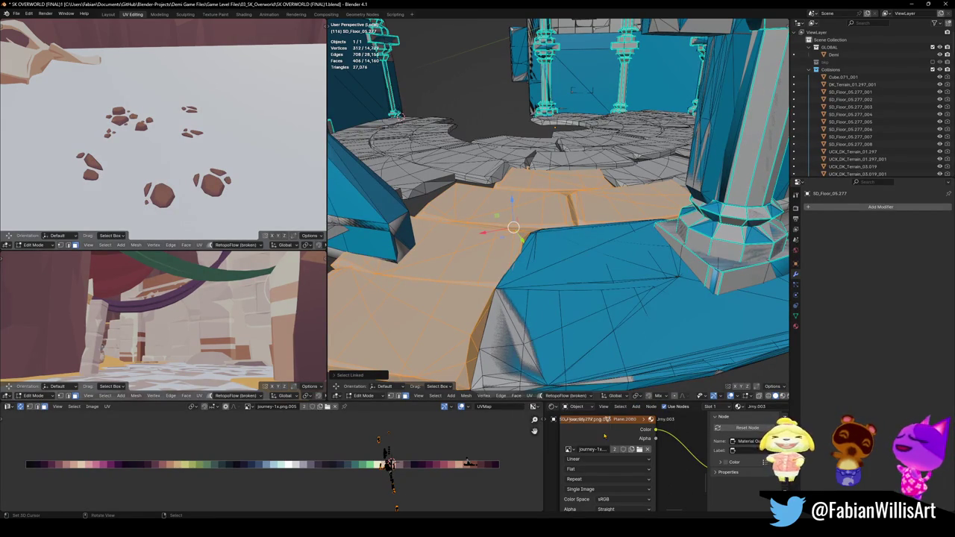
key("shift+c")
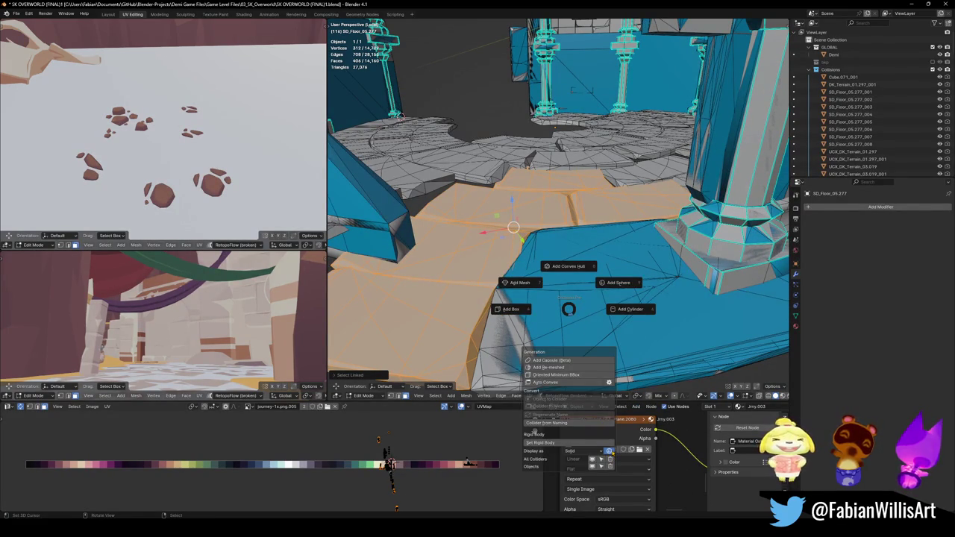
key("Escape")
key("shift+c")
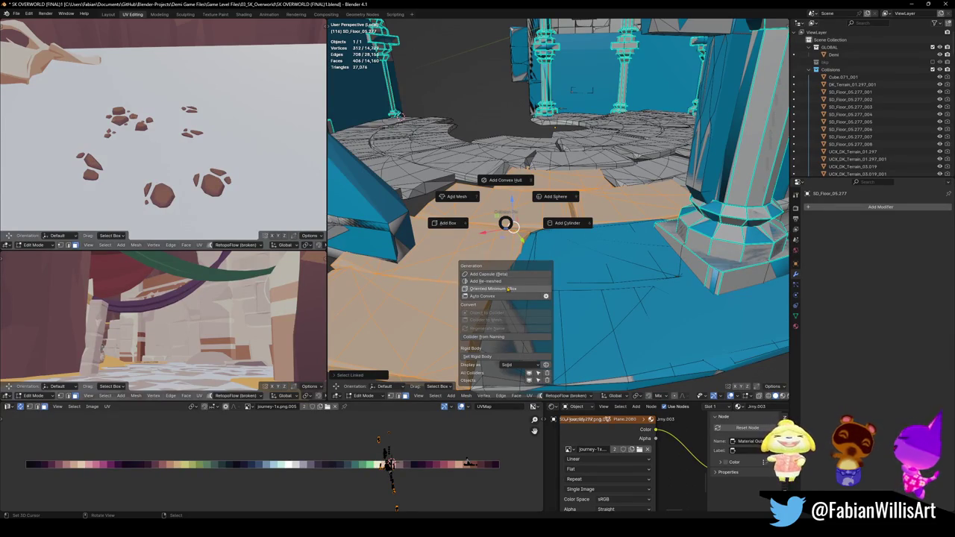
- Create a re-meshed floor collider at 0.010 decimate ratio, then select SD_Floor_05.277_009 in Object Mode
left_click(513, 282)
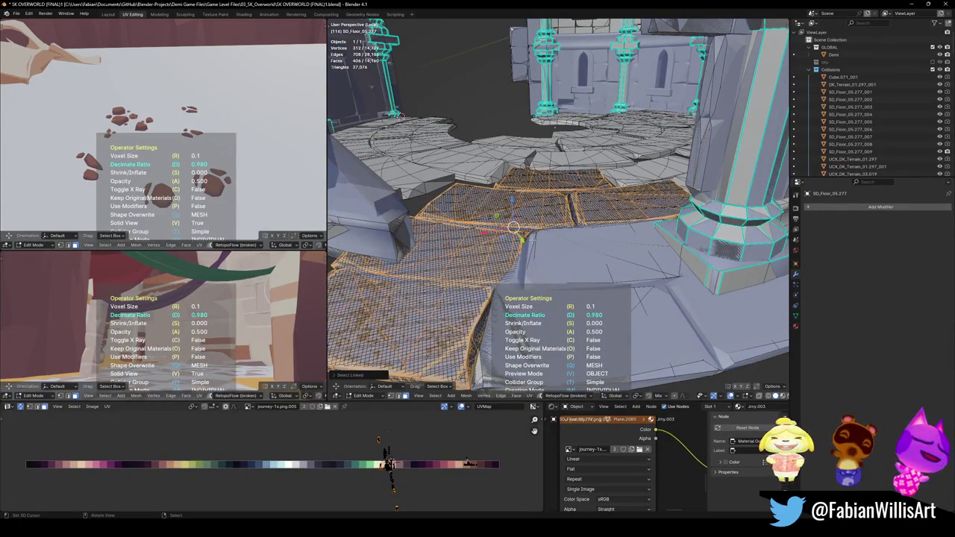
key("d")
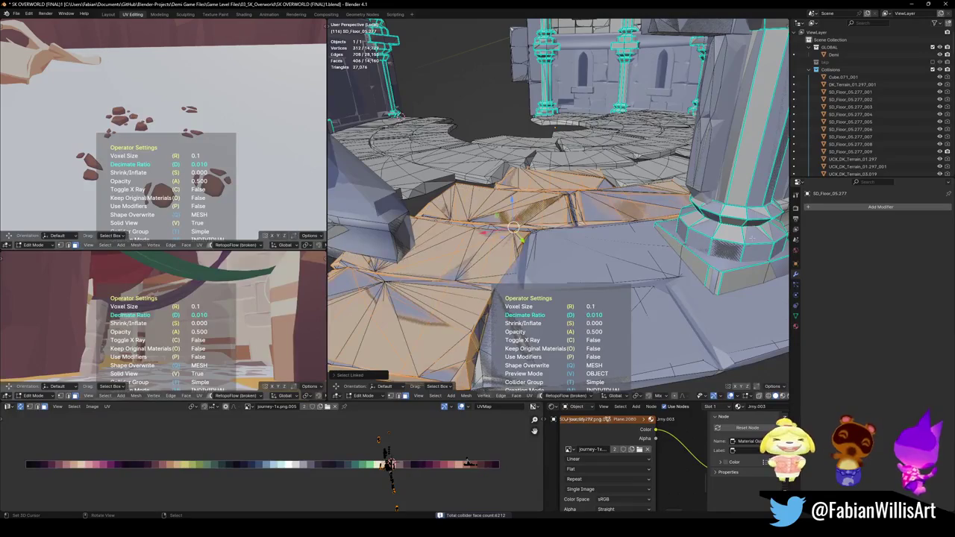
left_click(513, 227)
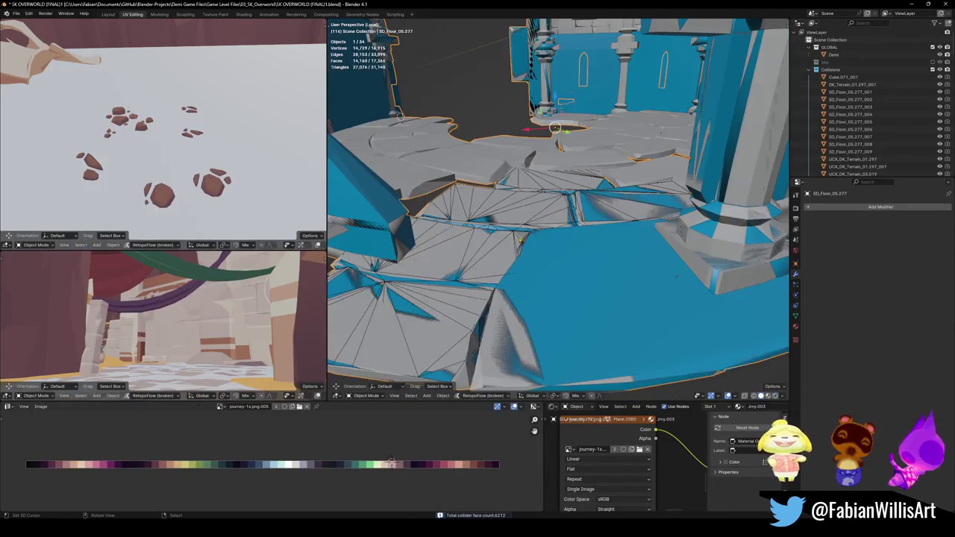
key("shift+alt+c")
left_click(517, 282)
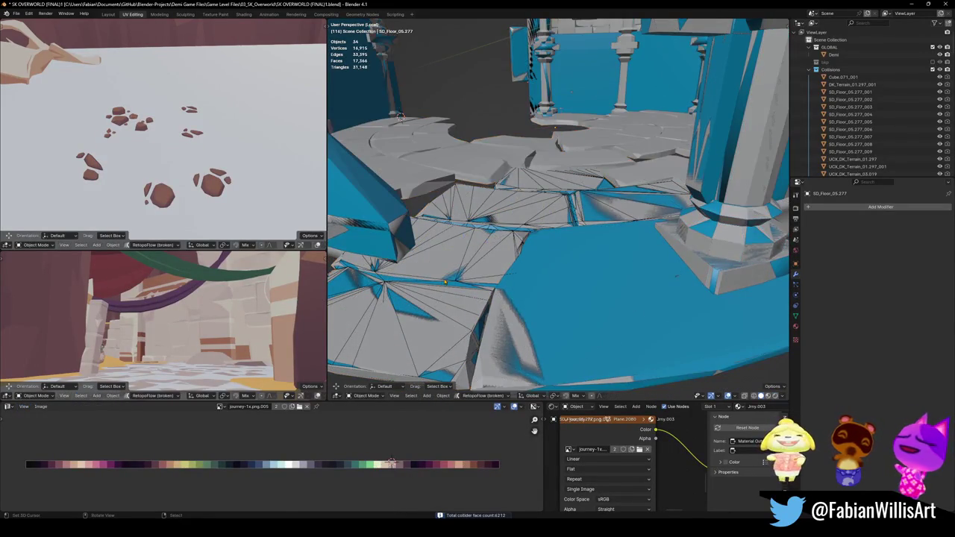
left_click(460, 277)
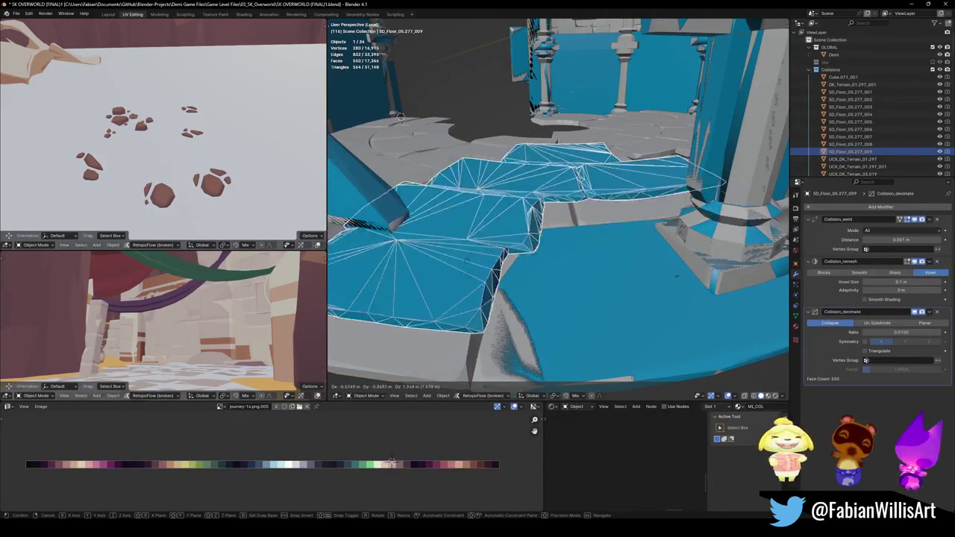
- Select floor collider SD_Floor_05.277_009, try a different decimate ratio, and reposition it
key("alt+a")
mouse_move(504, 217)
middle_mouse_down()
mouse_move(464, 224)
mouse_move(561, 252)
middle_mouse_up()
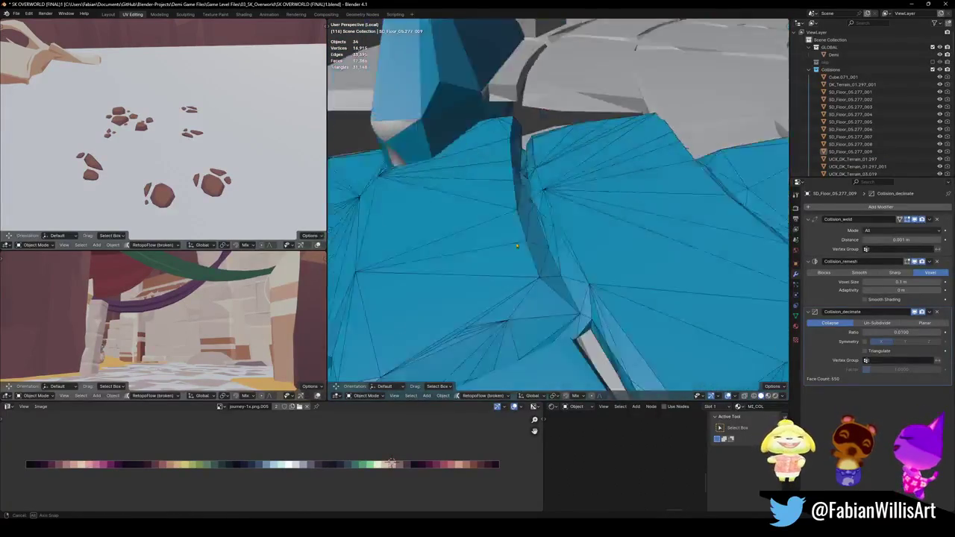
left_click(563, 253)
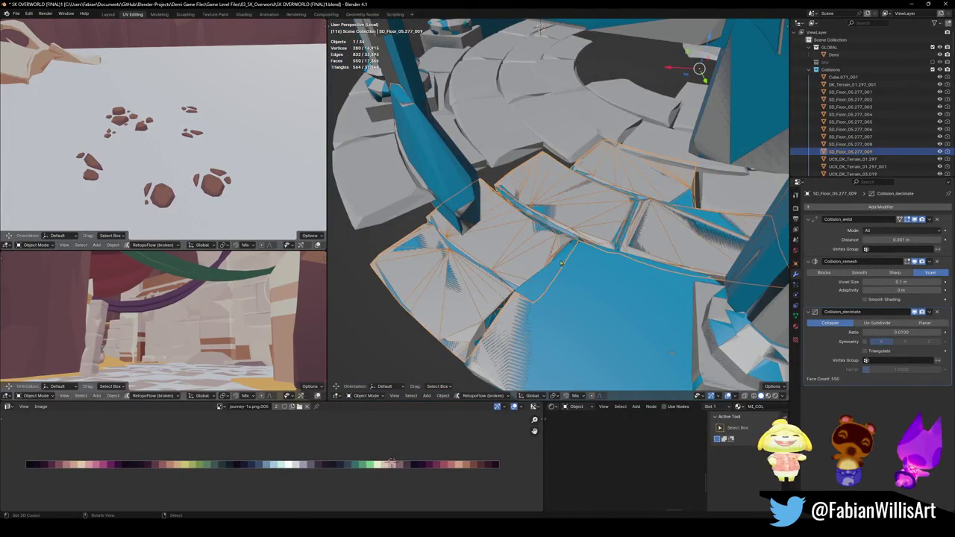
scroll(574, 261, "up", 4)
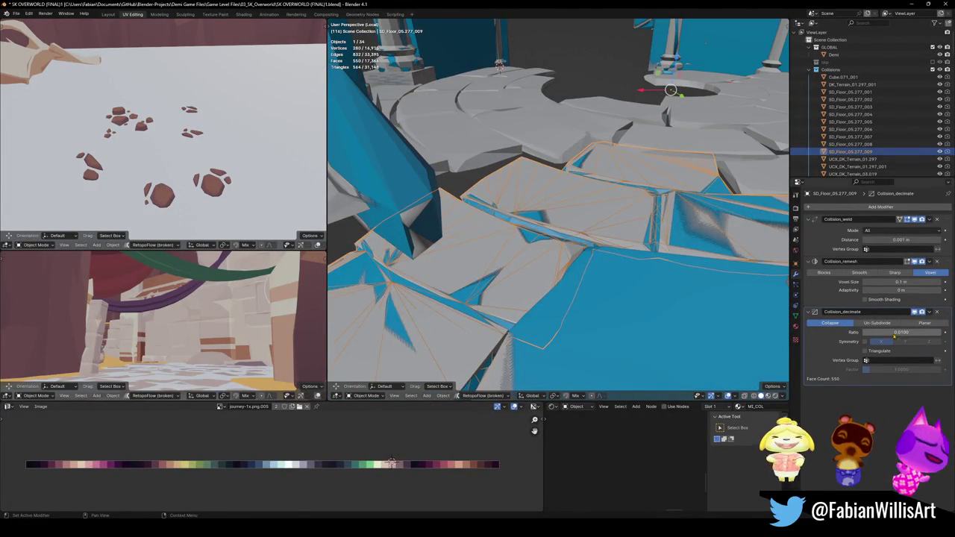
left_click_drag(890, 333, 880, 333)
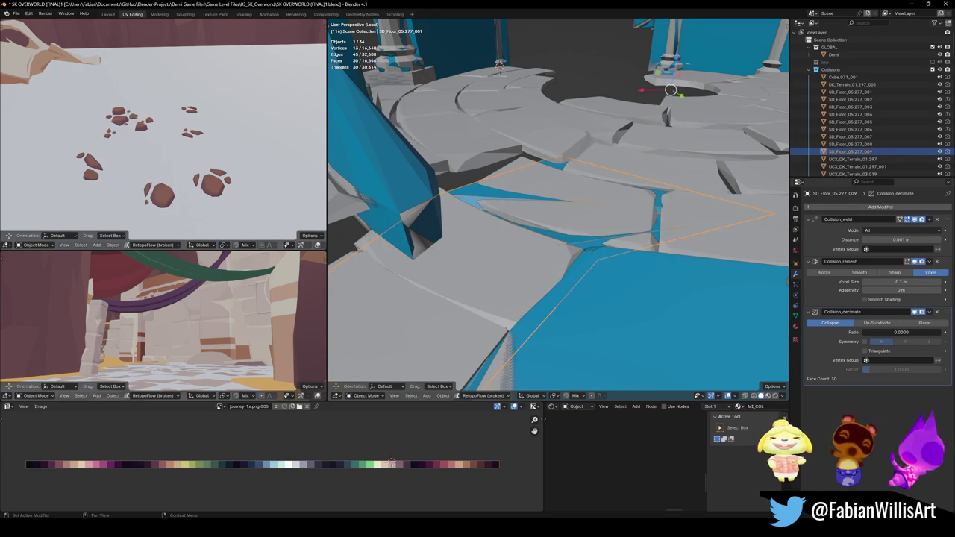
middle_click_drag(537, 254, 604, 238)
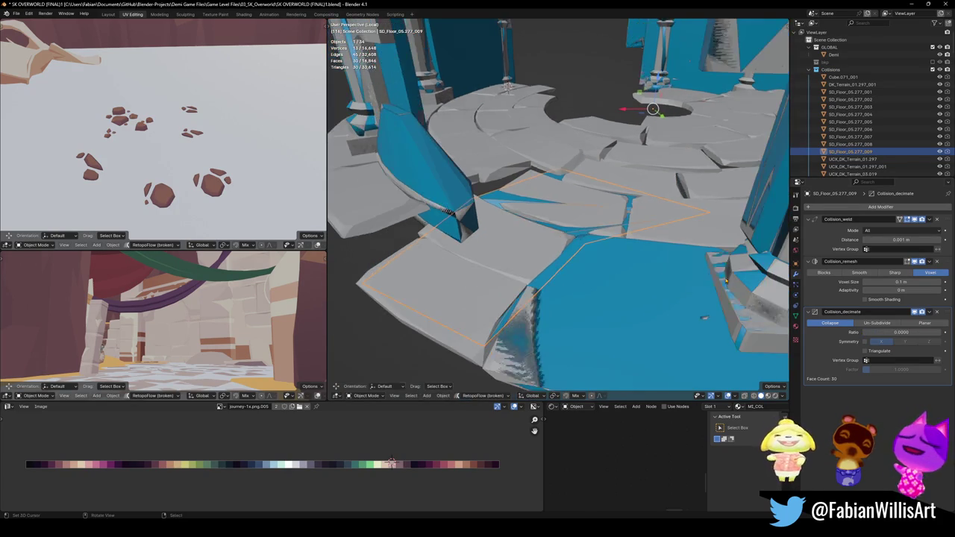
key("g")
left_click(560, 194)
- Add a second Decimate modifier at about 0.25 ratio, cutting the collider to roughly 138 faces
mouse_move(559, 194)
middle_mouse_down()
mouse_move(616, 229)
mouse_move(625, 220)
middle_mouse_up()
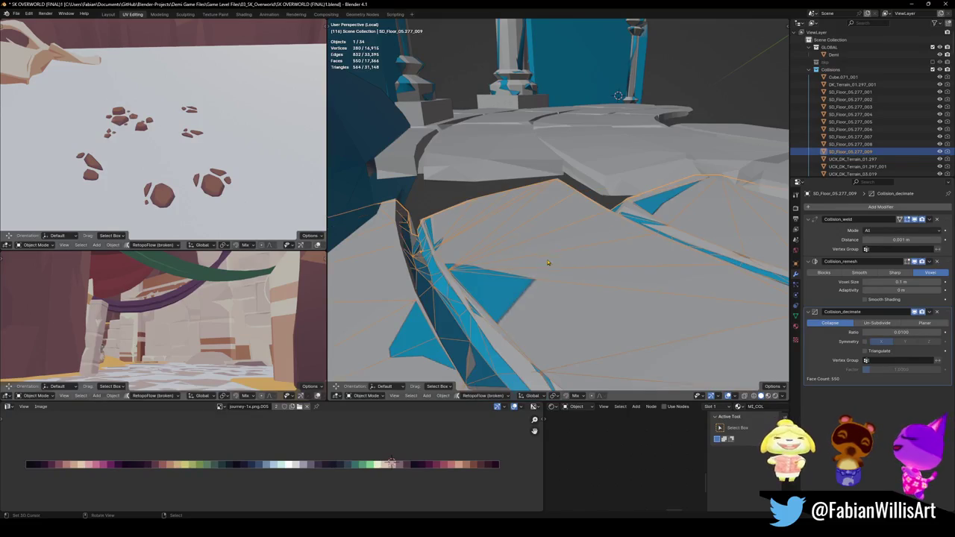
middle_click_drag(548, 266, 573, 259)
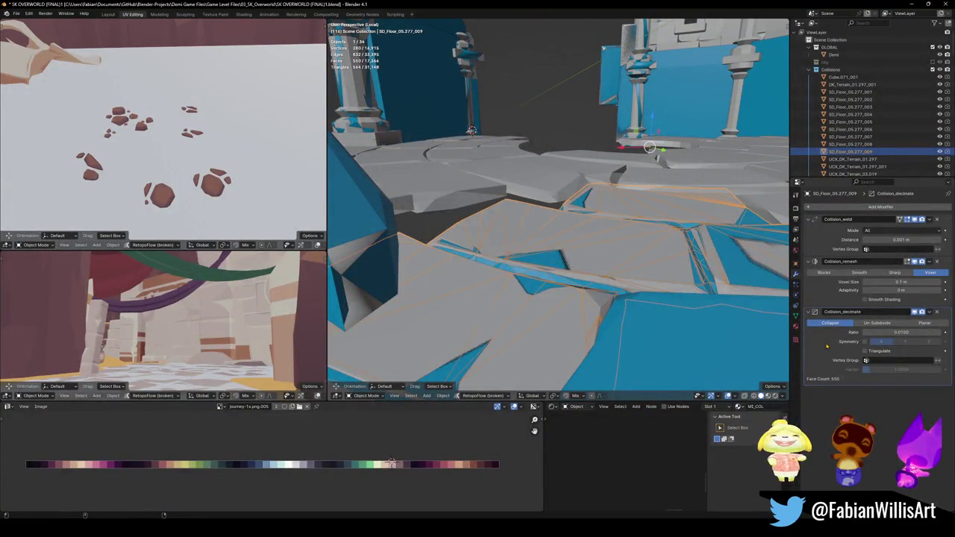
left_click(901, 413)
mouse_move(901, 412)
left_mouse_down()
mouse_move(929, 412)
mouse_move(881, 412)
left_mouse_up()
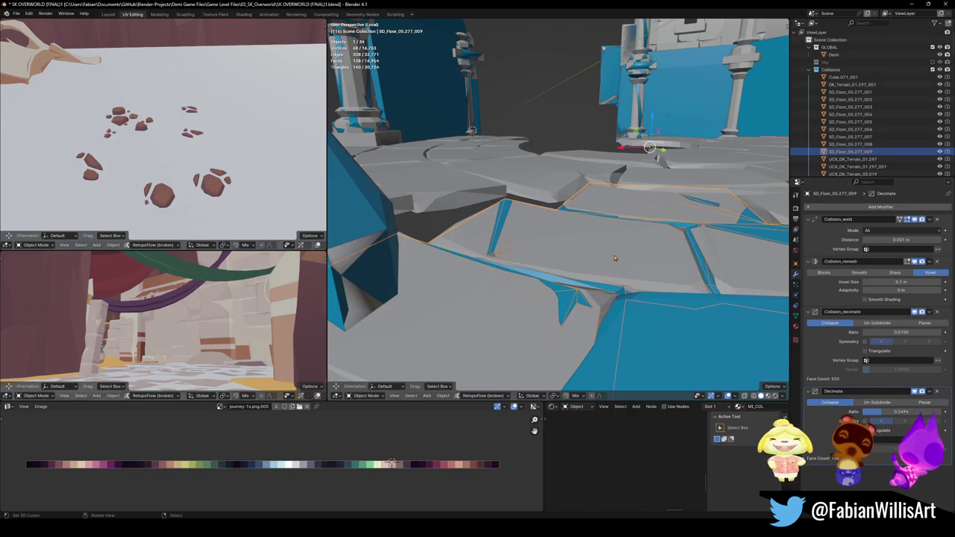